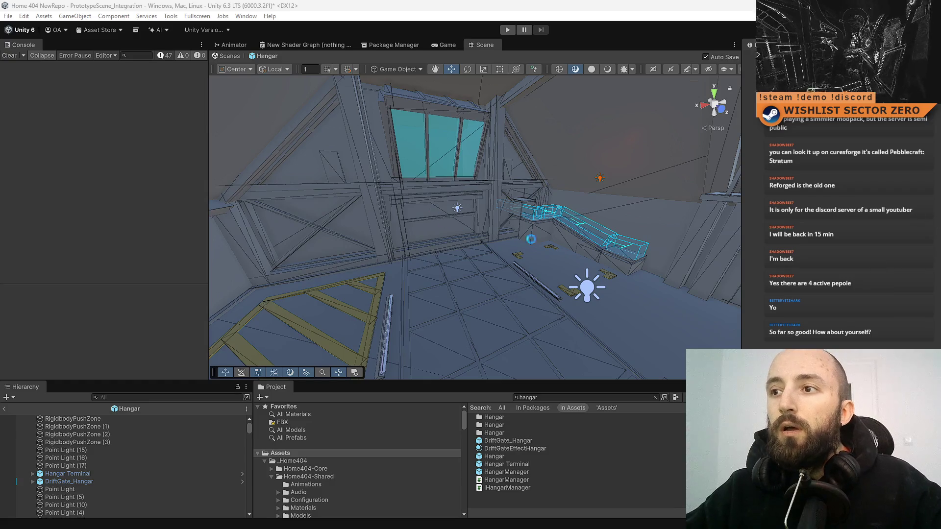
# Clear the hangar search and select the PACKAGE prefab in Assets to see its SelfDestroyAfterTime script.
pyautogui.moveTo(438, 252)
pyautogui.mouseDown()
pyautogui.moveTo(553, 290)
pyautogui.moveTo(383, 207)
pyautogui.moveTo(342, 214)
pyautogui.moveTo(552, 311)
pyautogui.moveTo(587, 295)
pyautogui.moveTo(562, 278)
pyautogui.moveTo(554, 313)
pyautogui.mouseUp()
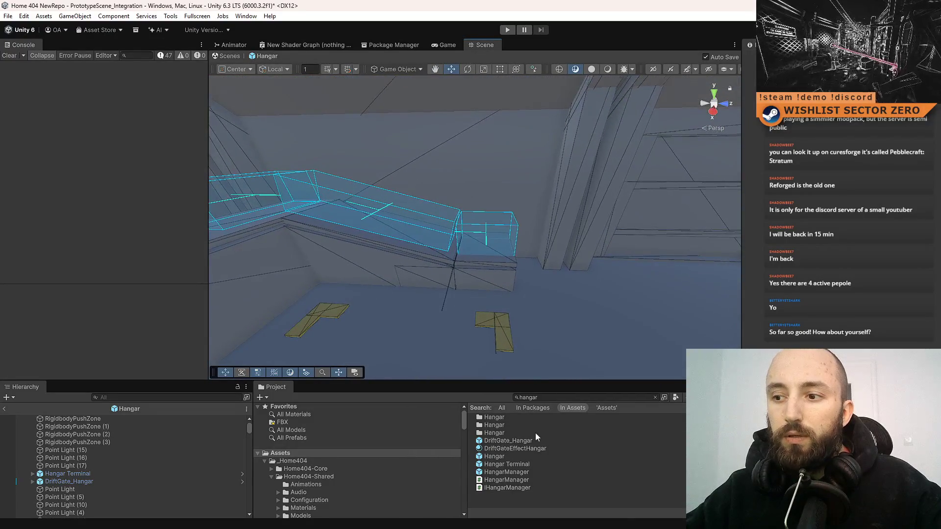
pyautogui.click(380, 454)
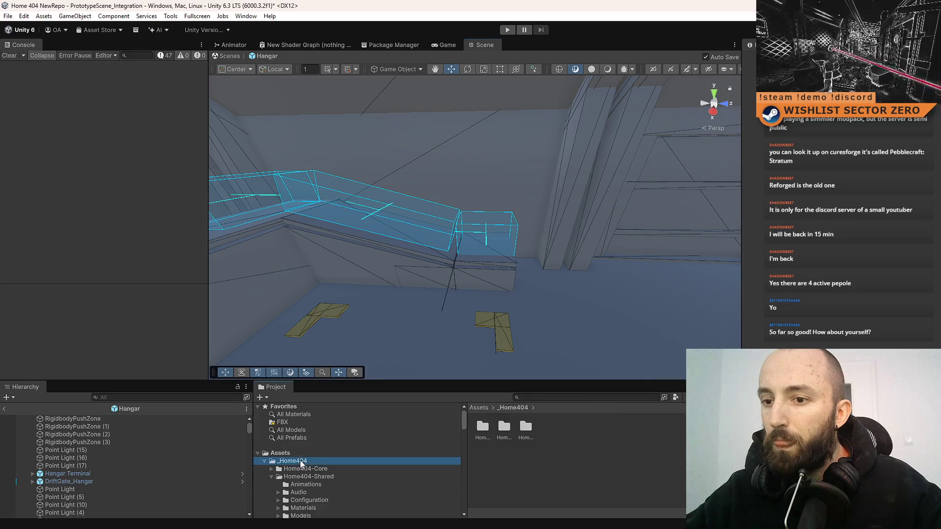
pyautogui.click(529, 457)
pyautogui.scroll(-3, 545, 459)
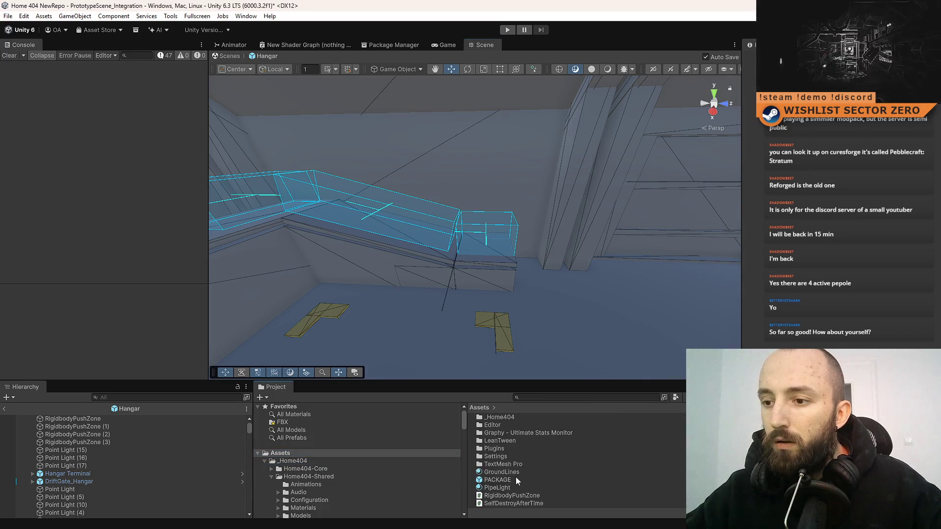
pyautogui.click(516, 479)
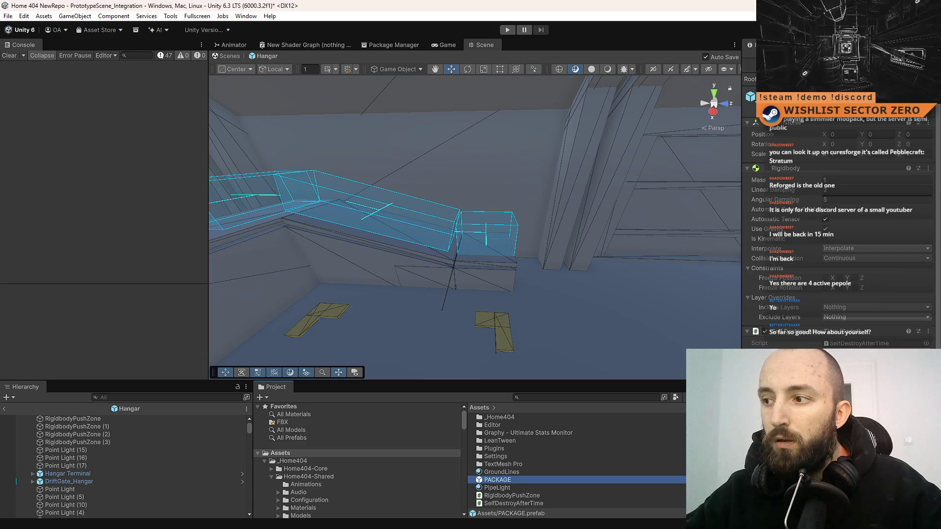
pyautogui.scroll(-1, 805, 344)
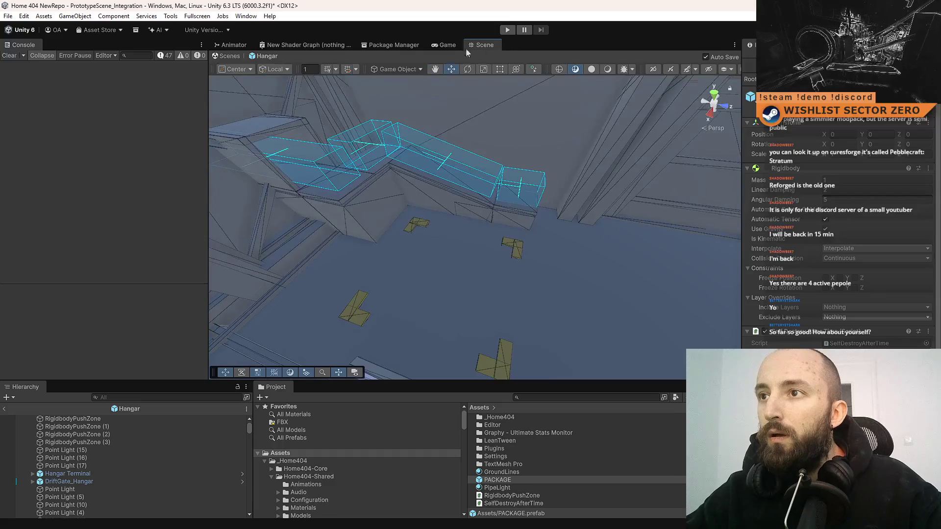
pyautogui.click(461, 46)
# Run the game, drive the rover briefly, then pause and drop a PACKAGE beside the blue ramp.
pyautogui.click(508, 30)
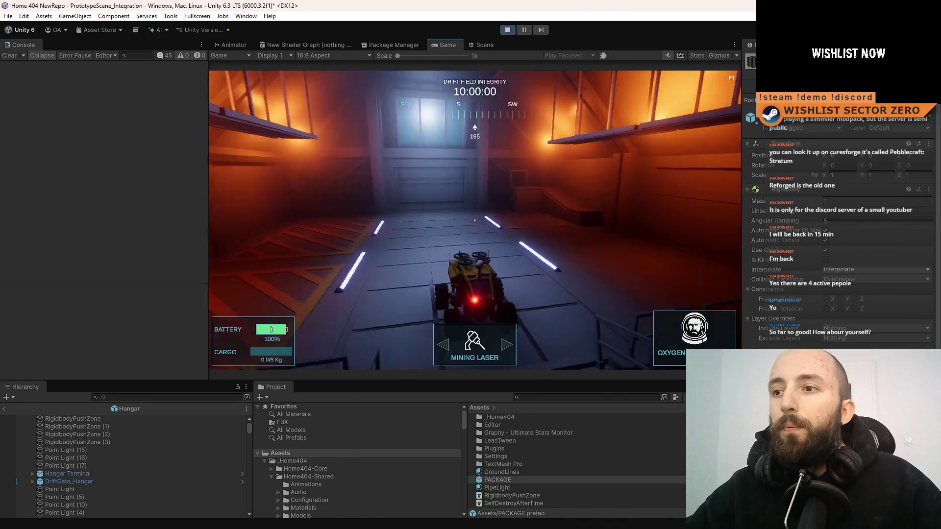
pyautogui.press('d')
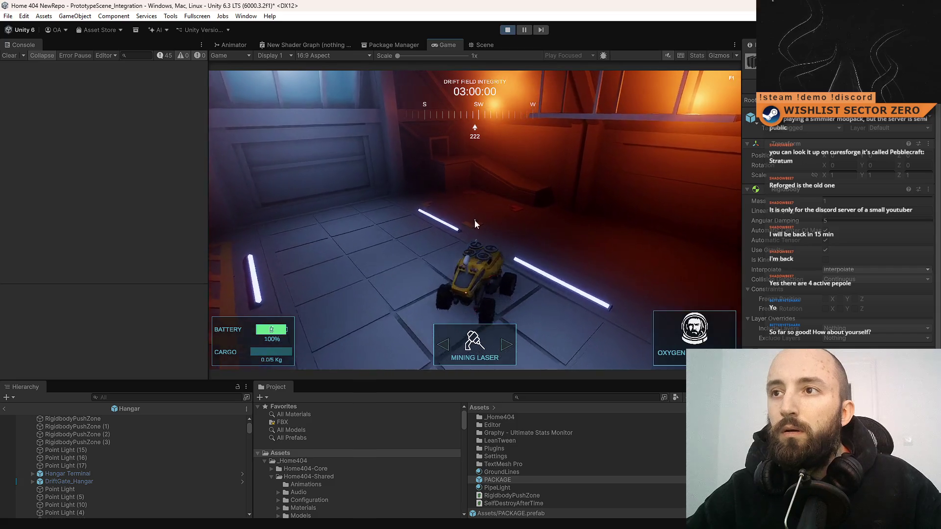
pyautogui.click(484, 45)
pyautogui.moveTo(539, 132)
pyautogui.mouseDown()
pyautogui.moveTo(564, 74)
pyautogui.moveTo(522, 45)
pyautogui.mouseUp()
pyautogui.click(524, 30)
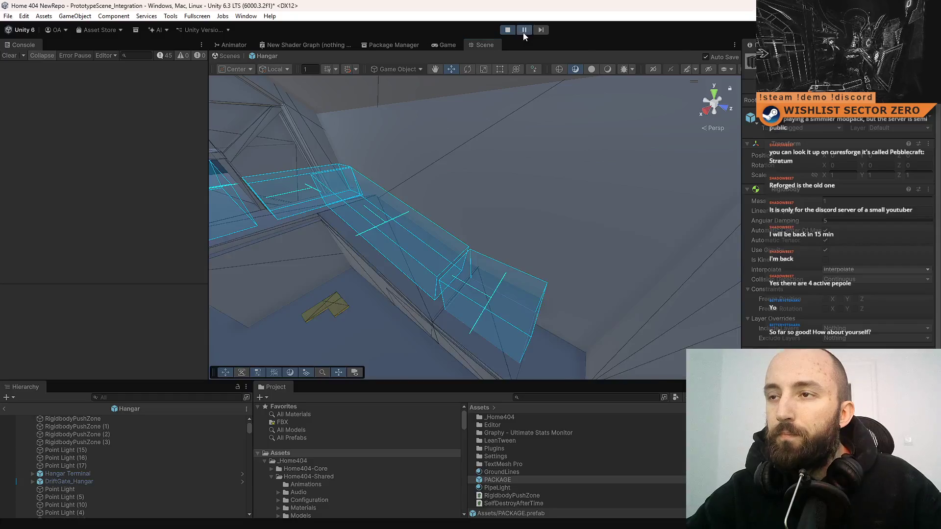
pyautogui.click(484, 45)
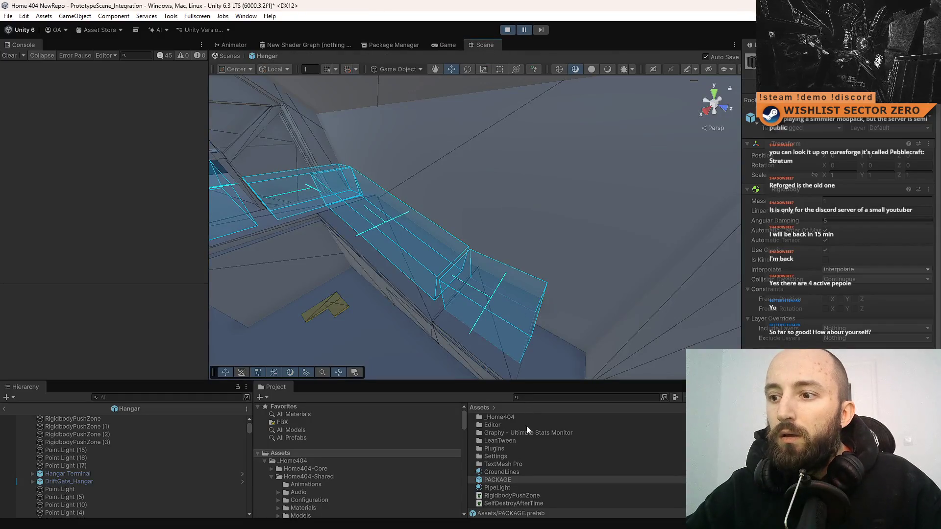
pyautogui.moveTo(511, 480)
pyautogui.mouseDown()
pyautogui.moveTo(488, 294)
pyautogui.moveTo(492, 306)
pyautogui.moveTo(489, 227)
pyautogui.moveTo(499, 182)
pyautogui.mouseUp()
# Toggle pause while checking the package in Game and Scene views, then return to PrototypeScene_Integration.
pyautogui.click(524, 30)
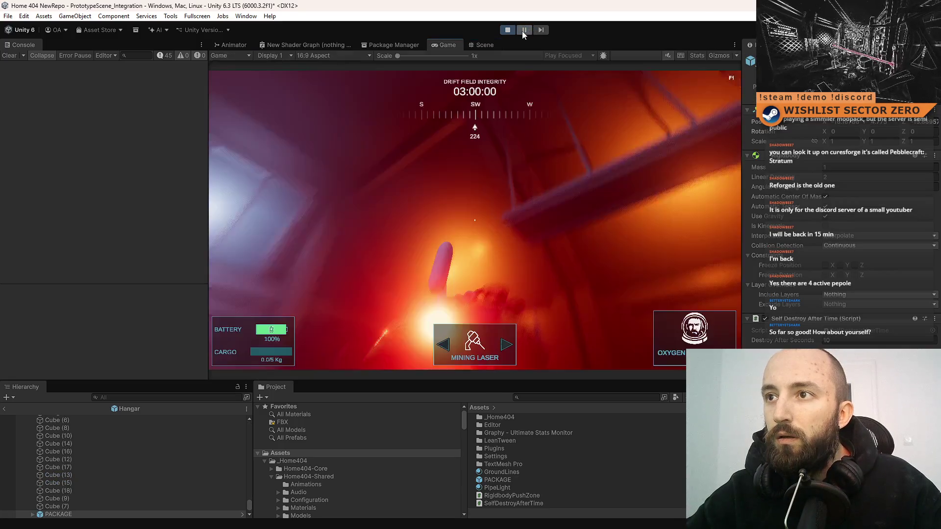
pyautogui.click(524, 29)
pyautogui.click(492, 44)
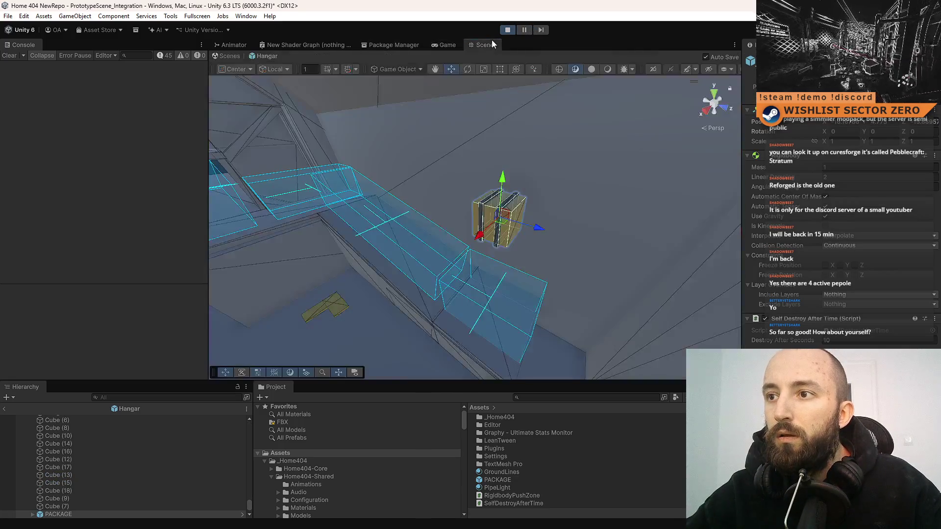
pyautogui.click(523, 30)
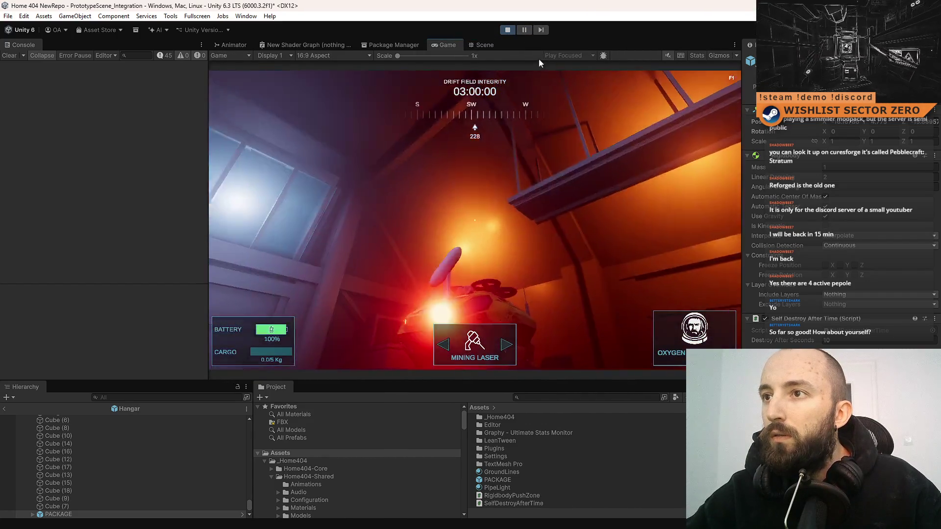
pyautogui.click(485, 44)
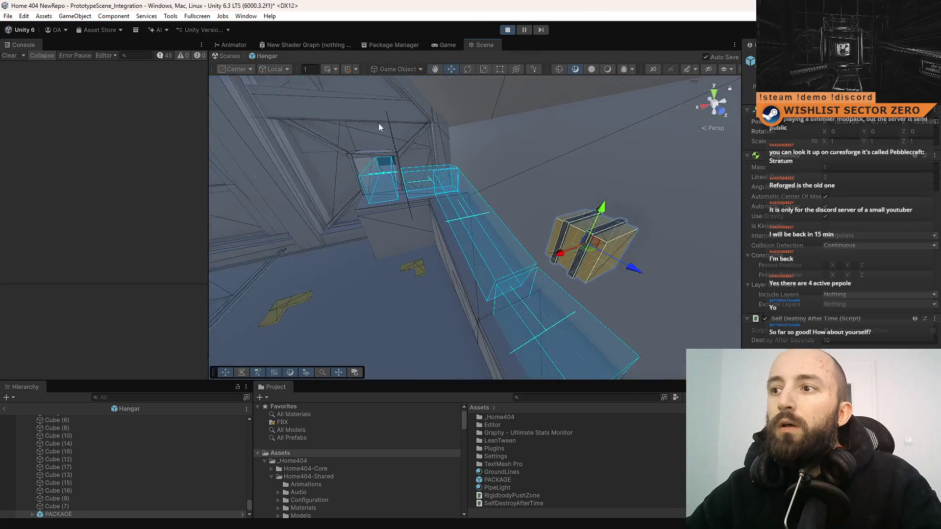
pyautogui.click(442, 45)
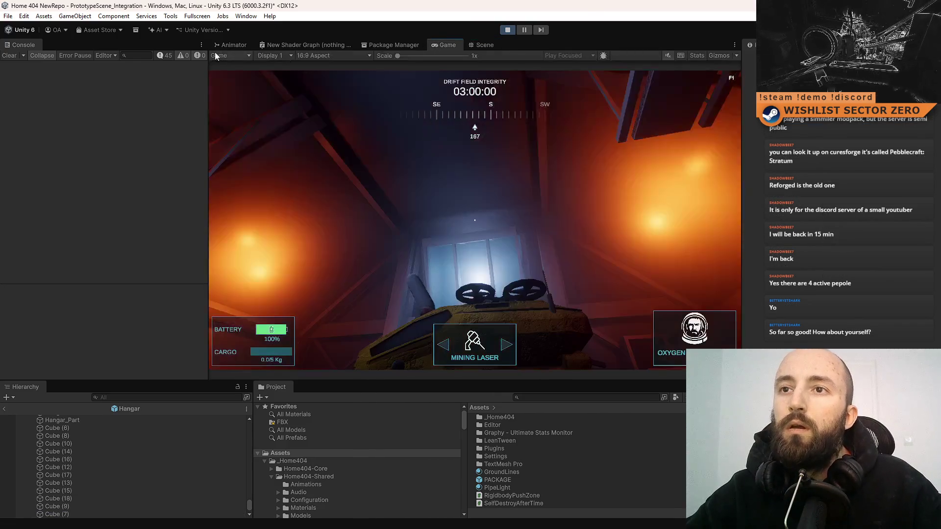
pyautogui.click(524, 30)
pyautogui.click(484, 44)
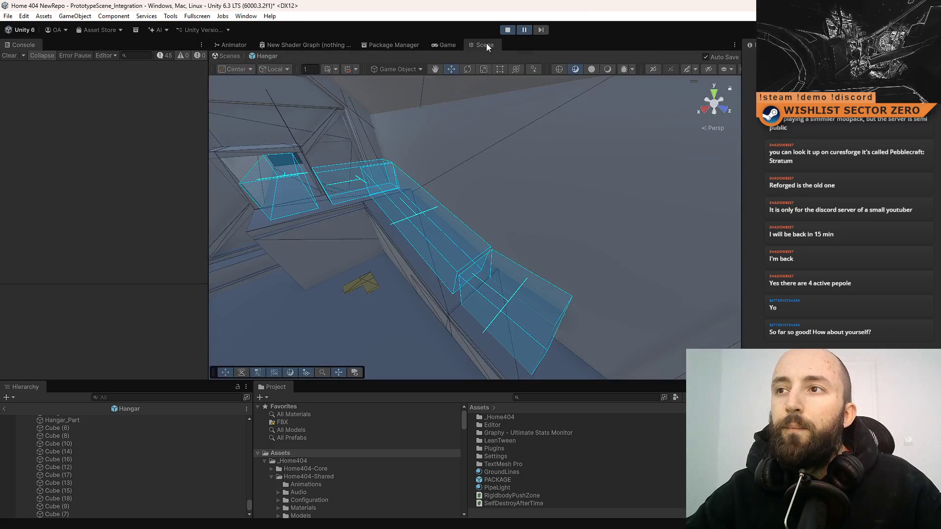
pyautogui.click(231, 56)
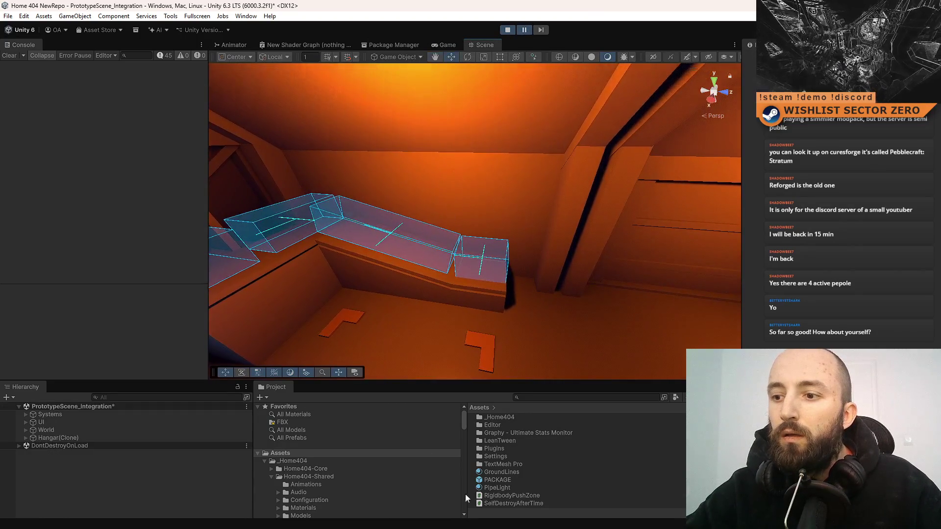
# Drop a PACKAGE copy into the running scene, resume and drive the rover, then pause.
pyautogui.moveTo(496, 480)
pyautogui.mouseDown()
pyautogui.moveTo(482, 258)
pyautogui.moveTo(490, 181)
pyautogui.mouseUp()
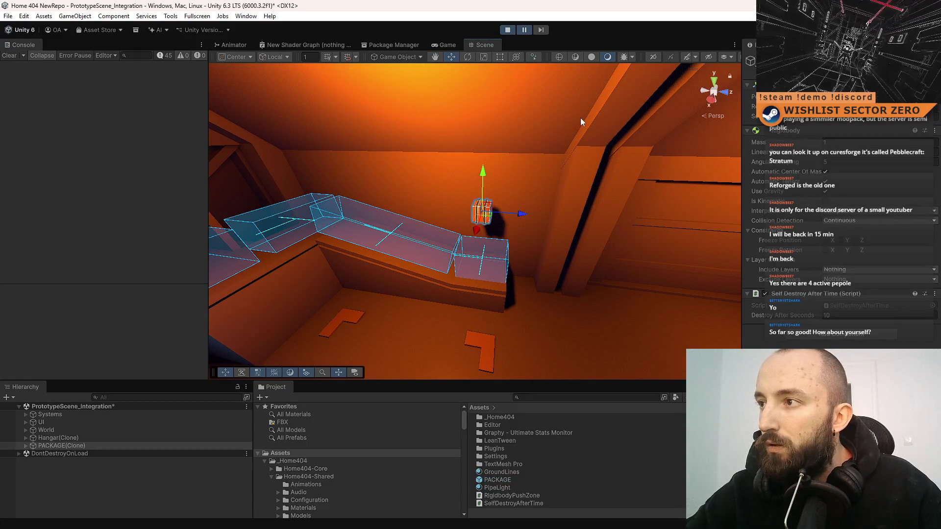
pyautogui.click(524, 30)
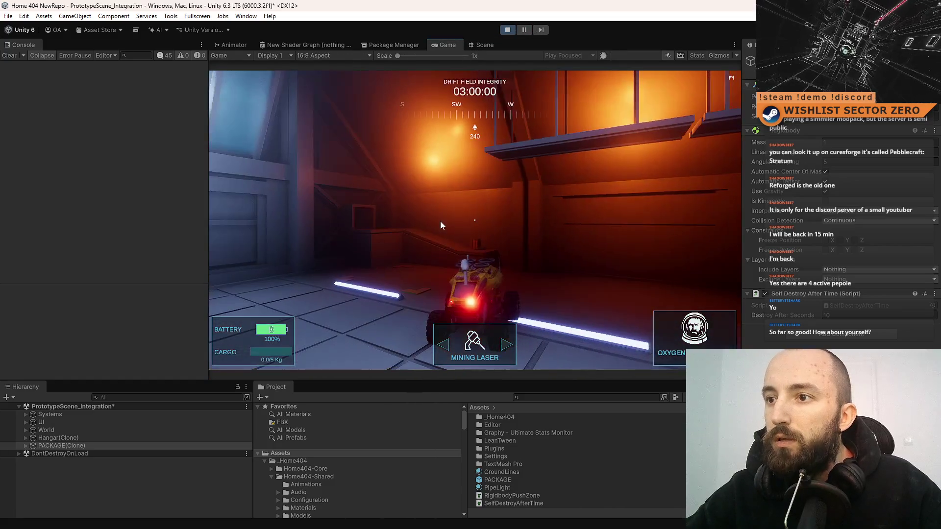
pyautogui.click(503, 257)
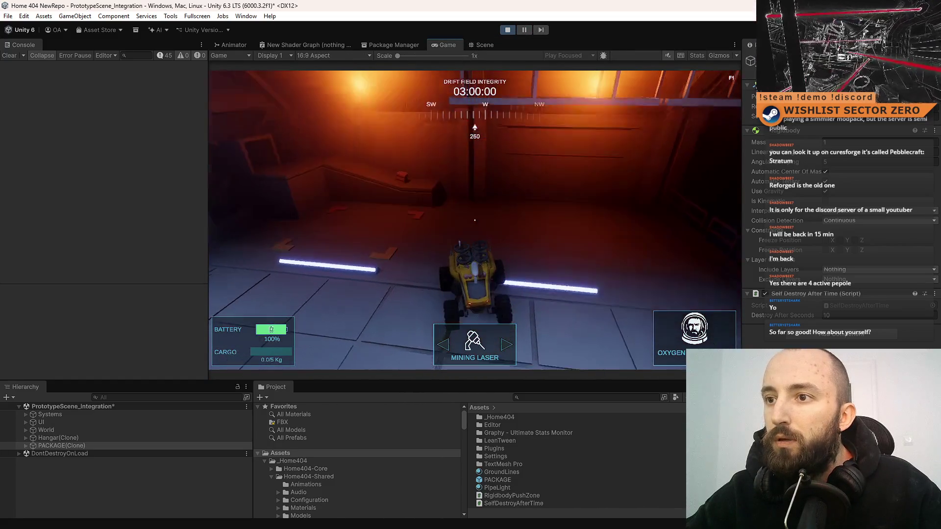
pyautogui.press('w')
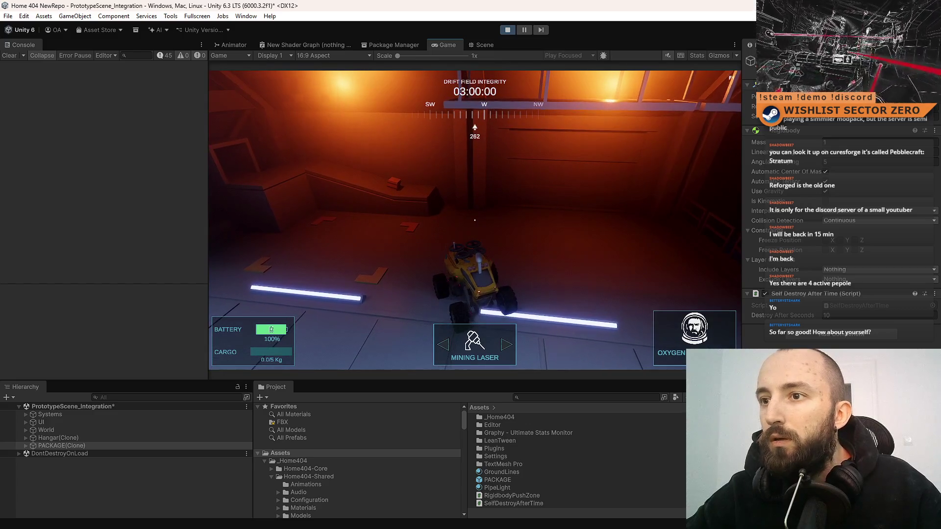
pyautogui.press('Escape')
pyautogui.click(525, 30)
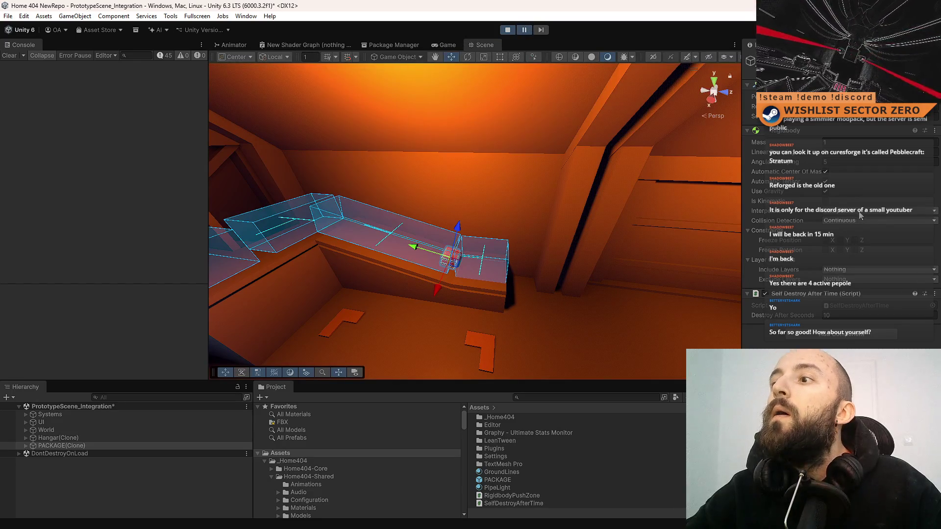
# Frame the dropped package, then drop another PACKAGE copy near the blue conveyor shelf.
pyautogui.moveTo(556, 260)
pyautogui.mouseDown()
pyautogui.moveTo(556, 269)
pyautogui.moveTo(604, 194)
pyautogui.mouseUp()
pyautogui.press('f')
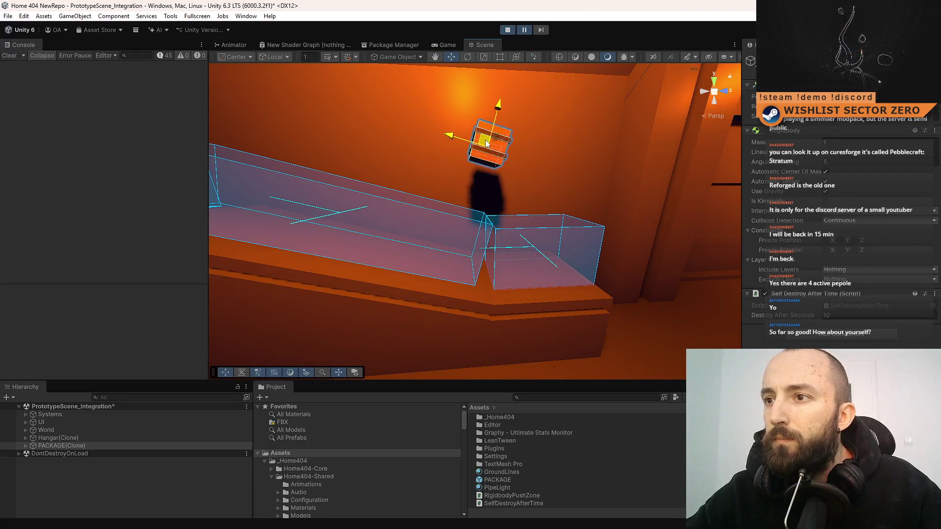
pyautogui.hotkey('ctrl', '2')
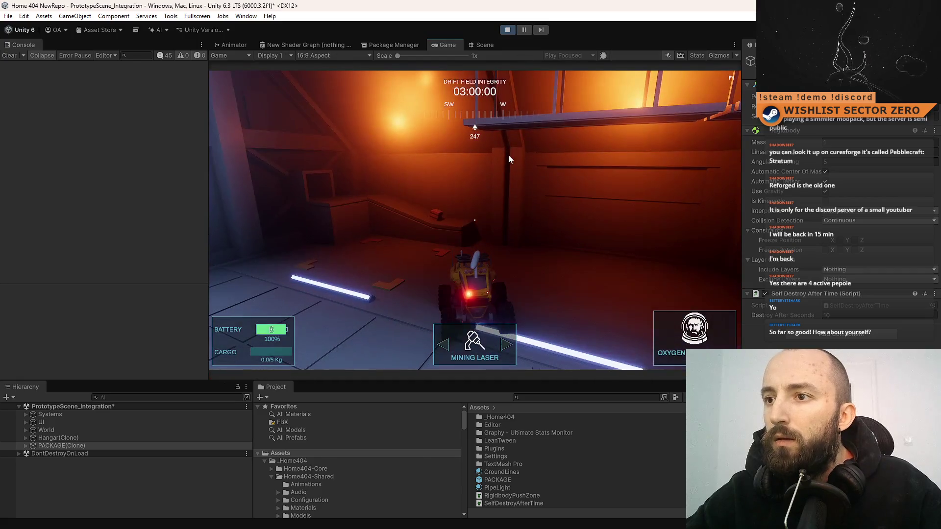
pyautogui.click(487, 48)
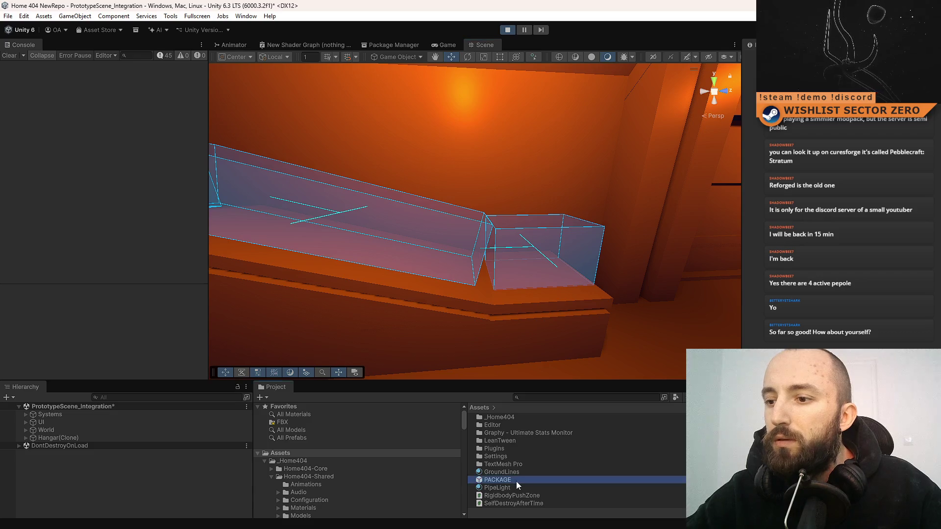
pyautogui.moveTo(634, 338)
pyautogui.mouseDown()
pyautogui.moveTo(551, 325)
pyautogui.moveTo(569, 374)
pyautogui.mouseUp()
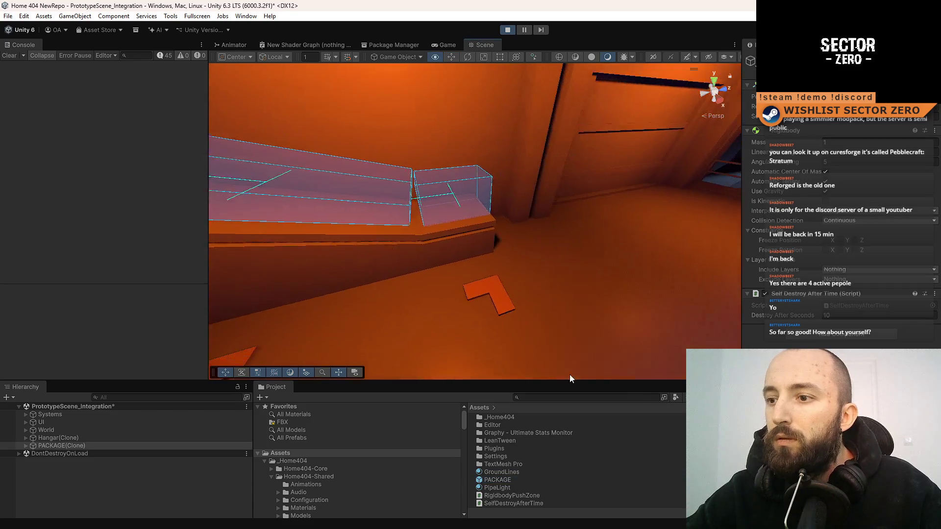
pyautogui.click(508, 480)
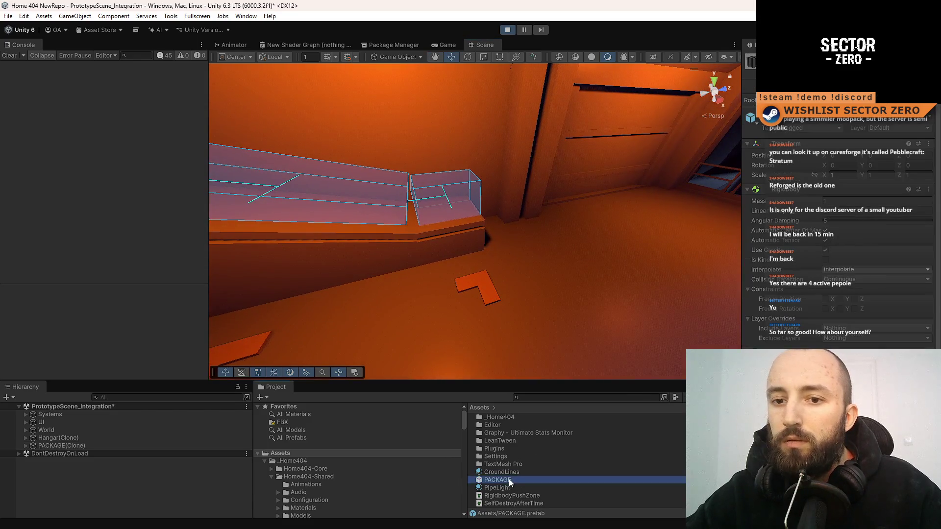
# Raise the new package copy above the shelf, run briefly, then pause and orbit around it.
pyautogui.click(524, 30)
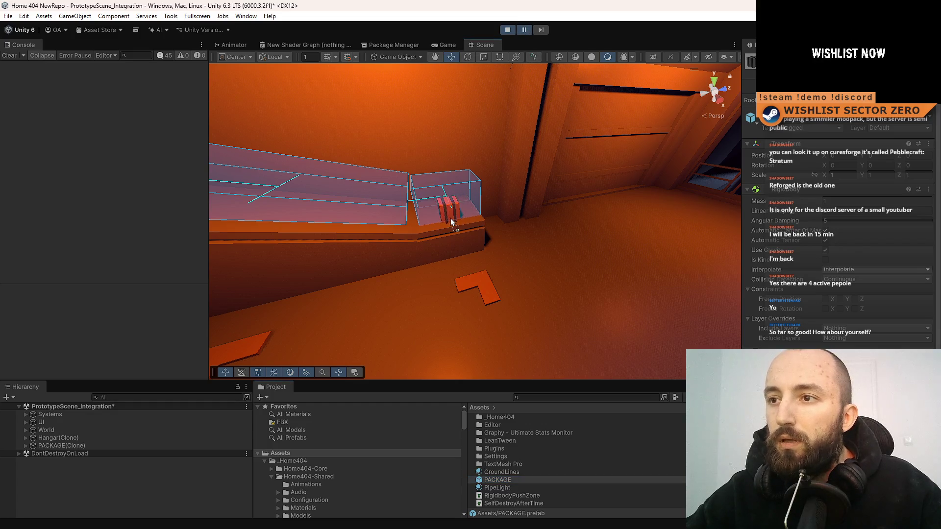
pyautogui.click(451, 219)
pyautogui.moveTo(444, 169); pyautogui.dragTo(445, 99)
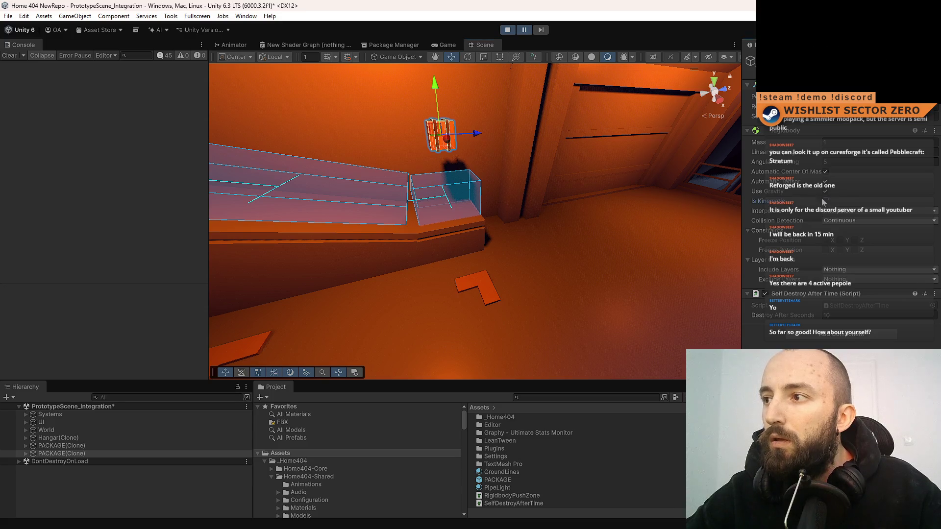
pyautogui.click(531, 31)
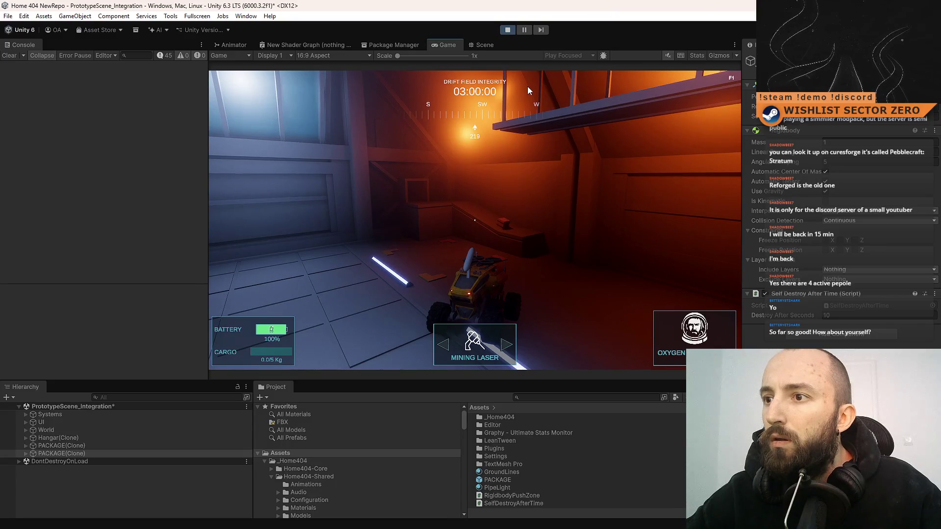
pyautogui.click(525, 30)
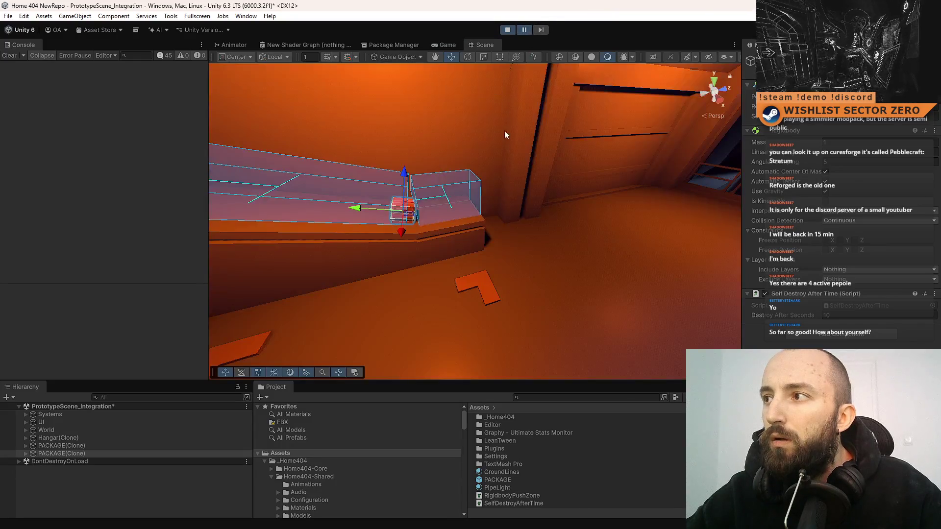
pyautogui.moveTo(505, 130); pyautogui.dragTo(432, 142)
pyautogui.moveTo(423, 108); pyautogui.dragTo(446, 108)
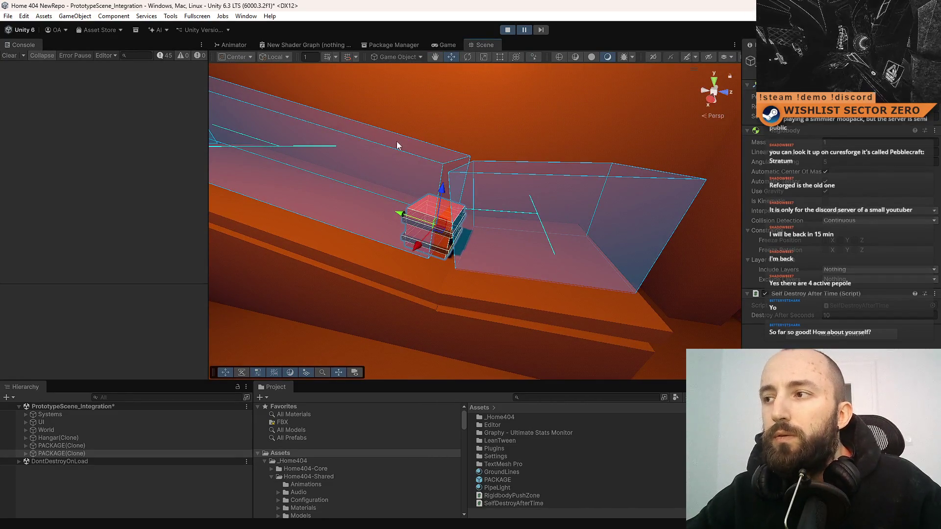
pyautogui.moveTo(399, 143)
pyautogui.mouseDown()
pyautogui.moveTo(443, 168)
pyautogui.moveTo(422, 179)
pyautogui.mouseUp()
# Frame the package and inspect the last push zone, package cube, Cube (13) and PACKAGE(Clone).
pyautogui.press('f')
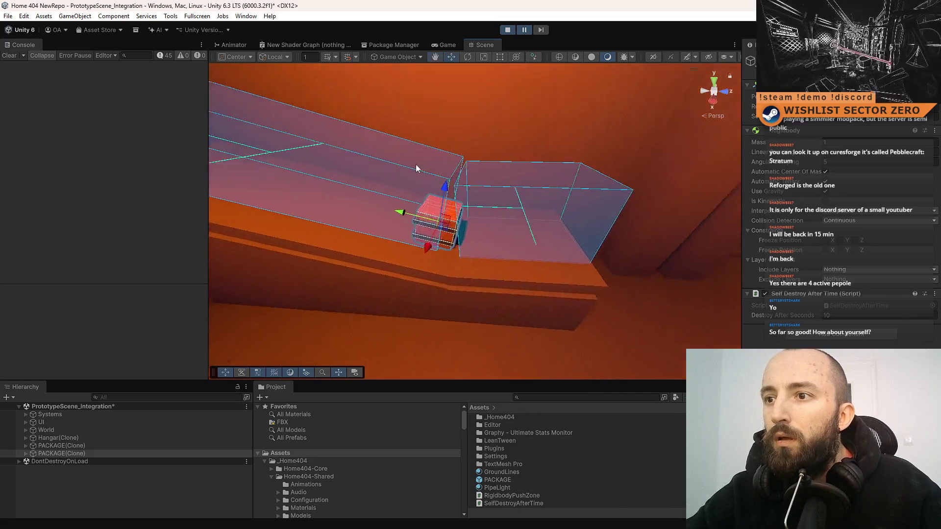
pyautogui.click(397, 179)
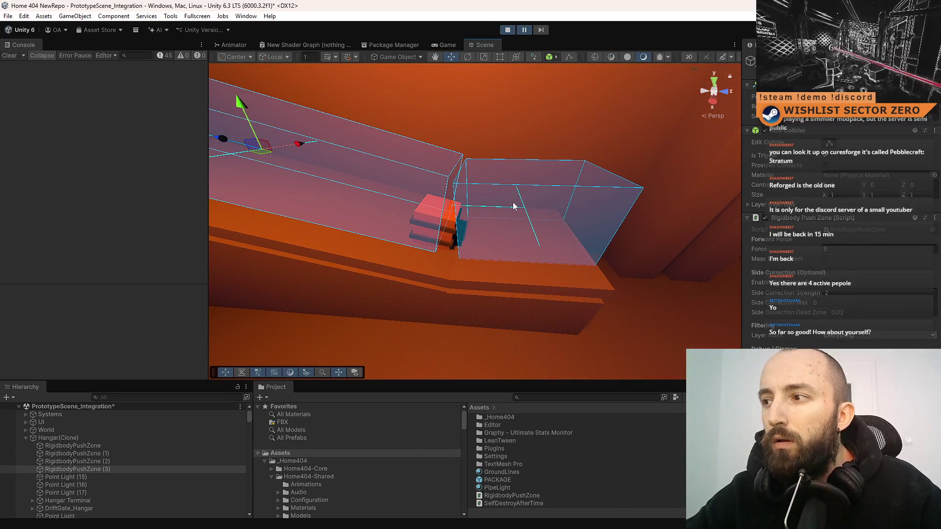
pyautogui.moveTo(512, 204); pyautogui.dragTo(487, 224)
pyautogui.click(490, 238)
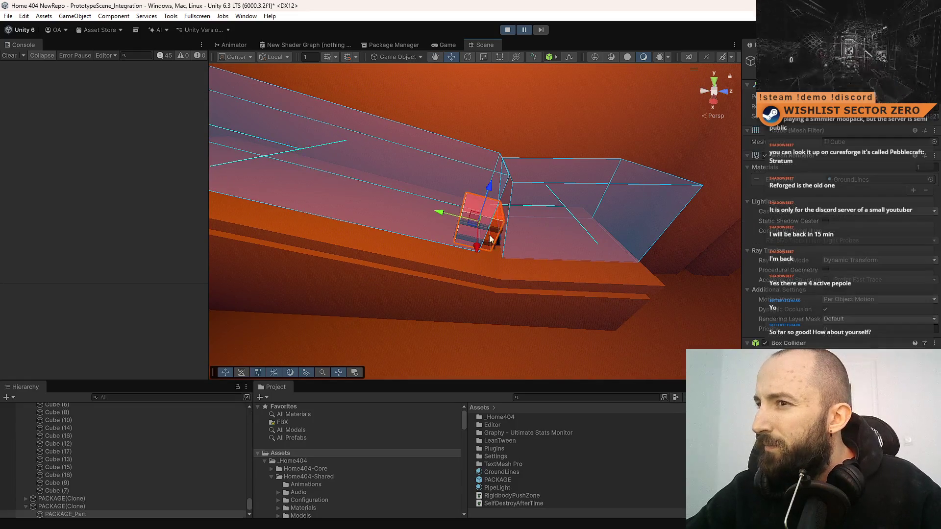
pyautogui.click(508, 277)
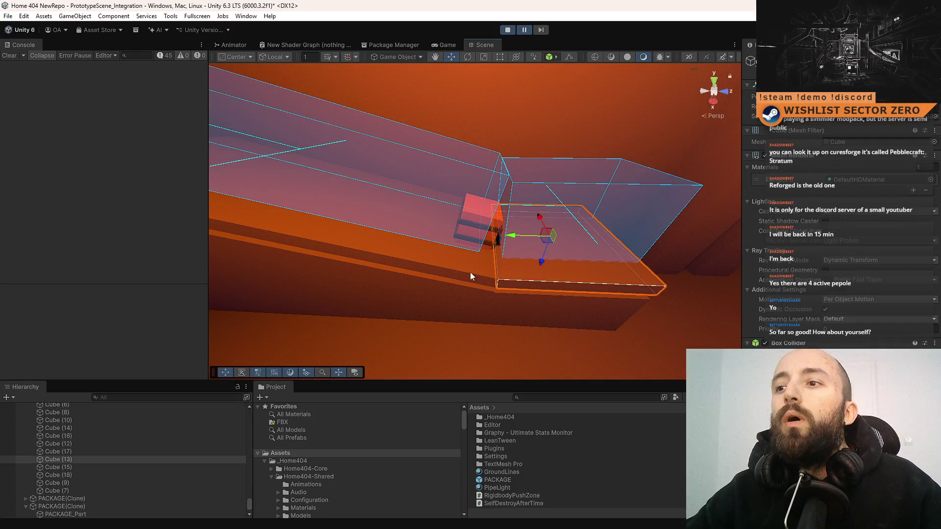
pyautogui.click(490, 236)
pyautogui.click(114, 504)
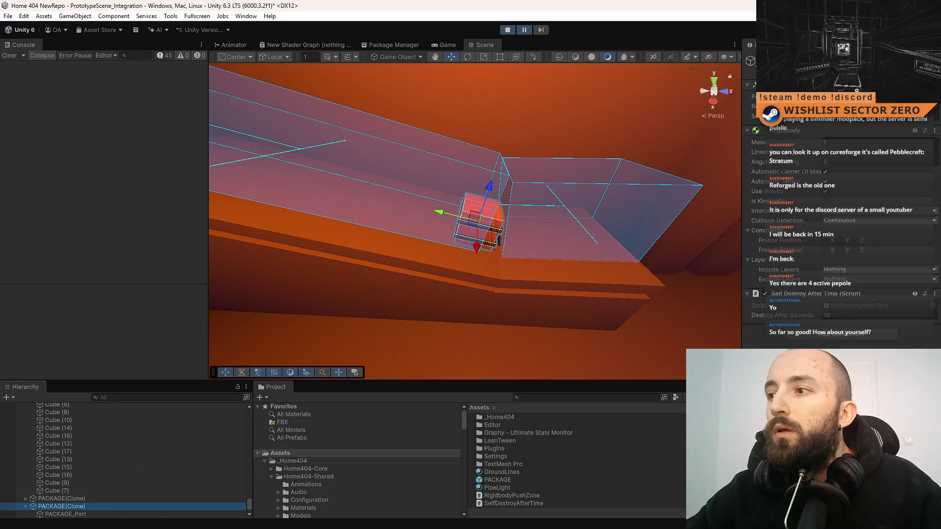
# Select the first PACKAGE_Part child and floor slab Cube (13), then stop Play mode.
pyautogui.scroll(-1, 69, 477)
pyautogui.click(66, 489)
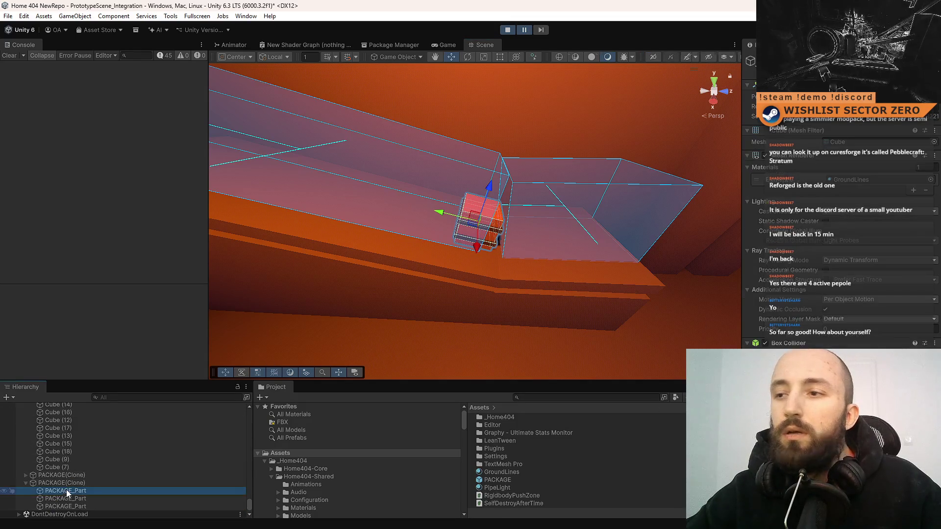
pyautogui.click(431, 254)
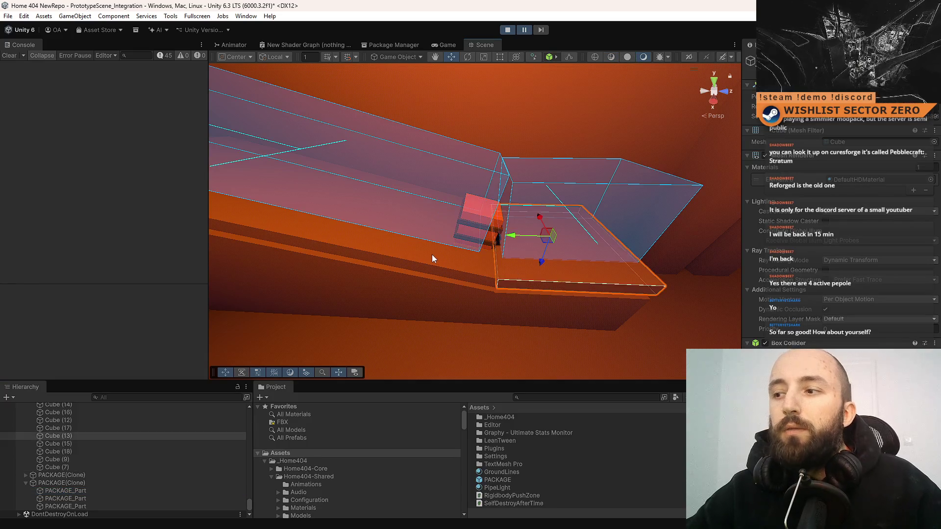
pyautogui.click(432, 254)
pyautogui.click(537, 260)
pyautogui.moveTo(446, 292); pyautogui.dragTo(477, 188)
pyautogui.hotkey('ctrl', 'p')
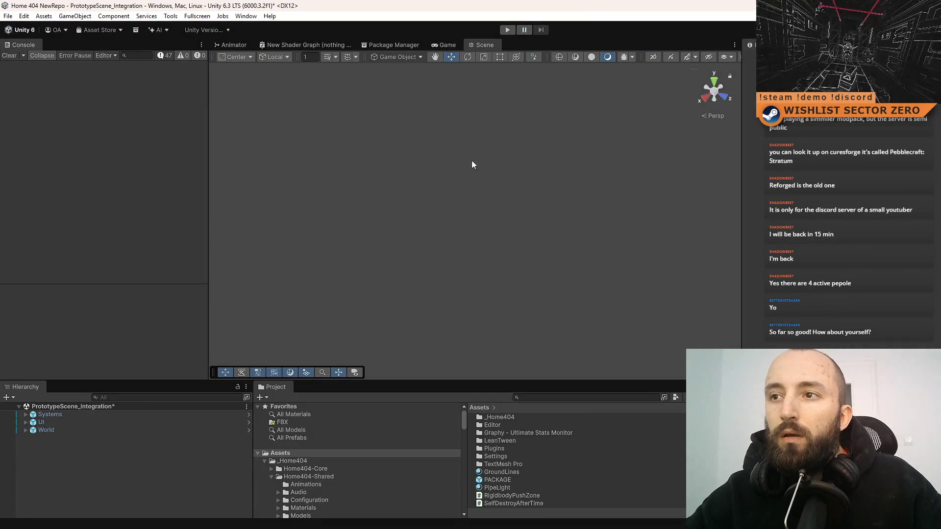
# Search the project assets for 'hangar' and select the Hangar prefab in the results.
pyautogui.click(451, 46)
pyautogui.click(492, 47)
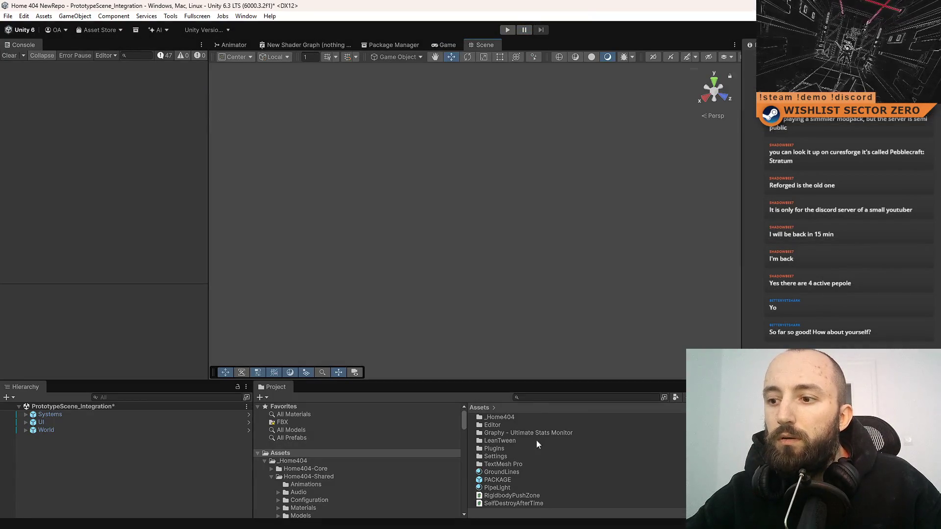
pyautogui.click(539, 398)
pyautogui.write('hangar')
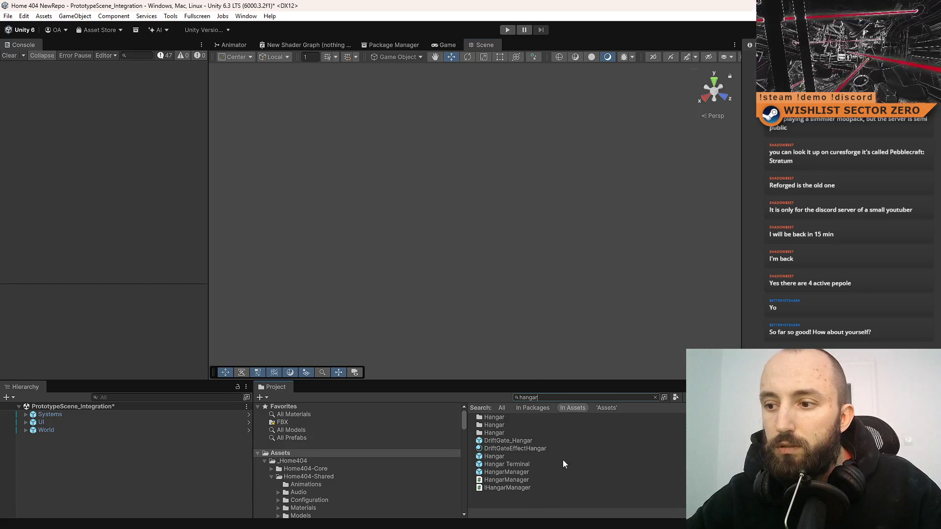
pyautogui.click(562, 458)
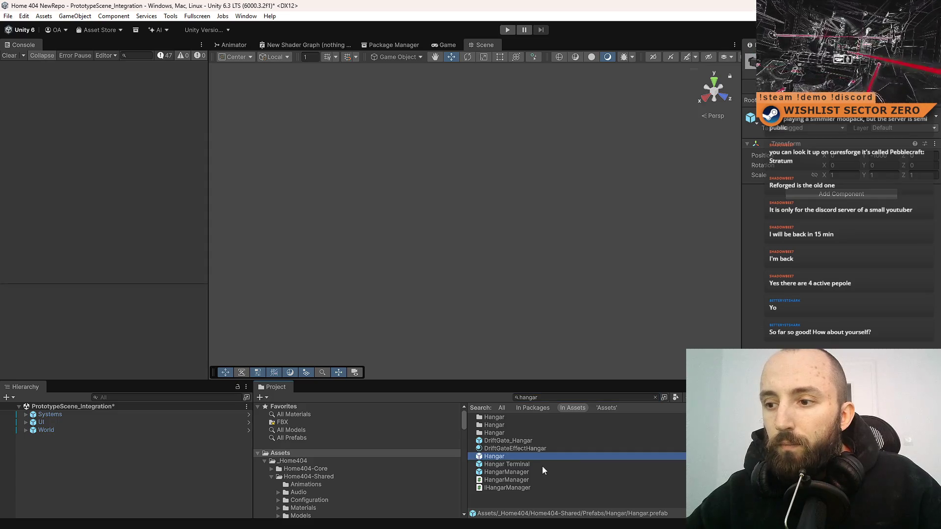
# In the Hangar prefab, give three floor cubes including Cube (8) the FrictionLess collider material.
pyautogui.doubleClick(562, 456)
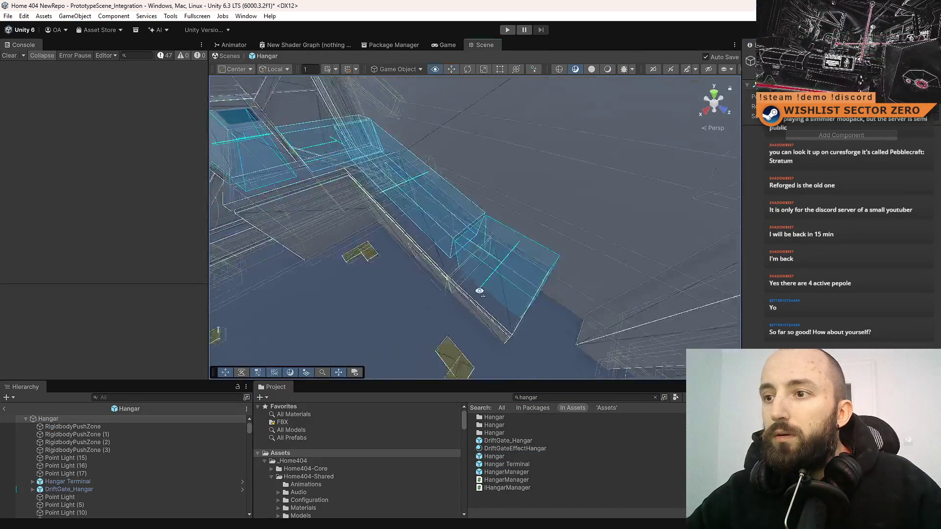
pyautogui.click(505, 275)
pyautogui.moveTo(454, 246)
pyautogui.mouseDown()
pyautogui.moveTo(496, 210)
pyautogui.moveTo(452, 221)
pyautogui.mouseUp()
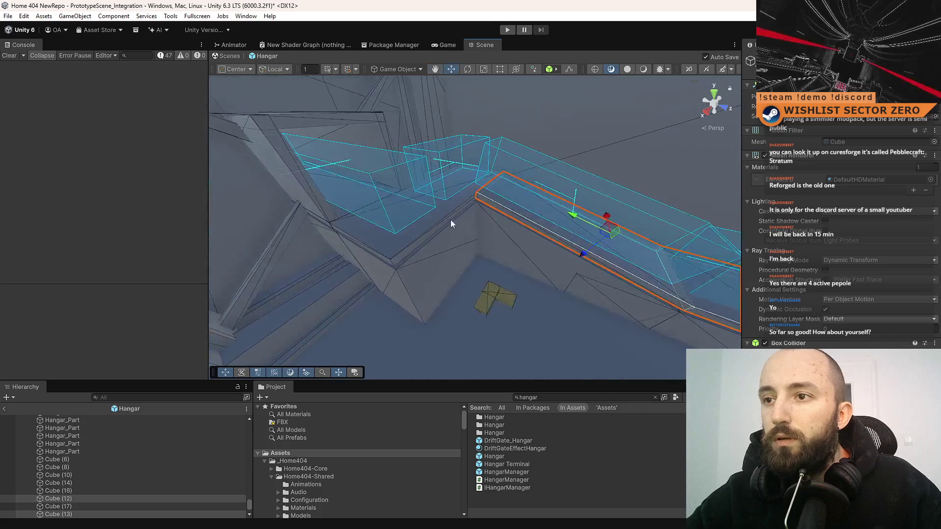
pyautogui.keyDown('shift'); pyautogui.click(398, 222); pyautogui.keyUp('shift')
pyautogui.keyDown('shift'); pyautogui.click(347, 218); pyautogui.keyUp('shift')
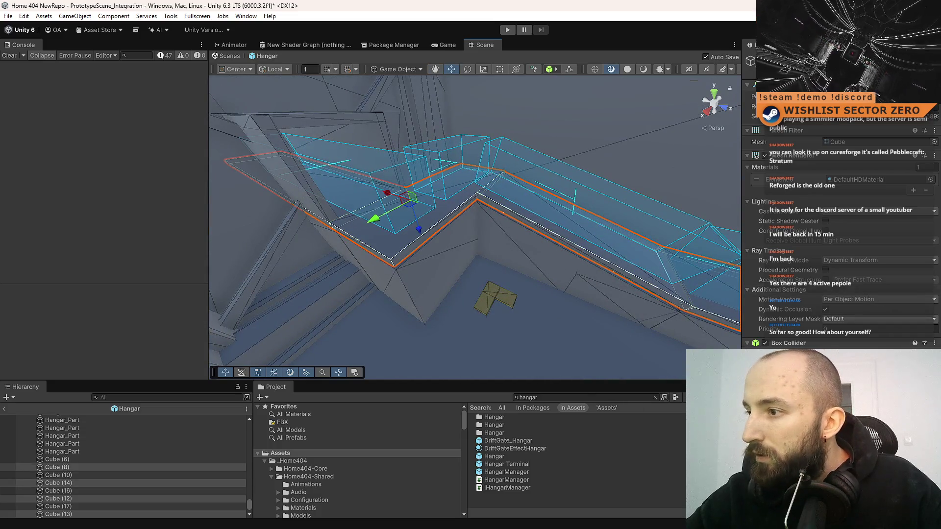
pyautogui.click(934, 383)
pyautogui.click(427, 228)
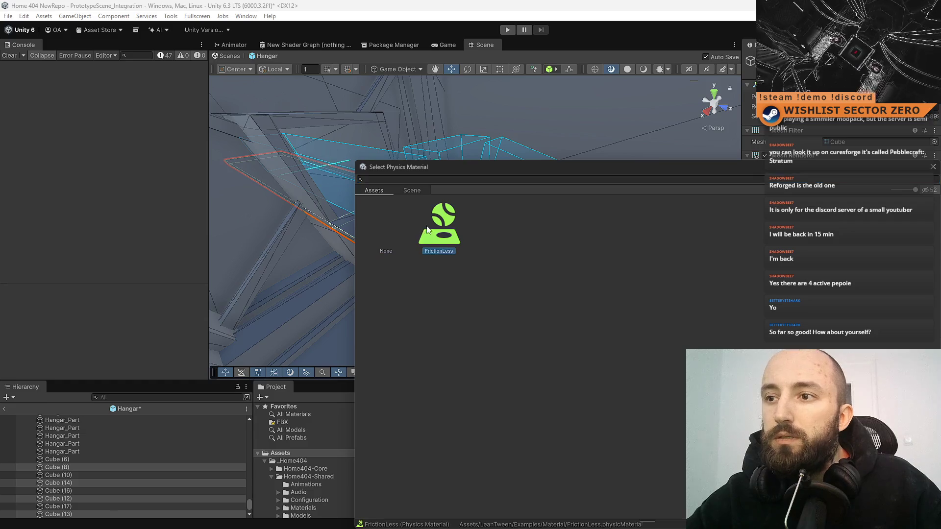
pyautogui.press('Return')
pyautogui.click(507, 485)
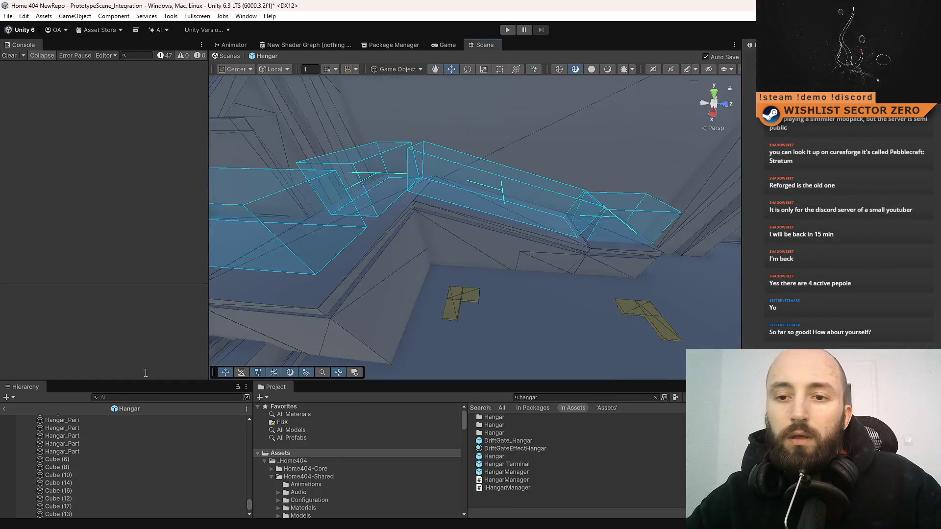
pyautogui.click(230, 56)
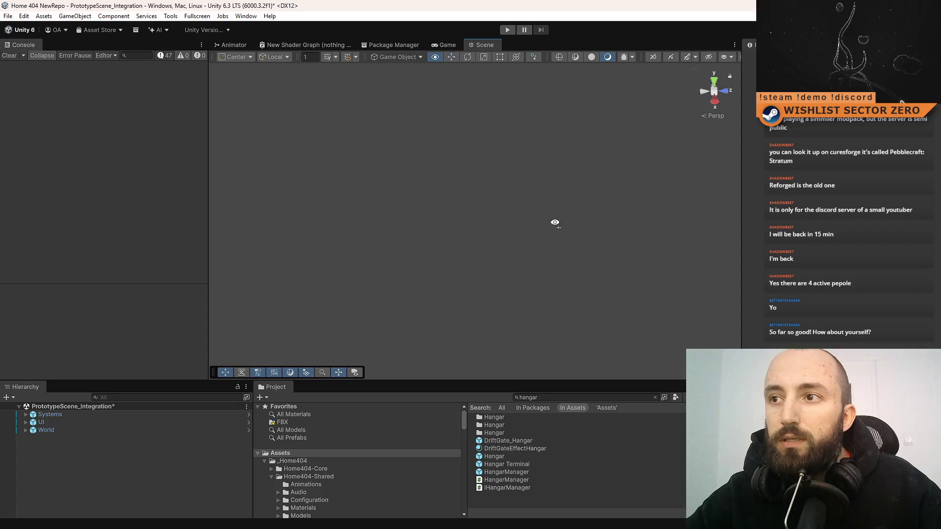
# Start the game, search assets for 'package' and drop a PACKAGE into the running hangar.
pyautogui.click(508, 30)
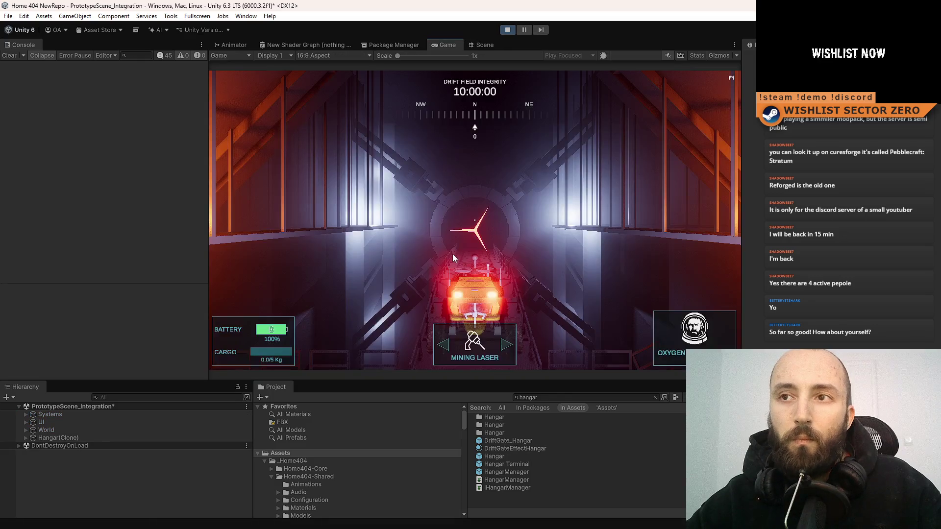
pyautogui.click(477, 45)
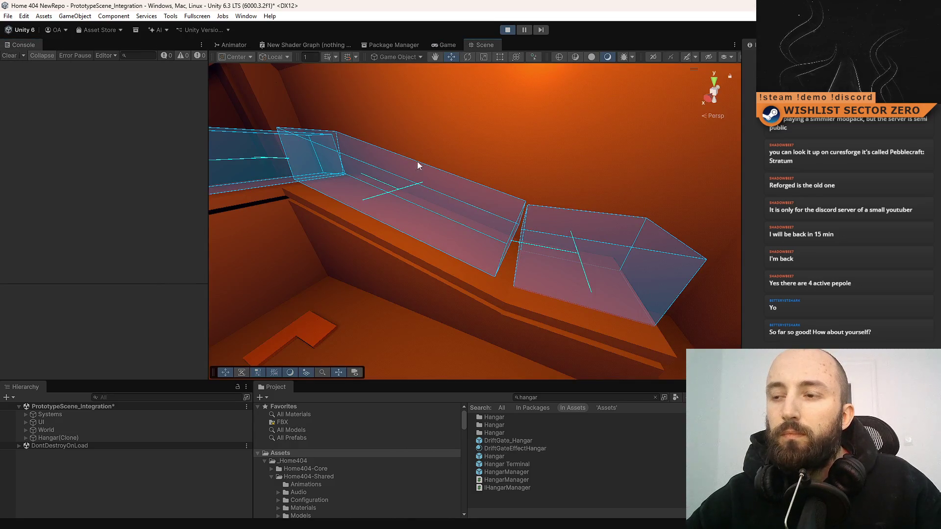
pyautogui.moveTo(420, 166)
pyautogui.mouseDown()
pyautogui.moveTo(485, 208)
pyautogui.moveTo(587, 60)
pyautogui.mouseUp()
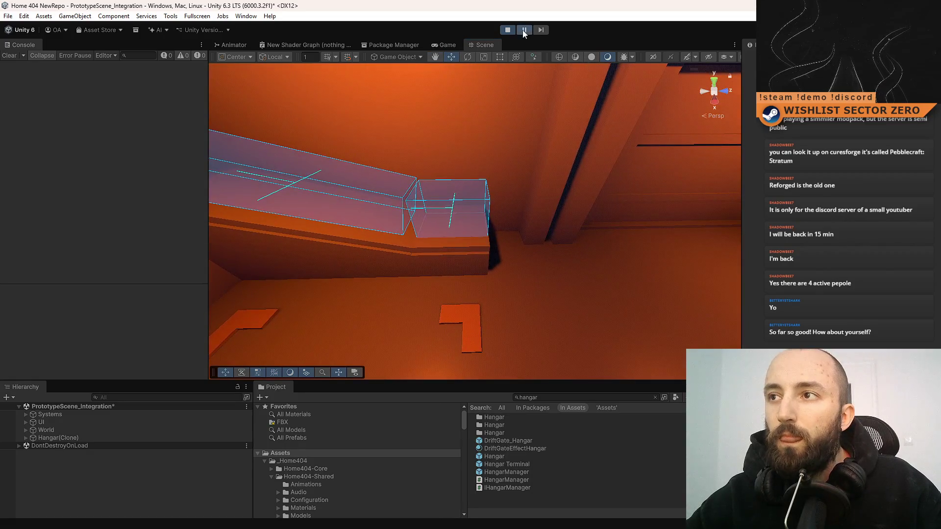
pyautogui.click(573, 397)
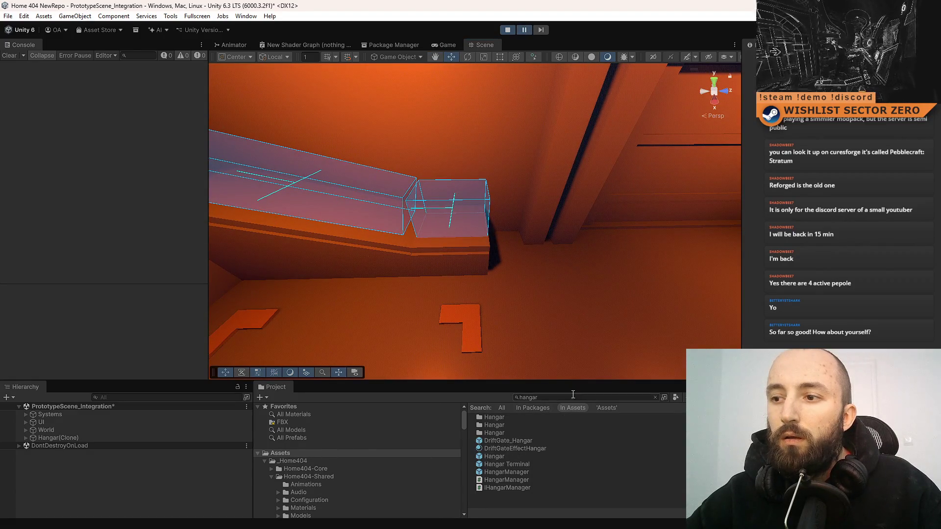
pyautogui.write('package')
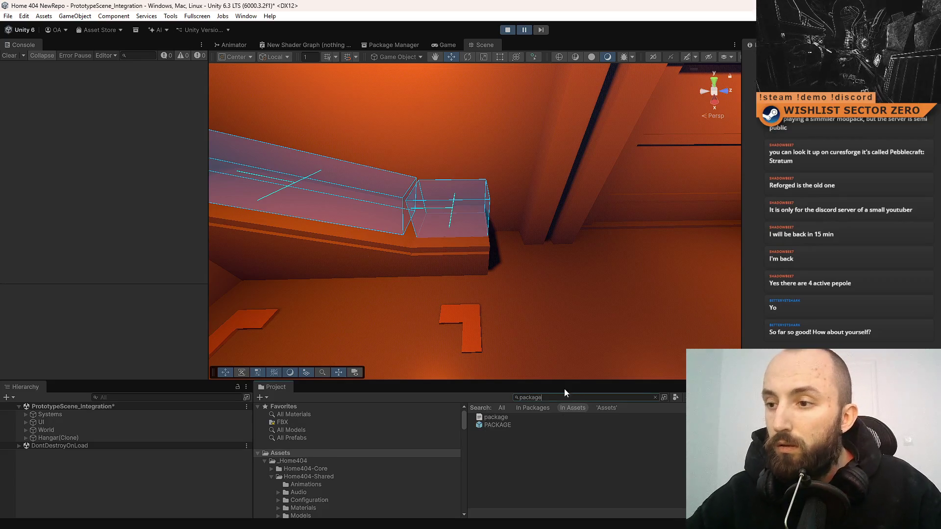
pyautogui.moveTo(514, 425)
pyautogui.mouseDown()
pyautogui.moveTo(509, 266)
pyautogui.moveTo(418, 288)
pyautogui.moveTo(431, 225)
pyautogui.moveTo(551, 261)
pyautogui.moveTo(434, 127)
pyautogui.moveTo(399, 192)
pyautogui.mouseUp()
pyautogui.scroll(-3, 433, 127)
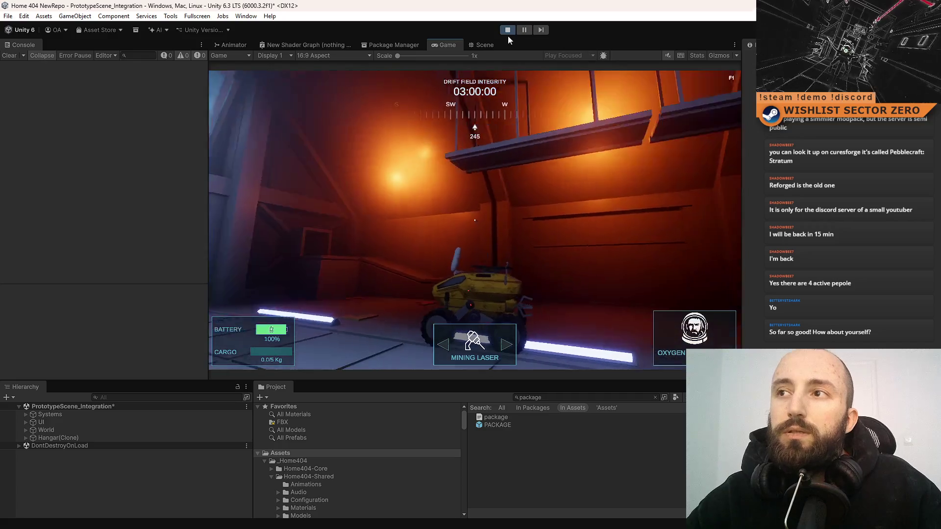
# Stop the game and clear the two errors from the Console.
pyautogui.click(508, 31)
pyautogui.click(505, 425)
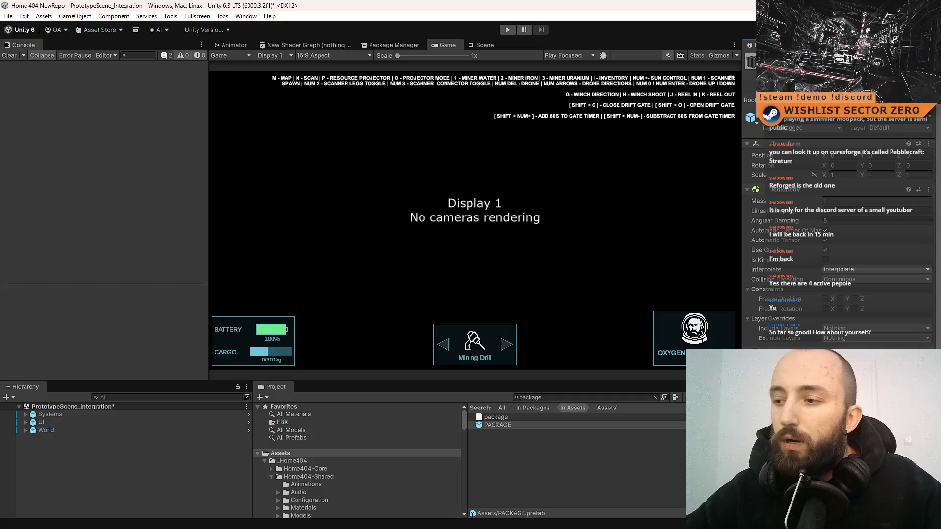
pyautogui.click(630, 471)
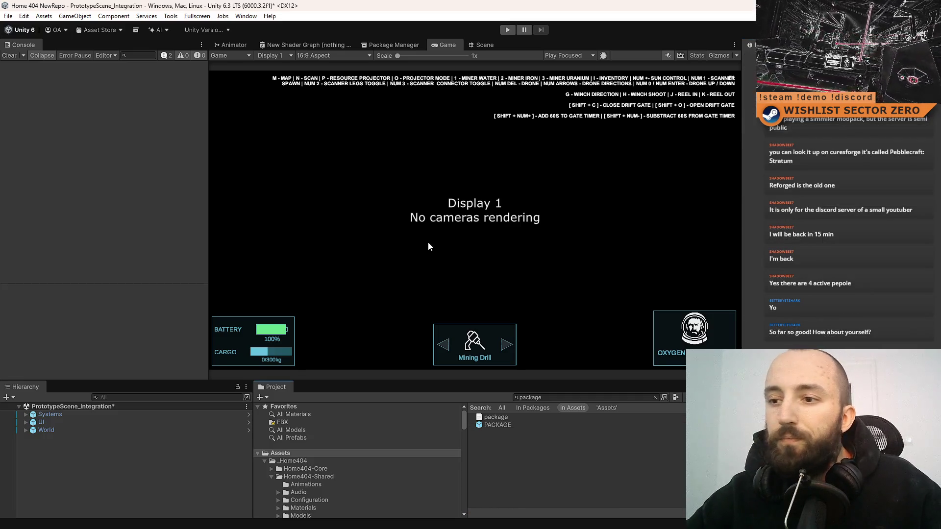
pyautogui.click(9, 55)
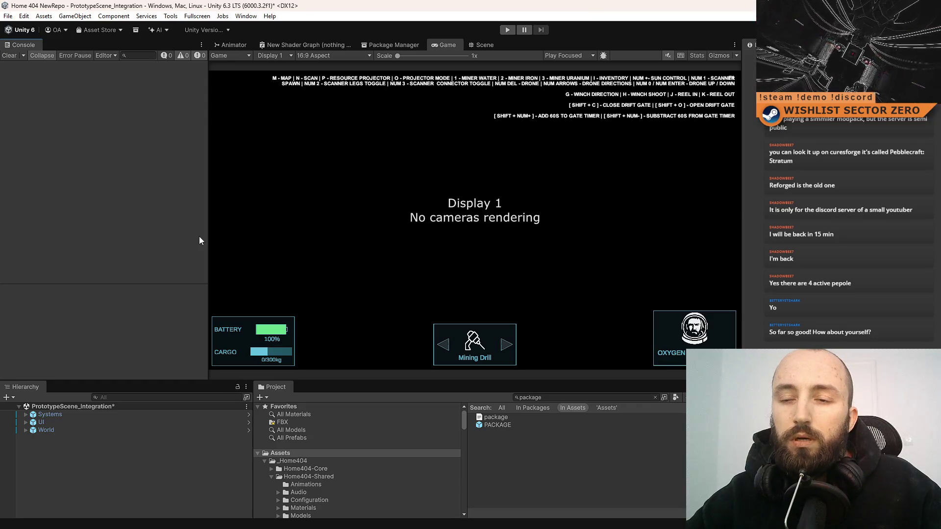
# Search the project assets for 'hangar', correcting the mistyped 'ganar'.
pyautogui.click(486, 46)
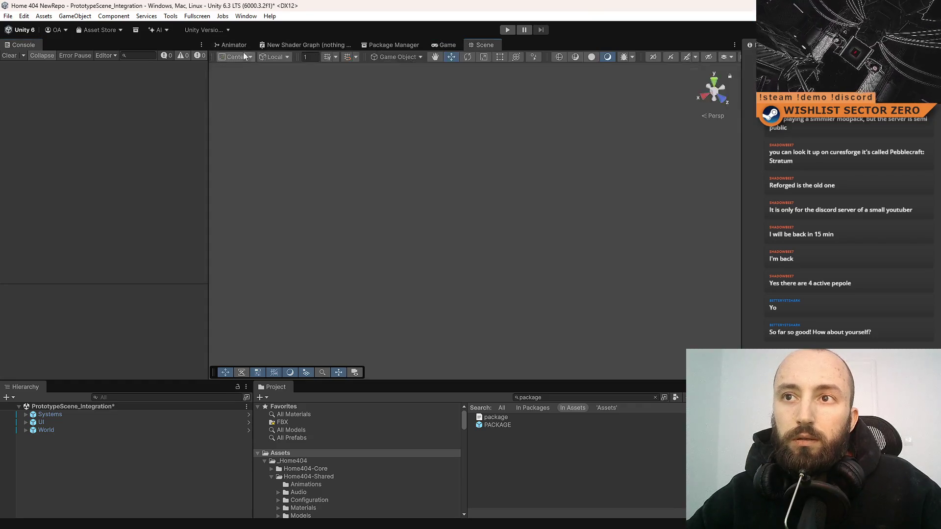
pyautogui.click(564, 399)
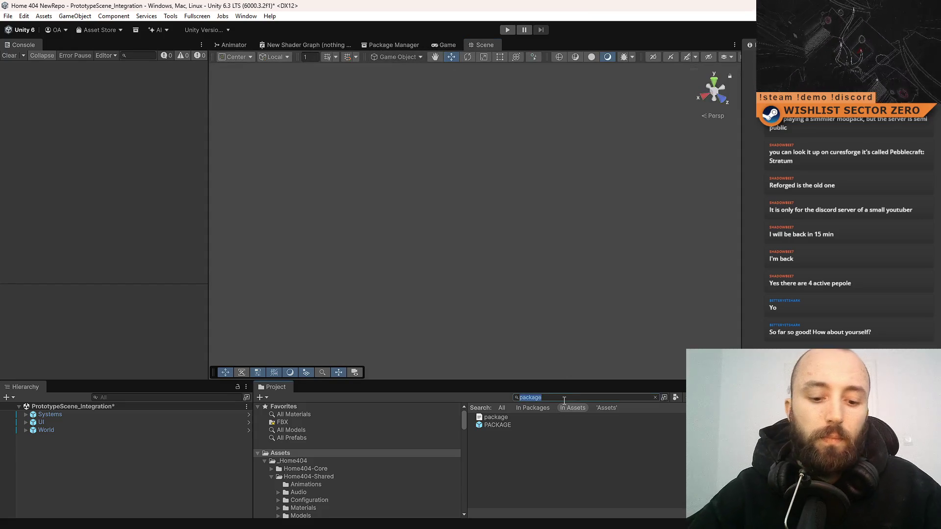
pyautogui.write('ganar')
pyautogui.press('BackSpace')
pyautogui.press('BackSpace')
pyautogui.press('BackSpace')
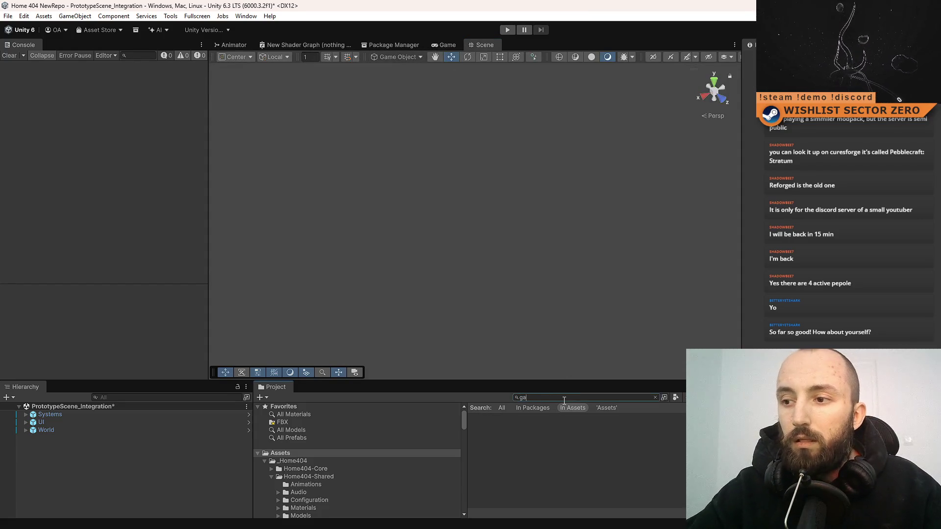
pyautogui.write('hangar')
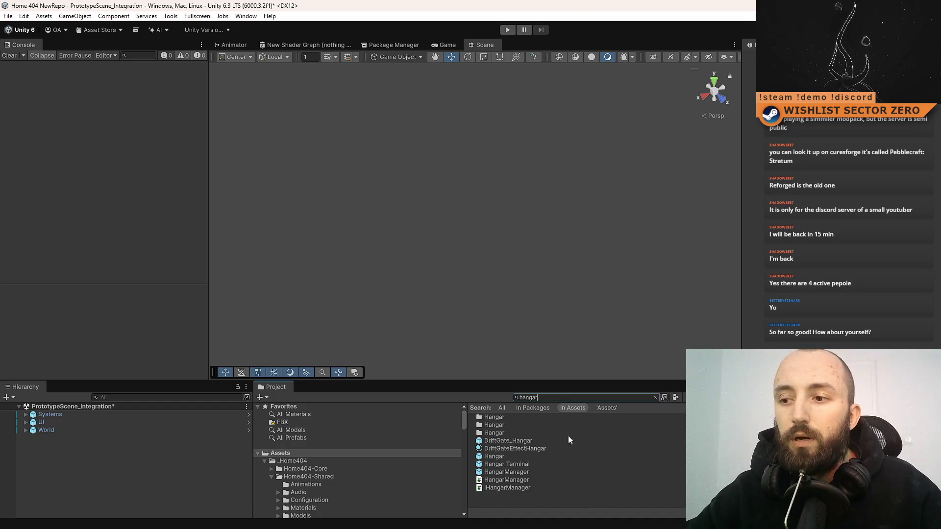
# Compare the Hangar, Hangar Terminal and HangarManager results, ending on the Hangar prefab.
pyautogui.click(572, 472)
pyautogui.click(586, 464)
pyautogui.click(573, 471)
pyautogui.click(589, 463)
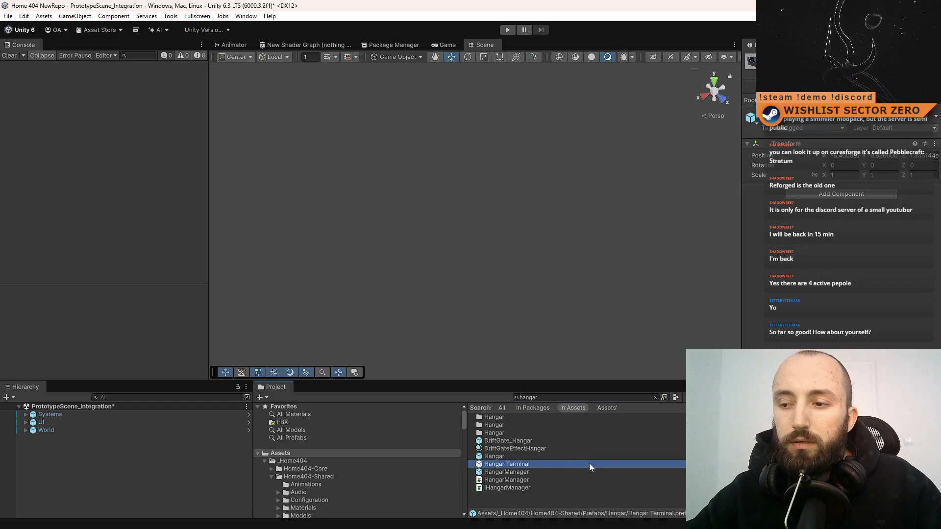
pyautogui.click(598, 457)
pyautogui.click(578, 465)
pyautogui.click(579, 457)
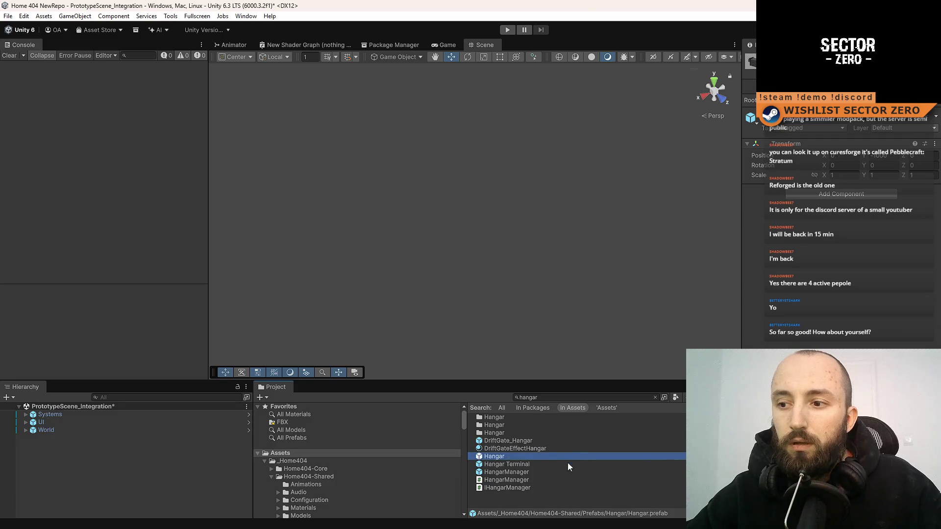
pyautogui.click(557, 465)
pyautogui.click(551, 472)
pyautogui.click(557, 464)
pyautogui.click(569, 459)
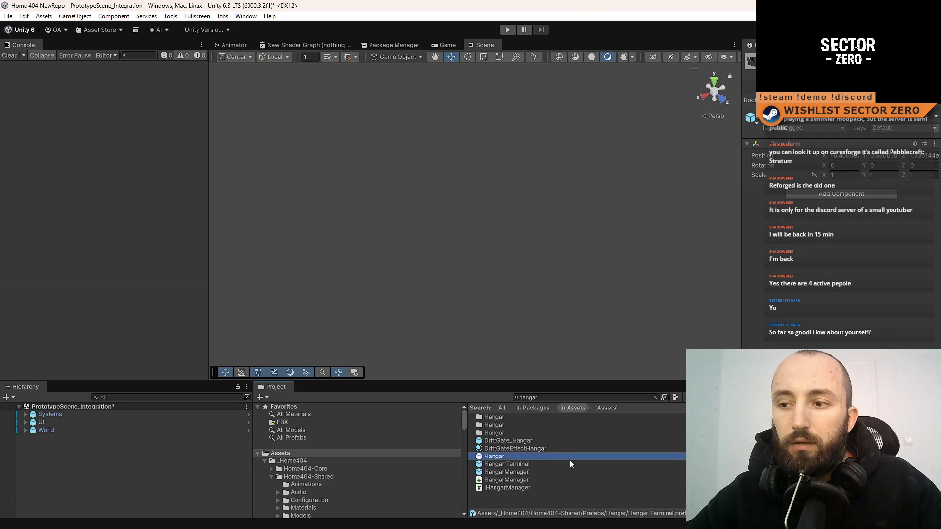
pyautogui.click(554, 471)
pyautogui.press('Up')
pyautogui.press('Up')
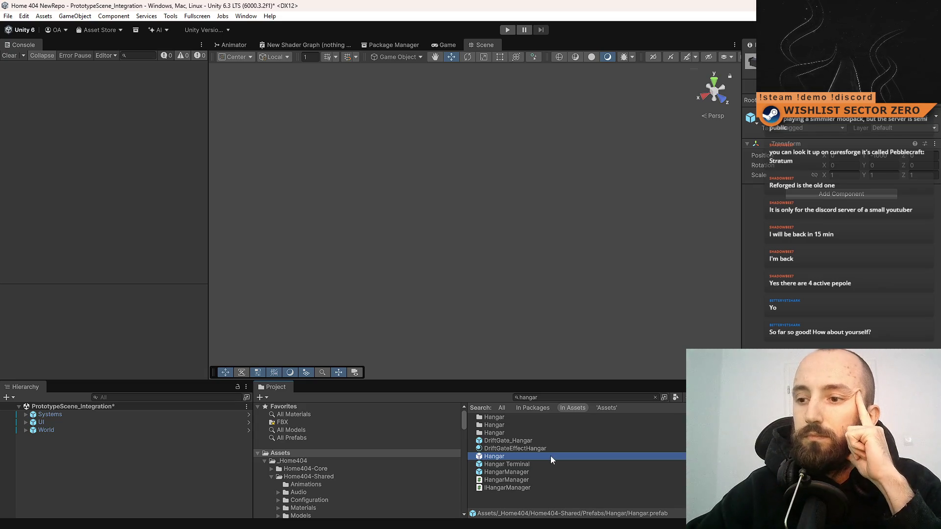
# Open the Hangar prefab in Prefab Mode and clear the search to show all assets.
pyautogui.doubleClick(550, 455)
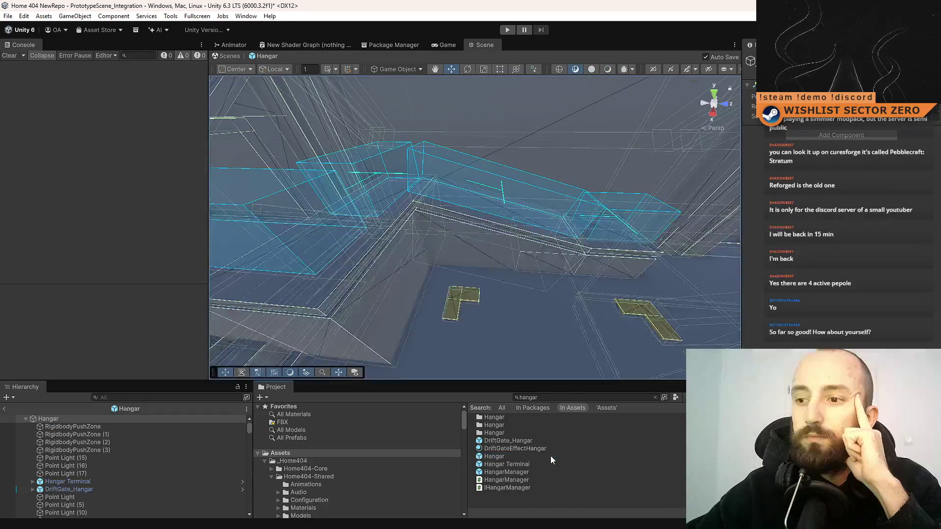
pyautogui.click(554, 397)
pyautogui.press('BackSpace')
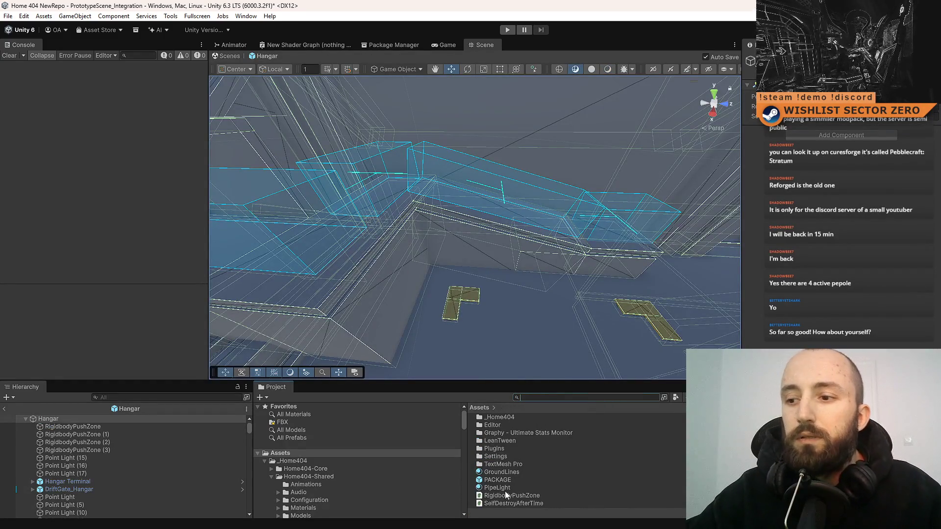
pyautogui.scroll(1, 551, 479)
pyautogui.moveTo(393, 261)
pyautogui.mouseDown()
pyautogui.moveTo(568, 269)
pyautogui.moveTo(409, 331)
pyautogui.moveTo(389, 262)
pyautogui.moveTo(261, 293)
pyautogui.moveTo(332, 275)
pyautogui.moveTo(281, 251)
pyautogui.moveTo(267, 260)
pyautogui.moveTo(296, 210)
pyautogui.moveTo(370, 212)
pyautogui.moveTo(244, 273)
pyautogui.moveTo(513, 260)
pyautogui.mouseUp()
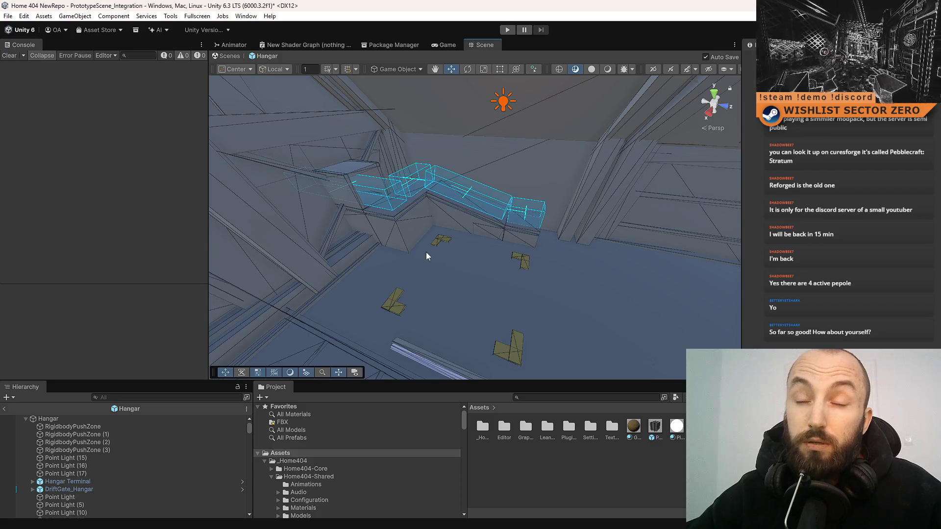
pyautogui.moveTo(426, 253)
pyautogui.mouseDown()
pyautogui.moveTo(515, 290)
pyautogui.moveTo(563, 289)
pyautogui.moveTo(414, 295)
pyautogui.moveTo(473, 295)
pyautogui.moveTo(506, 266)
pyautogui.moveTo(418, 276)
pyautogui.moveTo(515, 320)
pyautogui.moveTo(497, 335)
pyautogui.mouseUp()
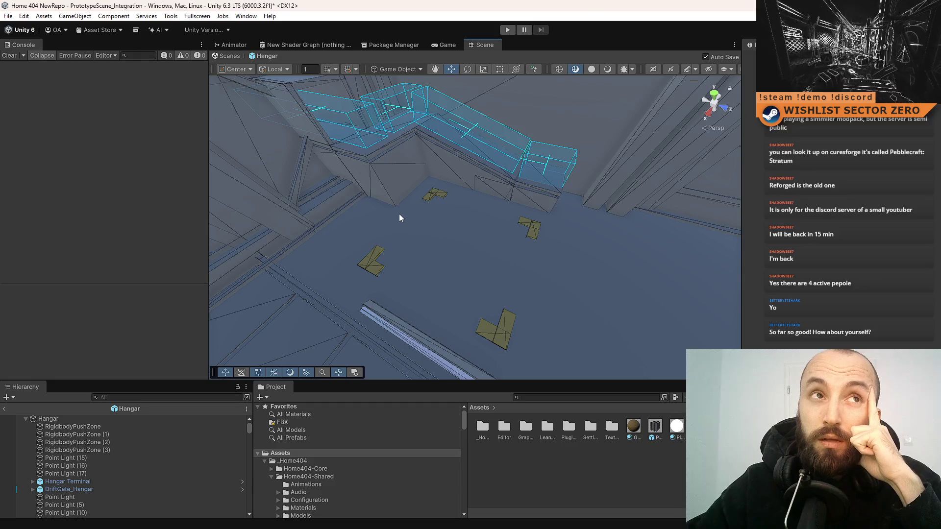
pyautogui.moveTo(399, 213)
pyautogui.mouseDown()
pyautogui.moveTo(446, 265)
pyautogui.moveTo(445, 292)
pyautogui.mouseUp()
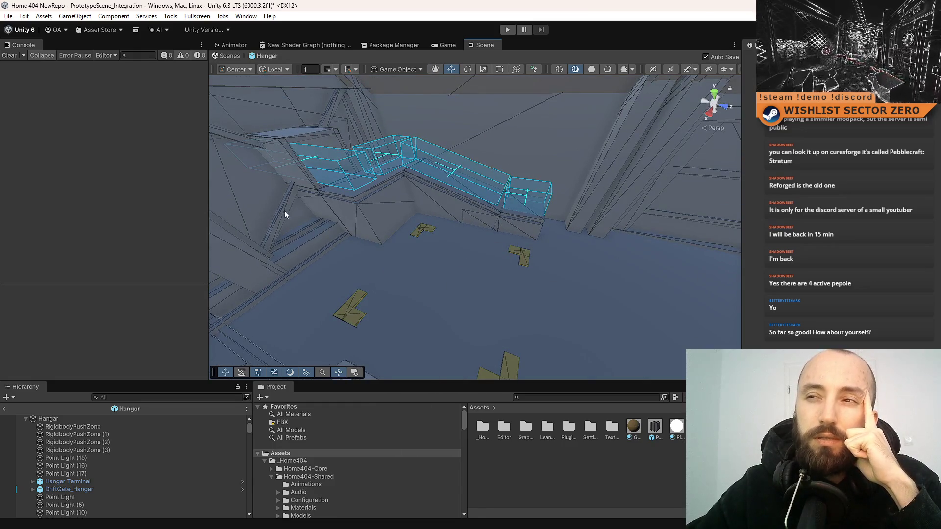
pyautogui.moveTo(493, 266)
pyautogui.mouseDown()
pyautogui.moveTo(416, 257)
pyautogui.moveTo(321, 265)
pyautogui.moveTo(656, 264)
pyautogui.moveTo(424, 264)
pyautogui.moveTo(535, 256)
pyautogui.mouseUp()
pyautogui.moveTo(535, 255)
pyautogui.mouseDown()
pyautogui.moveTo(409, 258)
pyautogui.moveTo(481, 266)
pyautogui.moveTo(460, 271)
pyautogui.mouseUp()
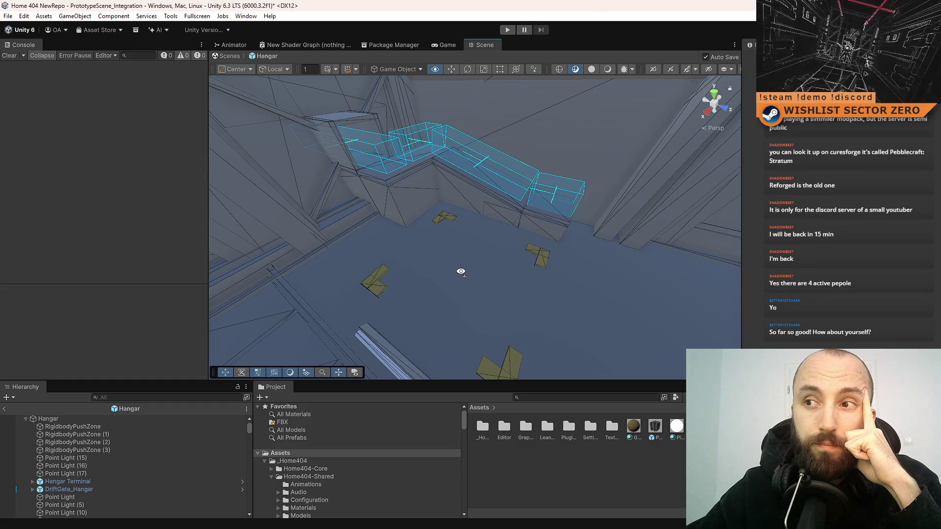
pyautogui.moveTo(461, 272)
pyautogui.mouseDown()
pyautogui.moveTo(612, 269)
pyautogui.moveTo(514, 235)
pyautogui.moveTo(412, 219)
pyautogui.moveTo(545, 234)
pyautogui.moveTo(504, 238)
pyautogui.mouseUp()
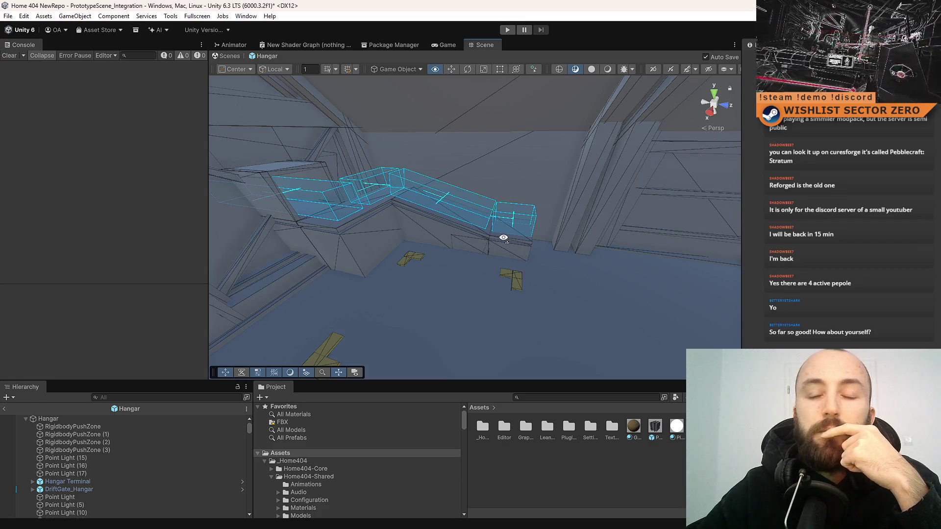
pyautogui.moveTo(504, 238); pyautogui.dragTo(483, 304)
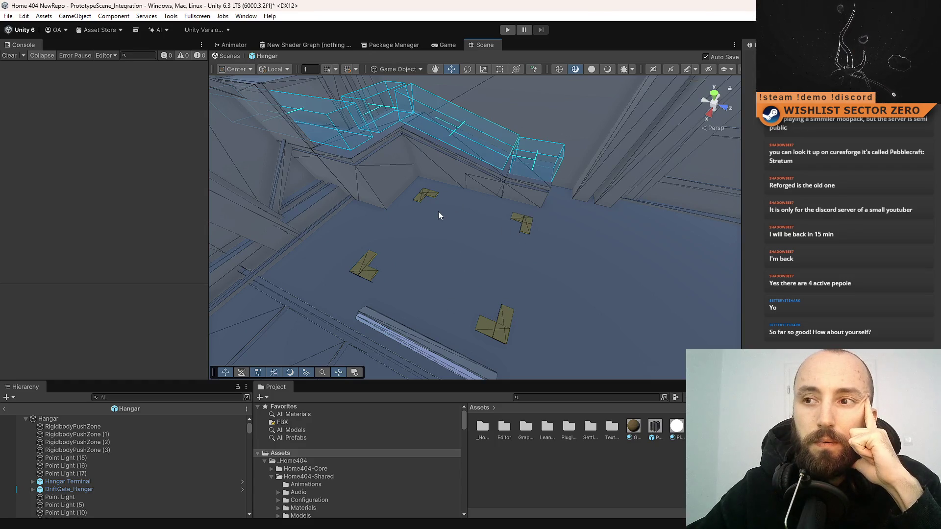
pyautogui.moveTo(434, 250)
pyautogui.mouseDown()
pyautogui.moveTo(452, 197)
pyautogui.moveTo(359, 261)
pyautogui.moveTo(446, 196)
pyautogui.moveTo(475, 189)
pyautogui.mouseUp()
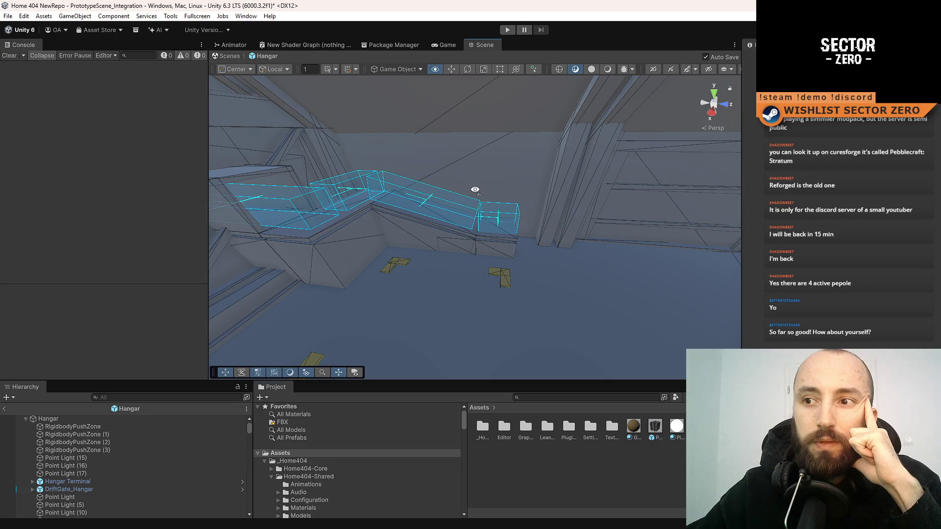
pyautogui.moveTo(475, 190)
pyautogui.mouseDown()
pyautogui.moveTo(467, 253)
pyautogui.moveTo(435, 211)
pyautogui.mouseUp()
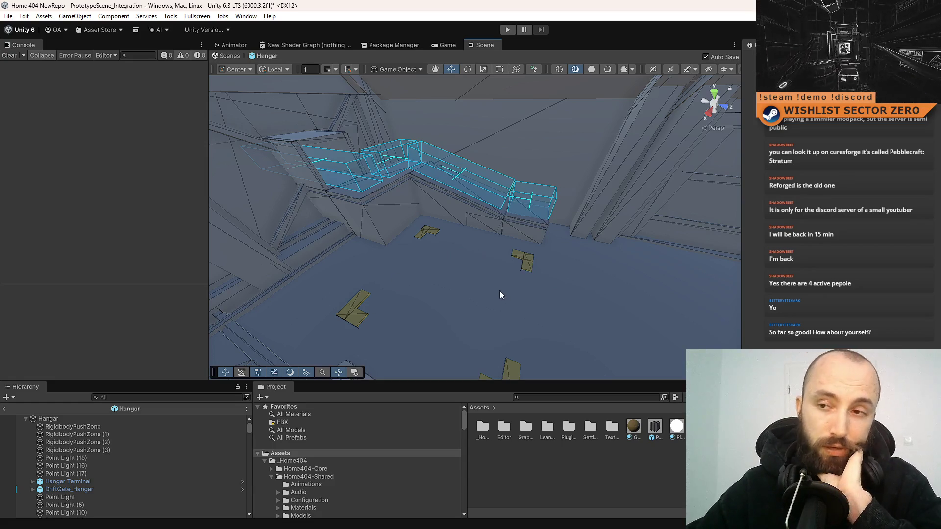
pyautogui.moveTo(471, 300)
pyautogui.mouseDown()
pyautogui.moveTo(470, 267)
pyautogui.moveTo(605, 283)
pyautogui.moveTo(395, 281)
pyautogui.moveTo(467, 288)
pyautogui.moveTo(413, 263)
pyautogui.moveTo(693, 299)
pyautogui.moveTo(739, 199)
pyautogui.moveTo(225, 198)
pyautogui.moveTo(295, 196)
pyautogui.moveTo(302, 182)
pyautogui.moveTo(391, 228)
pyautogui.moveTo(325, 212)
pyautogui.moveTo(307, 220)
pyautogui.moveTo(325, 223)
pyautogui.moveTo(331, 206)
pyautogui.moveTo(315, 208)
pyautogui.moveTo(319, 288)
pyautogui.mouseUp()
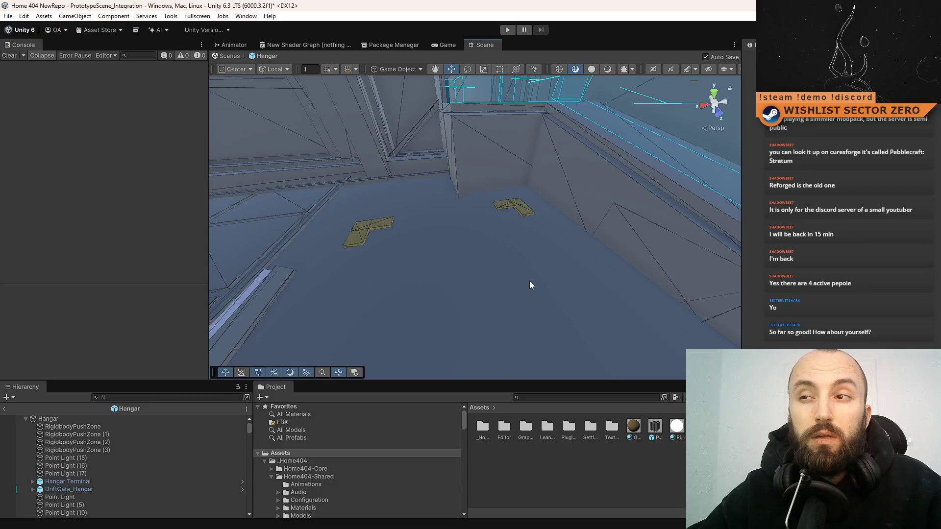
pyautogui.moveTo(529, 281)
pyautogui.mouseDown()
pyautogui.moveTo(520, 203)
pyautogui.moveTo(520, 264)
pyautogui.moveTo(495, 266)
pyautogui.moveTo(551, 195)
pyautogui.moveTo(569, 231)
pyautogui.moveTo(545, 197)
pyautogui.mouseUp()
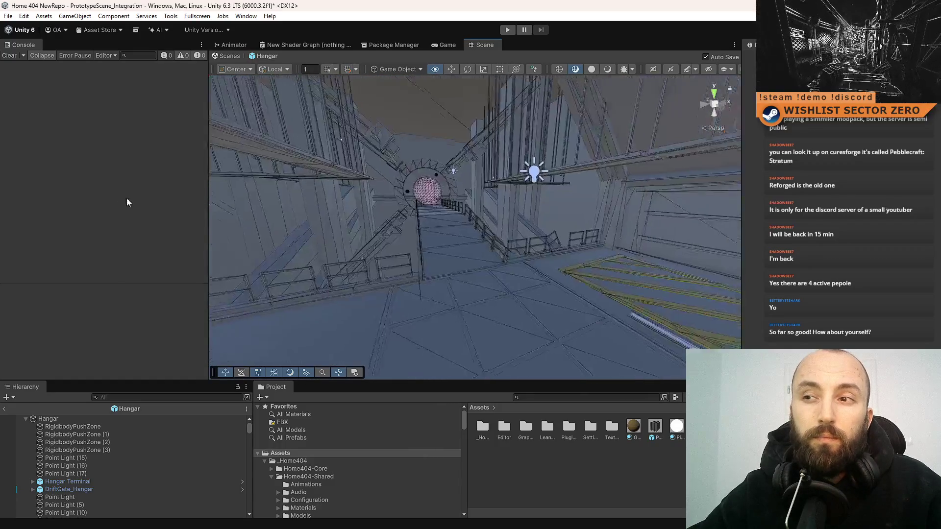
pyautogui.press('f')
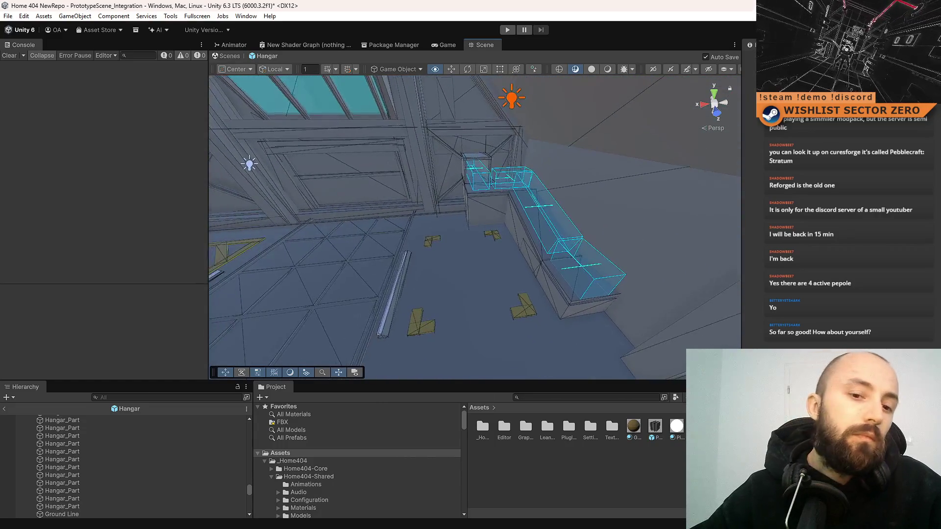
pyautogui.moveTo(539, 254)
pyautogui.mouseDown()
pyautogui.moveTo(578, 298)
pyautogui.moveTo(405, 242)
pyautogui.moveTo(457, 252)
pyautogui.mouseUp()
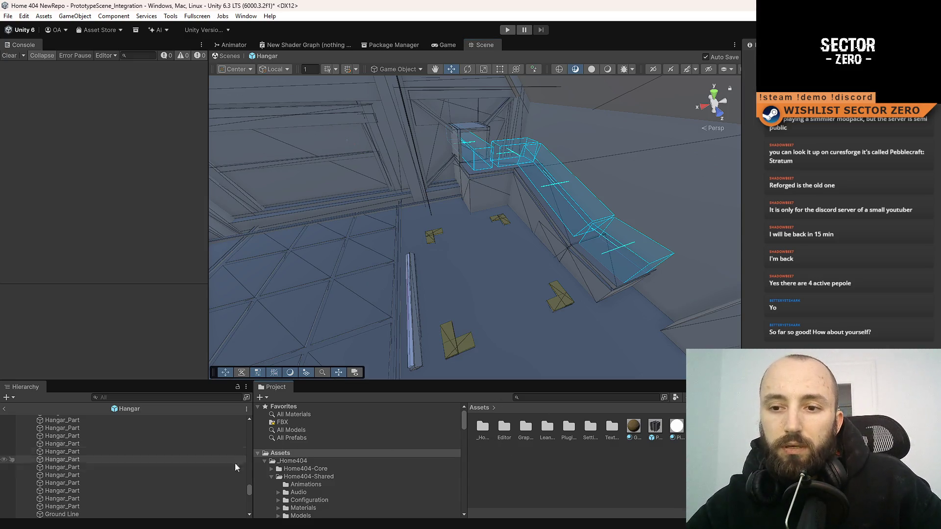
pyautogui.click(372, 474)
pyautogui.click(369, 454)
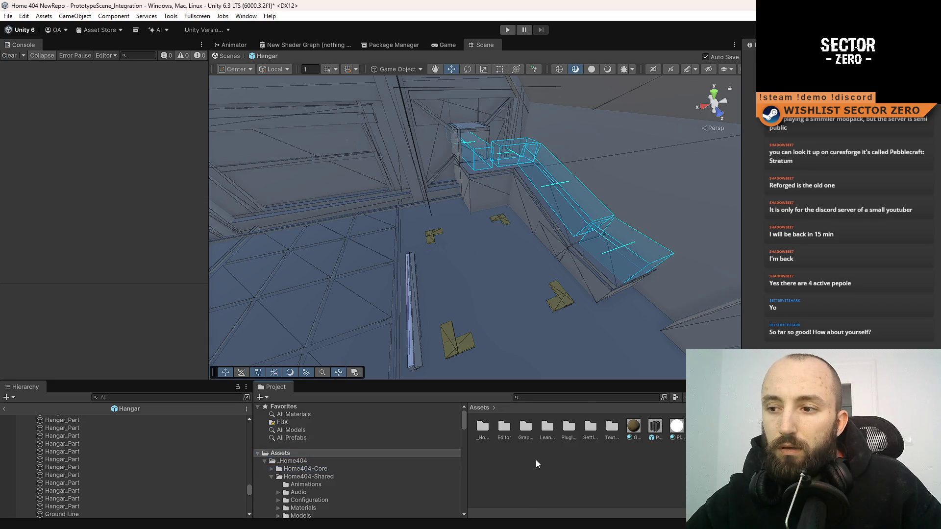
pyautogui.scroll(-2, 537, 460)
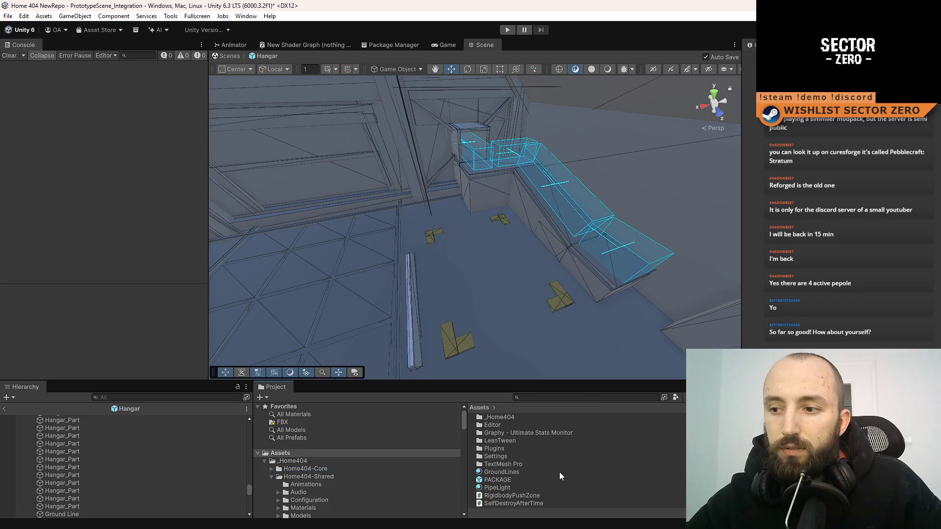
pyautogui.scroll(2, 555, 472)
# Create a new MonoBehaviour script named HangarUnloader in the Assets folder.
pyautogui.rightClick(522, 471)
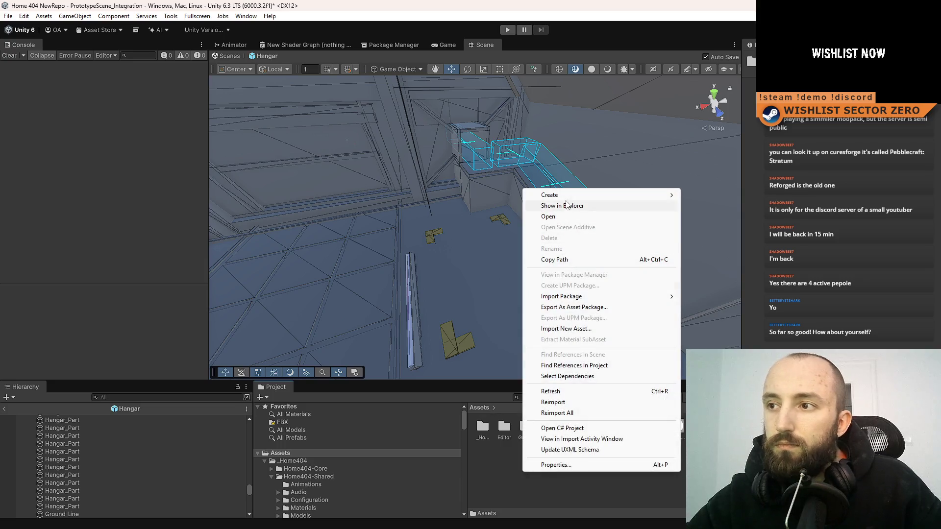
pyautogui.moveTo(568, 195)
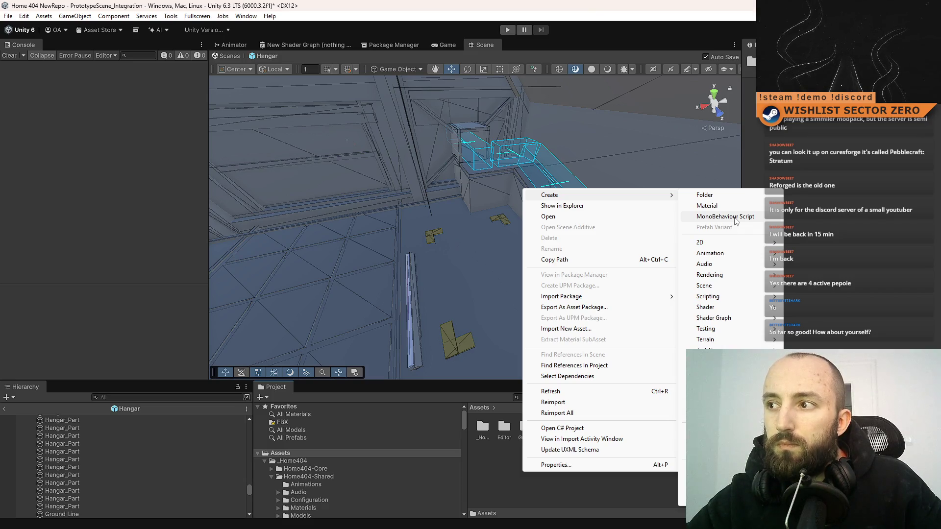
pyautogui.click(735, 217)
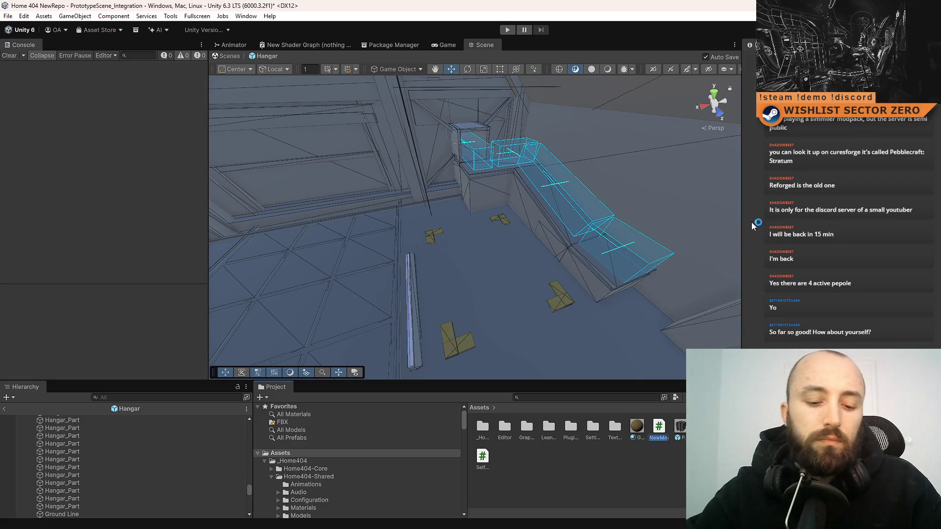
pyautogui.write('Hang')
pyautogui.write('Unloader')
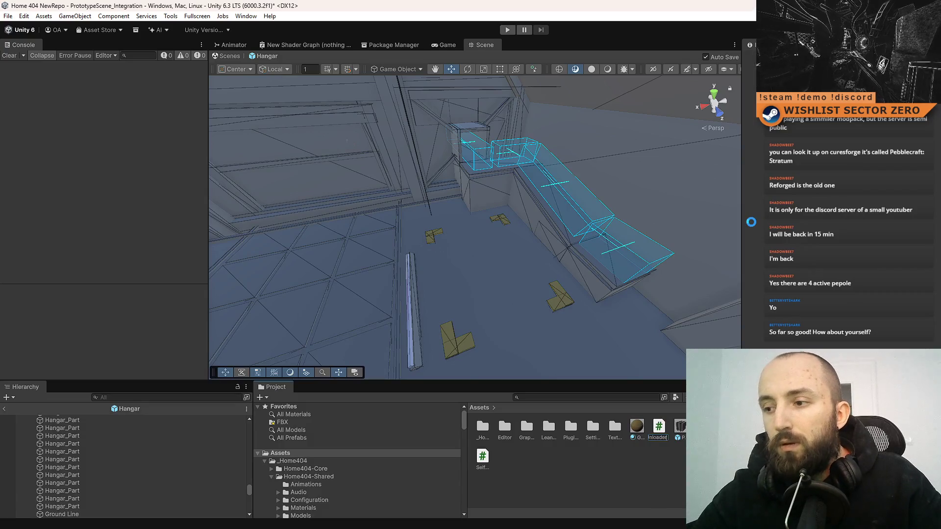
pyautogui.hotkey('alt', 'Tab')
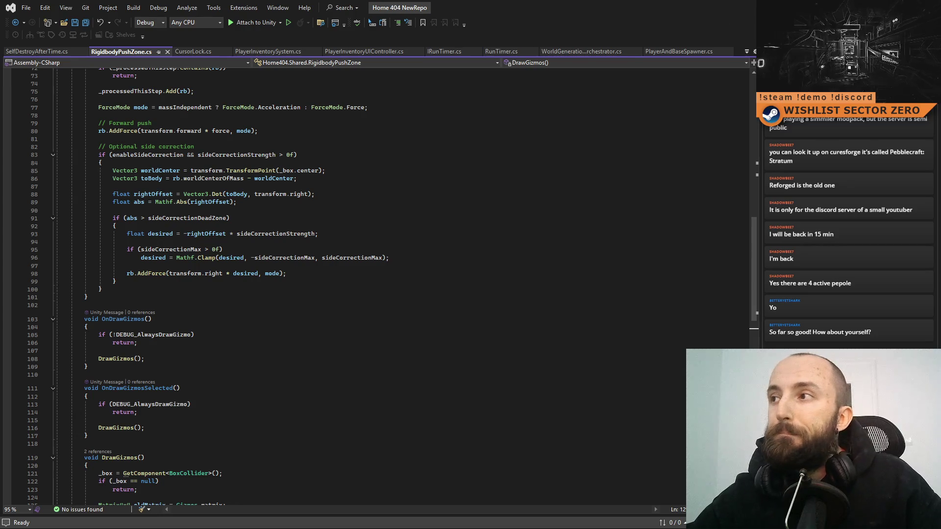
pyautogui.hotkey('alt', 'Tab')
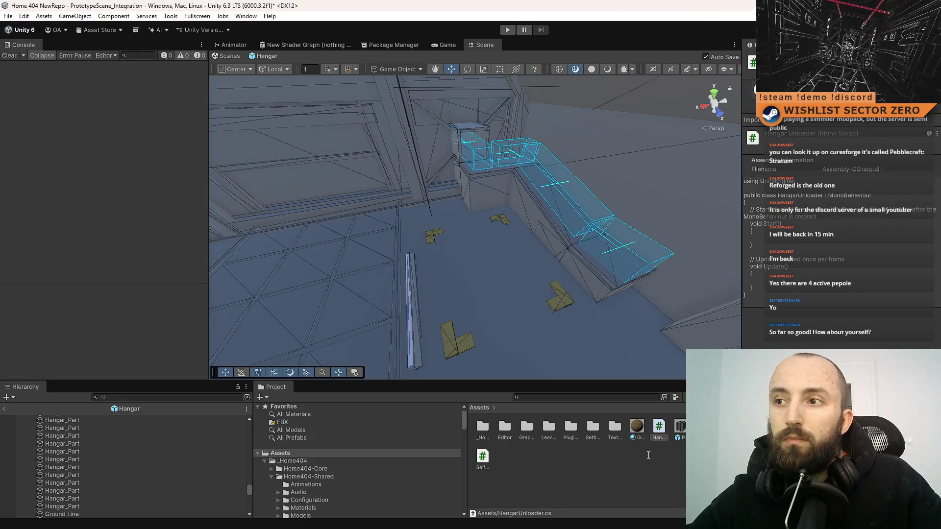
# Rename the script to HangarCargoUnloader and select it in Assets.
pyautogui.click(657, 434)
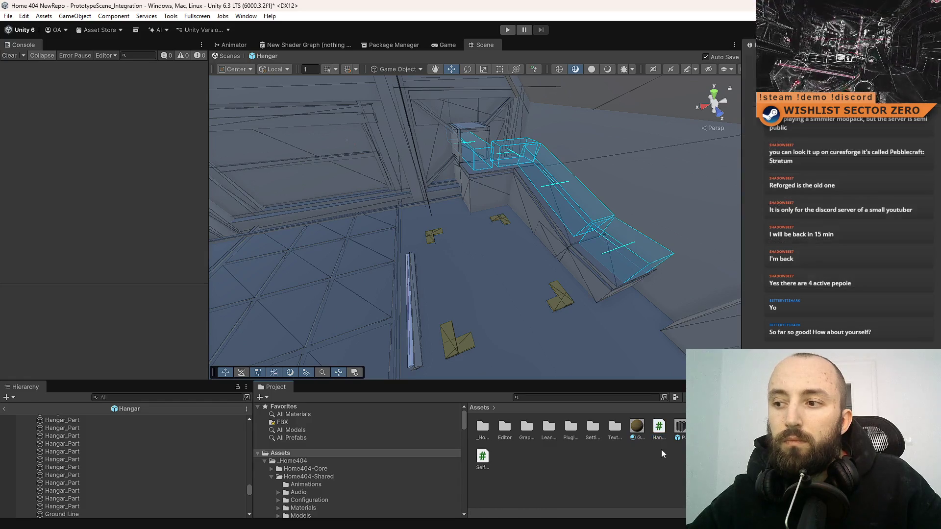
pyautogui.click(642, 472)
pyautogui.click(660, 437)
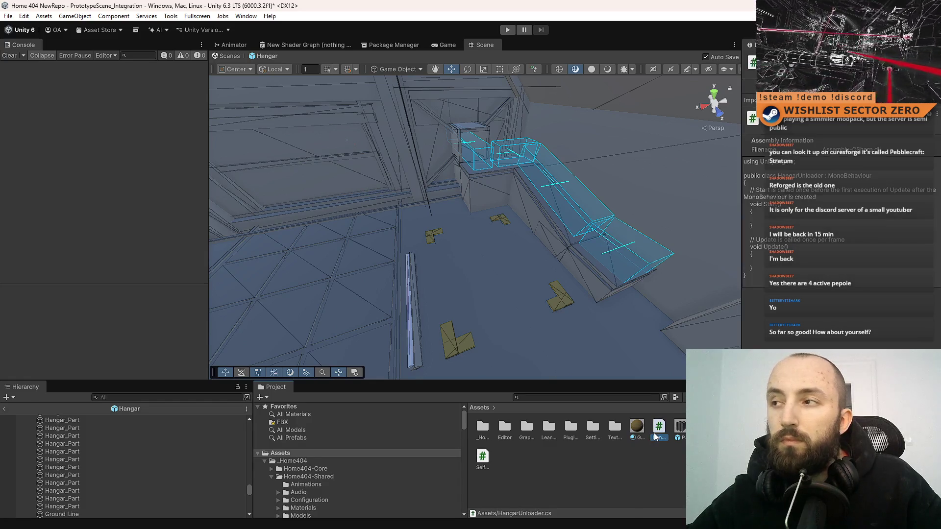
pyautogui.click(661, 438)
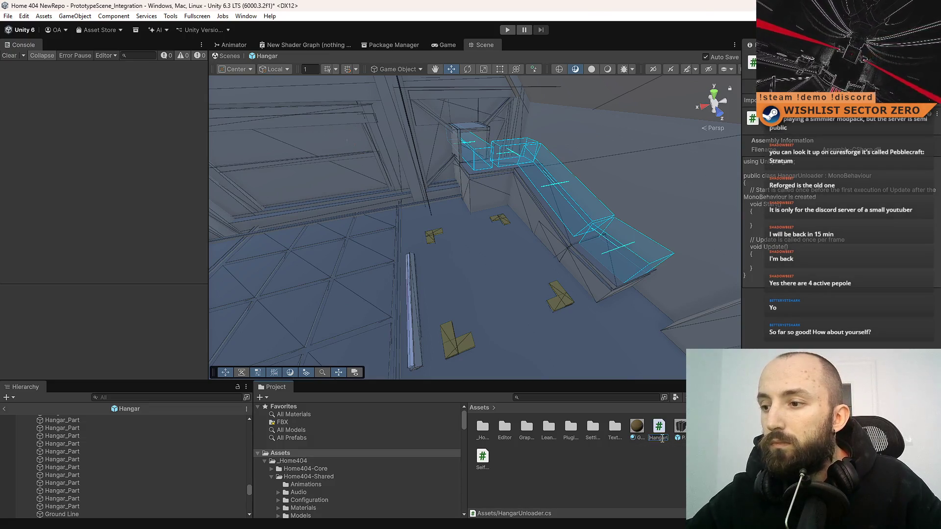
pyautogui.press('Home')
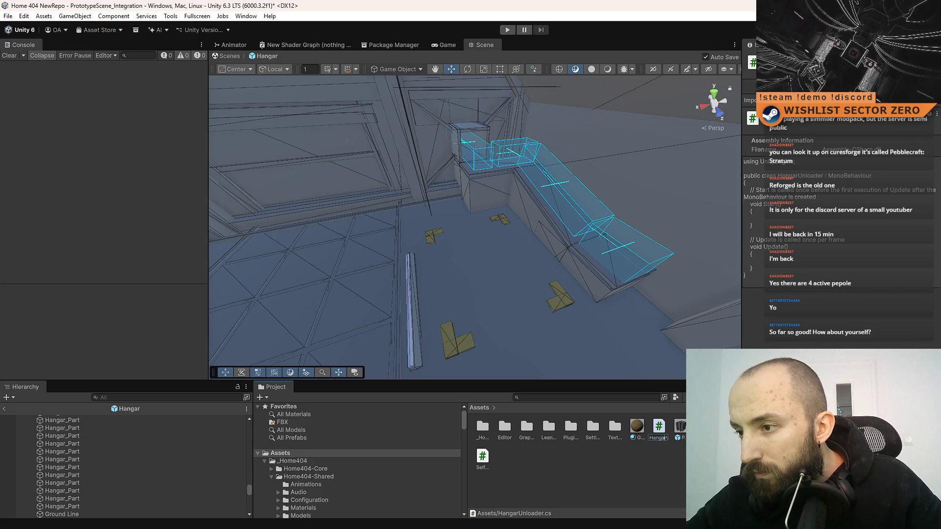
pyautogui.write('arCargo')
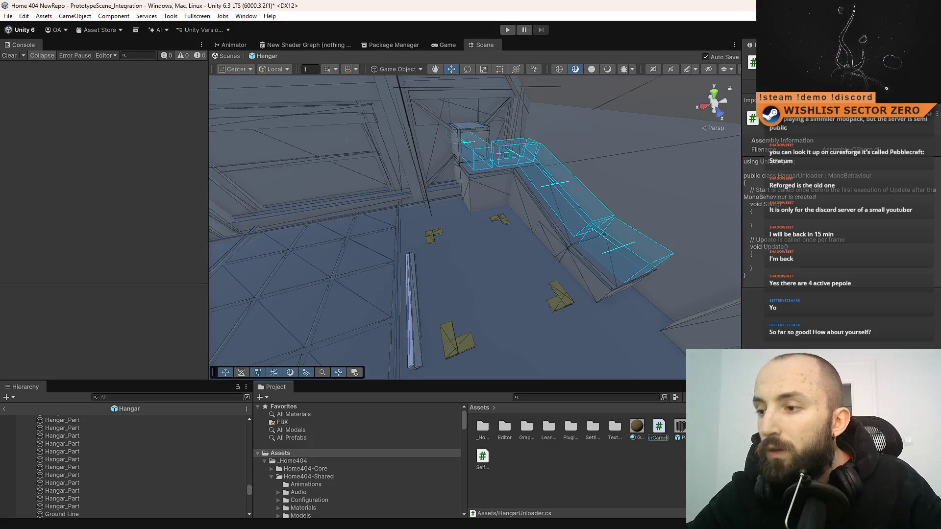
pyautogui.hotkey('alt', 'Tab')
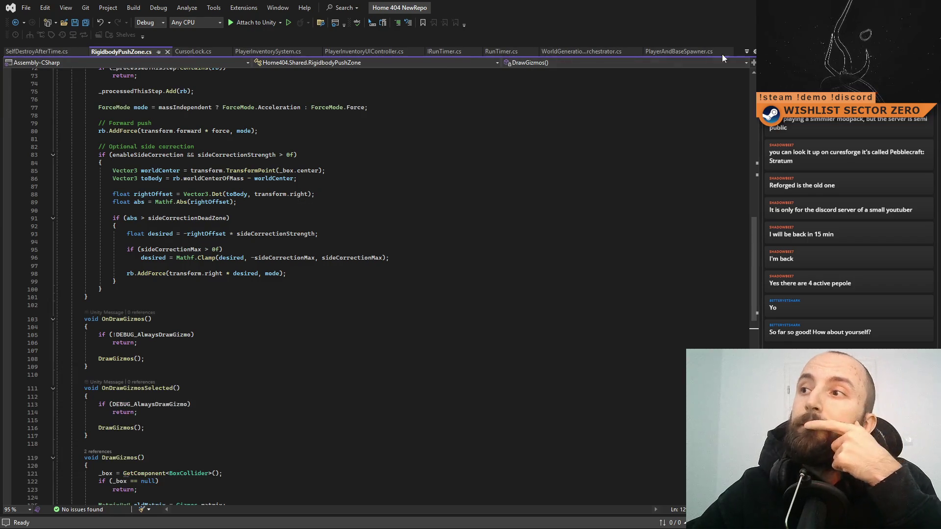
pyautogui.hotkey('alt', 'Tab')
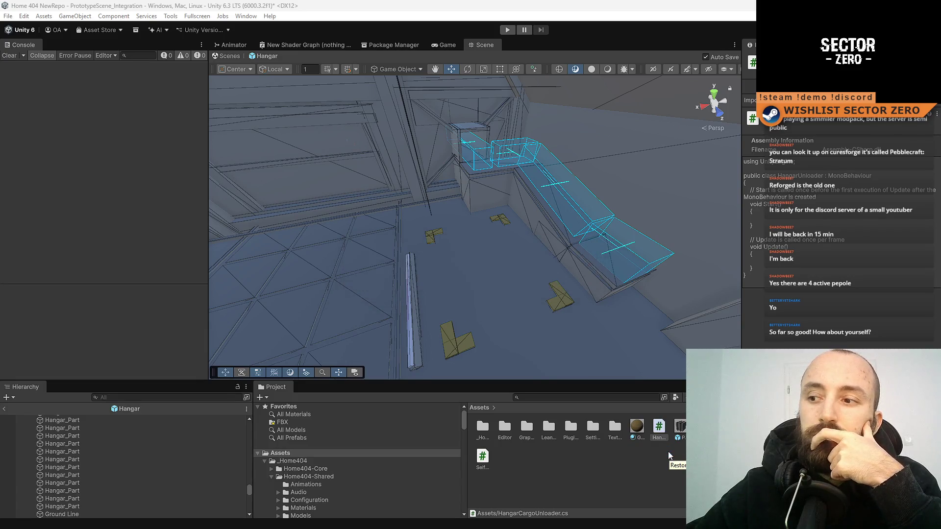
pyautogui.click(676, 431)
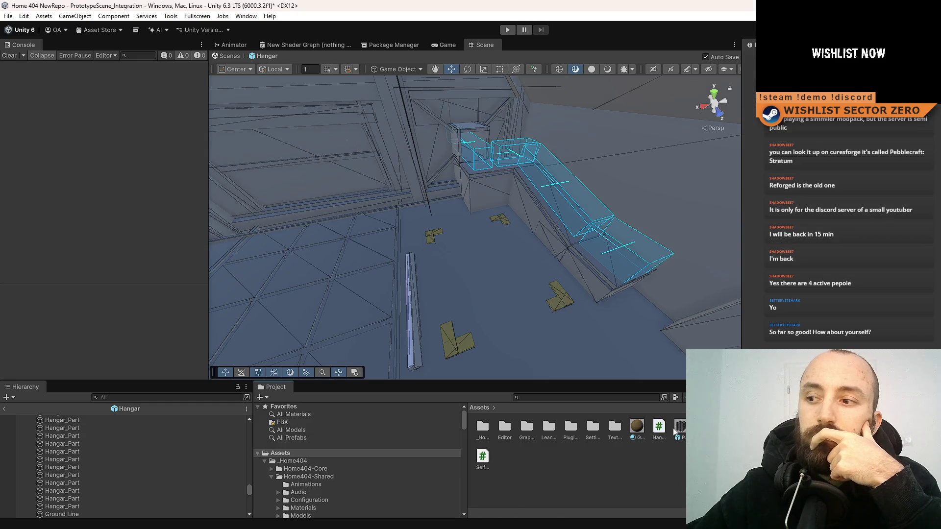
pyautogui.click(659, 428)
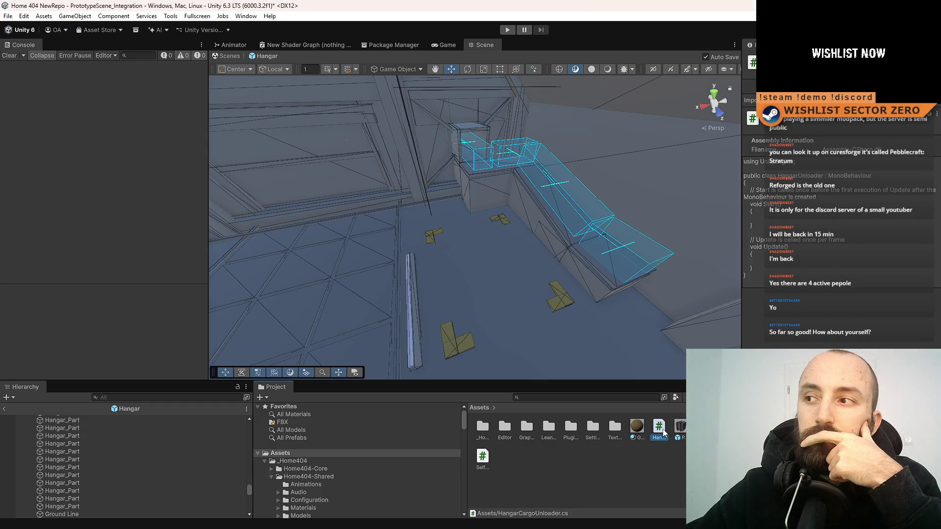
# Open the script in Visual Studio and rename its class to HangarCargoUnloader, fixing typos.
pyautogui.doubleClick(664, 431)
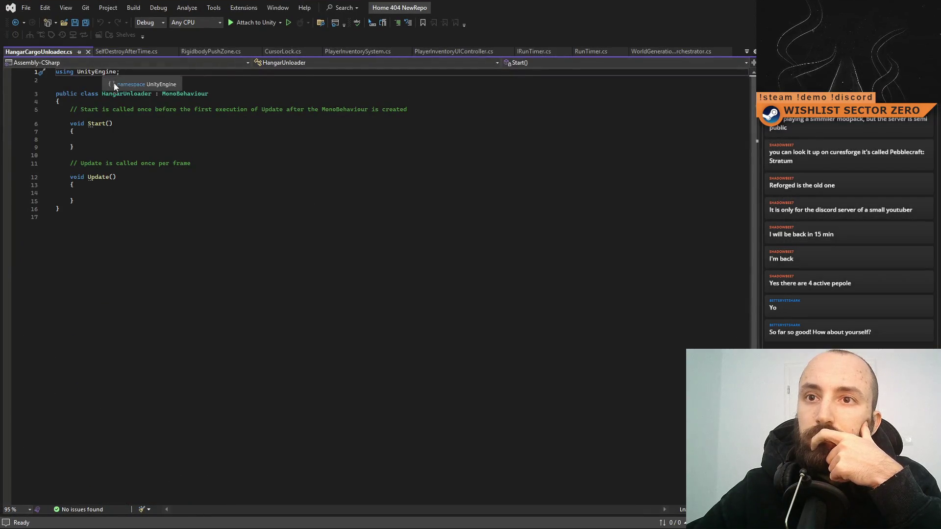
pyautogui.hotkey('ctrl', 'r')
pyautogui.hotkey('ctrl', 'r')
pyautogui.write('Cargo')
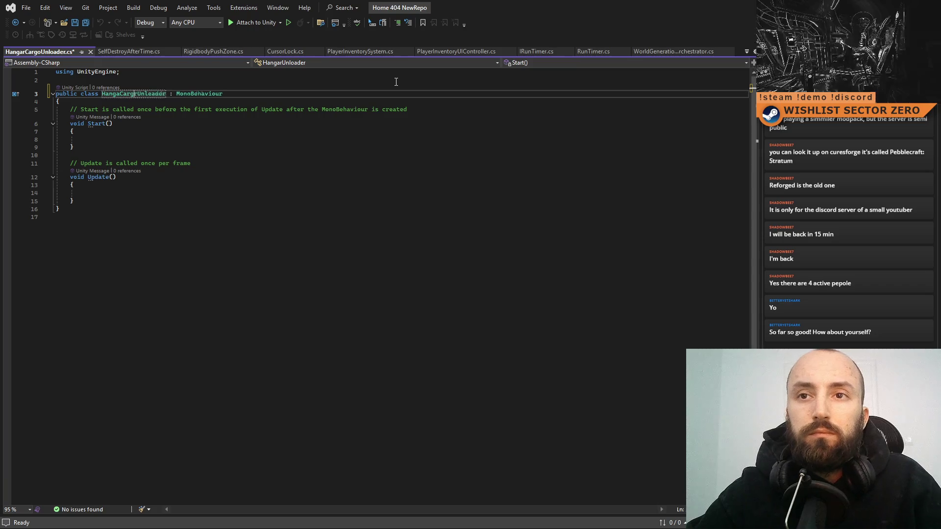
pyautogui.press('Delete')
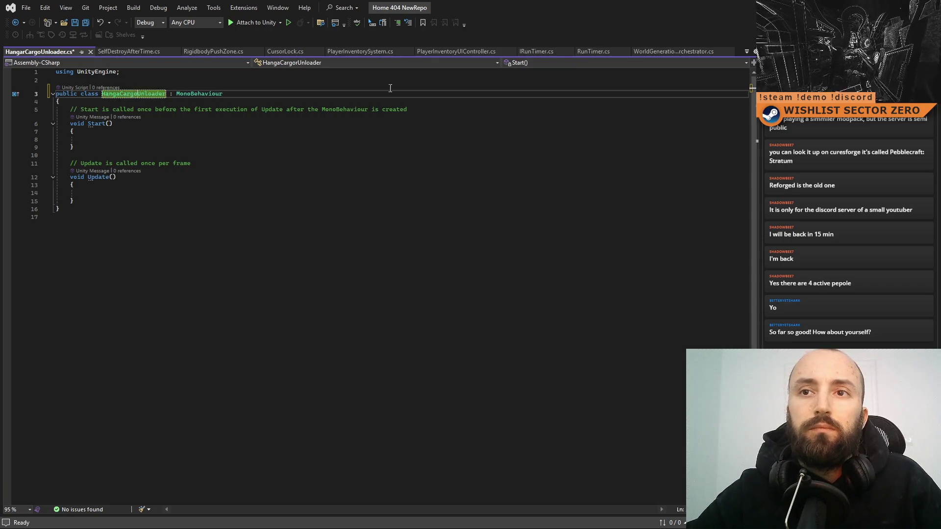
pyautogui.click(384, 200)
pyautogui.hotkey('ctrl', 's')
pyautogui.click(370, 216)
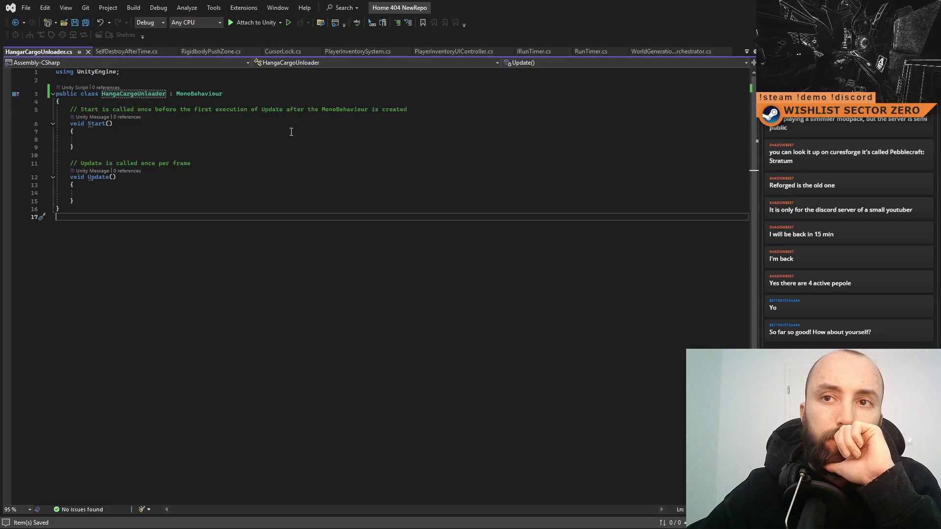
pyautogui.click(120, 95)
pyautogui.write('r')
# Finish confirming the HangarCargoUnloader class rename in Visual Studio and select the code.
pyautogui.click(322, 187)
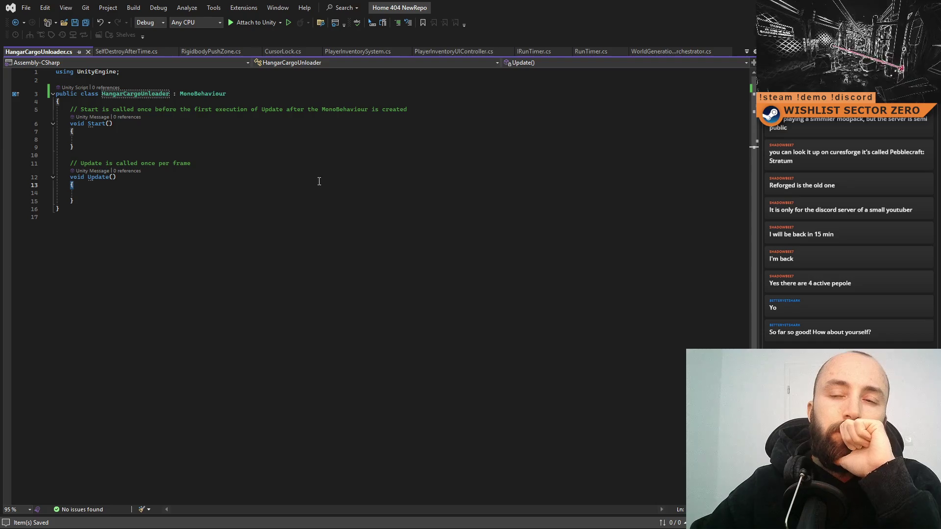
pyautogui.click(272, 136)
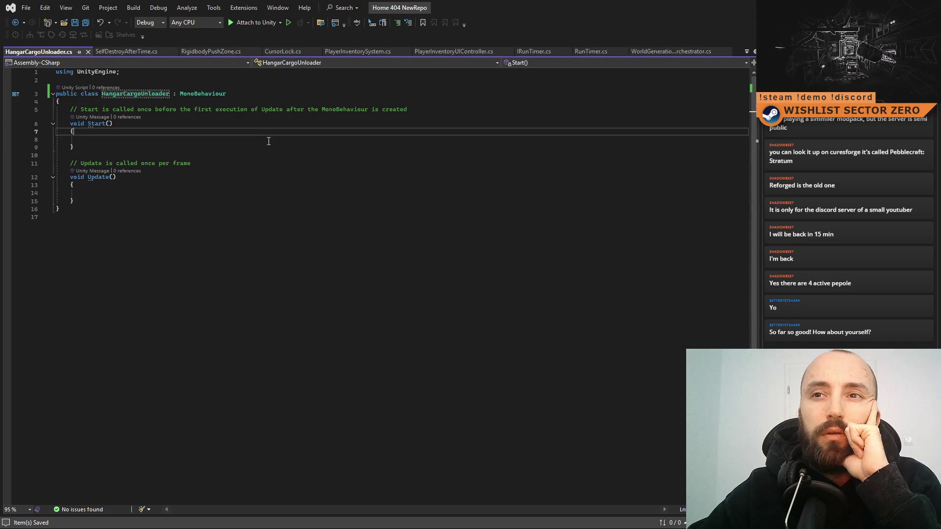
pyautogui.click(311, 187)
pyautogui.click(339, 241)
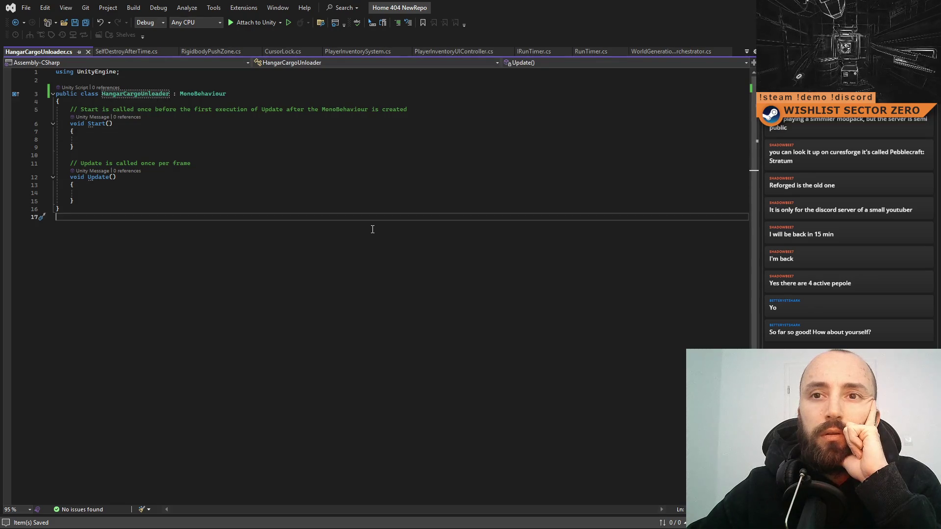
pyautogui.click(364, 210)
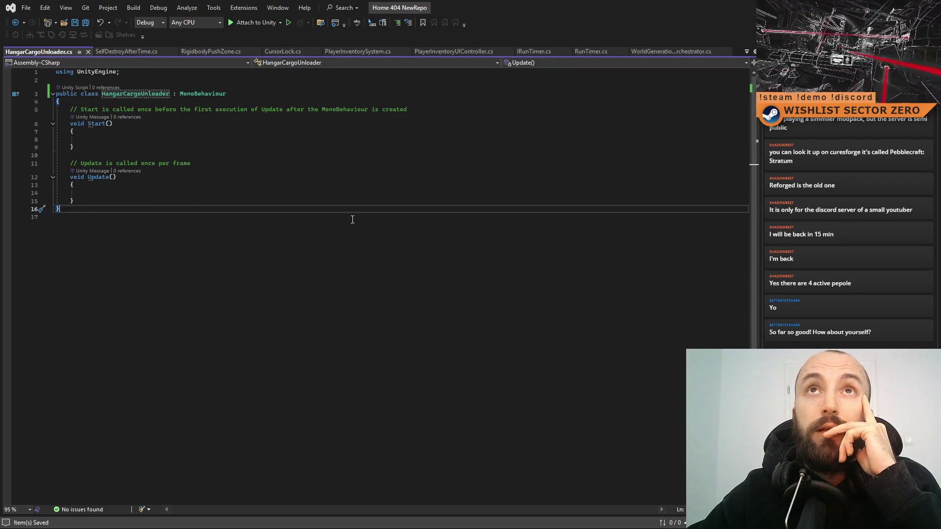
pyautogui.click(353, 219)
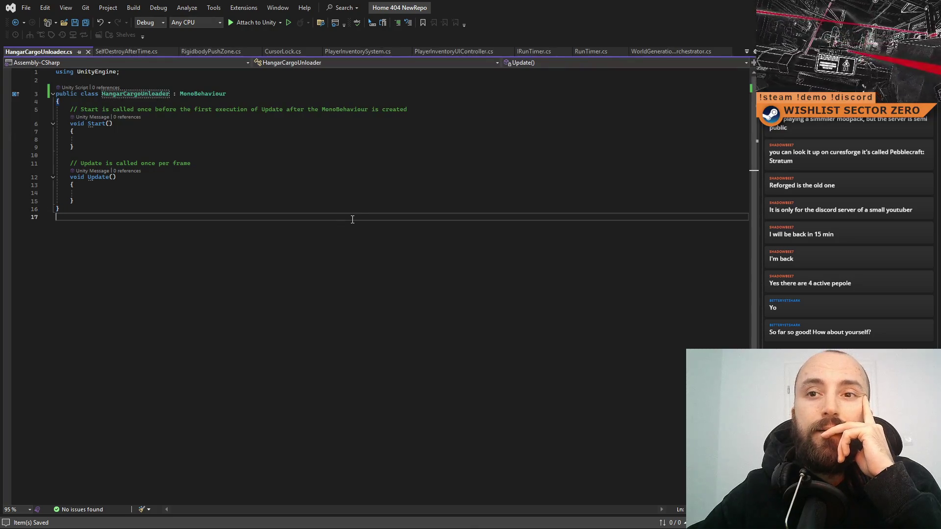
pyautogui.click(347, 195)
pyautogui.click(325, 215)
pyautogui.click(338, 185)
pyautogui.click(343, 216)
pyautogui.click(340, 184)
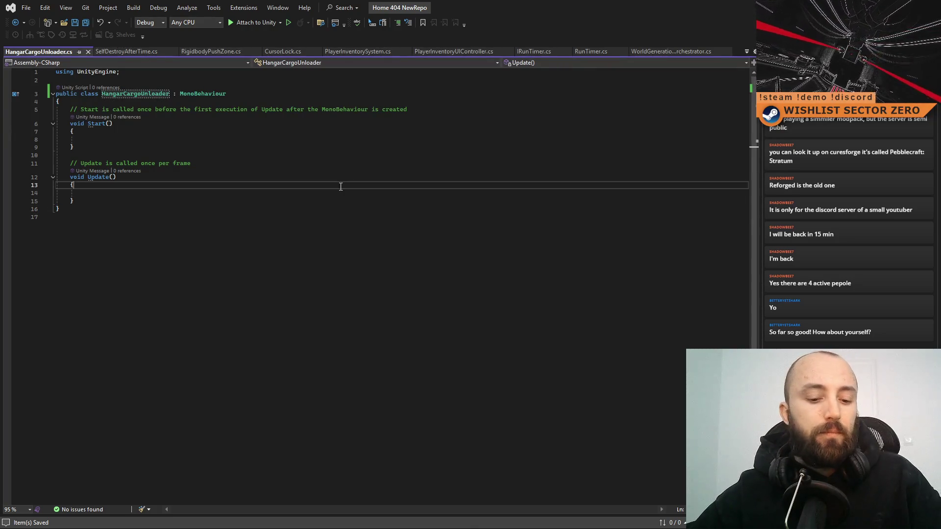
pyautogui.moveTo(55, 93); pyautogui.dragTo(315, 227)
pyautogui.click(46, 275)
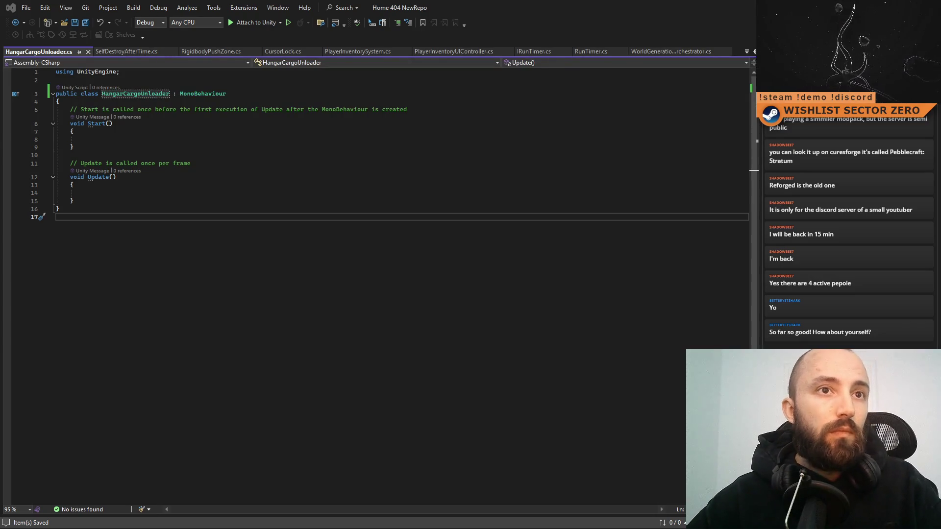
# Paste the script into ChatGPT, asking for a configurable overlap-sphere center drawn with a debug gizmo.
pyautogui.hotkey('alt', 'Tab')
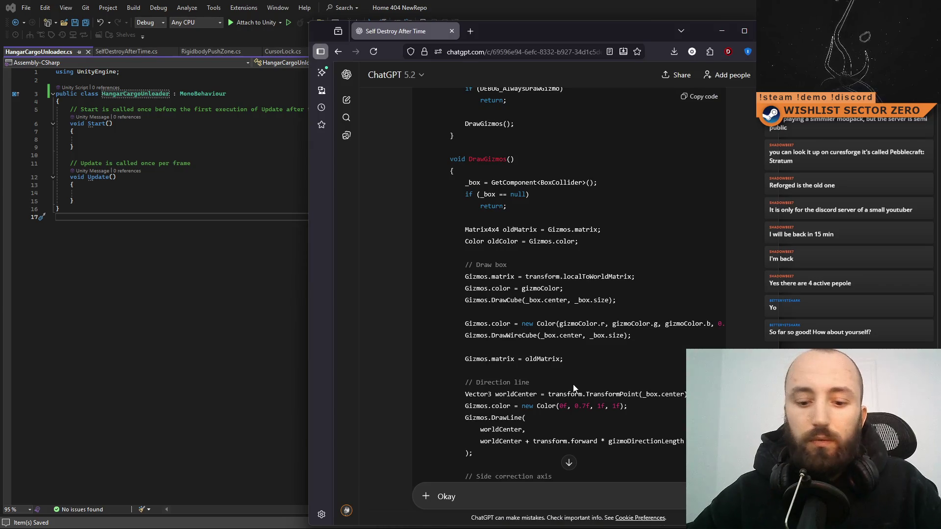
pyautogui.write('nwo take')
pyautogui.press('BackSpace')
pyautogui.press('BackSpace')
pyautogui.press('BackSpace')
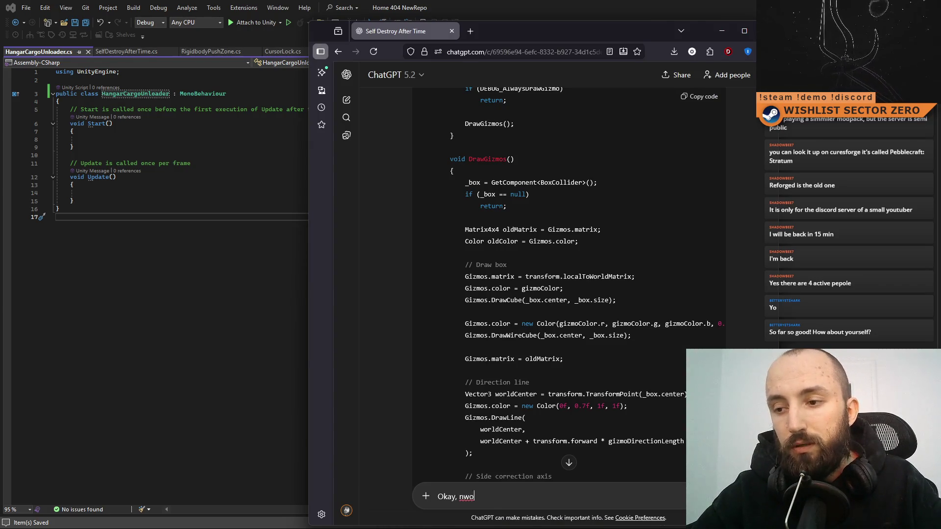
pyautogui.write('ow take this.')
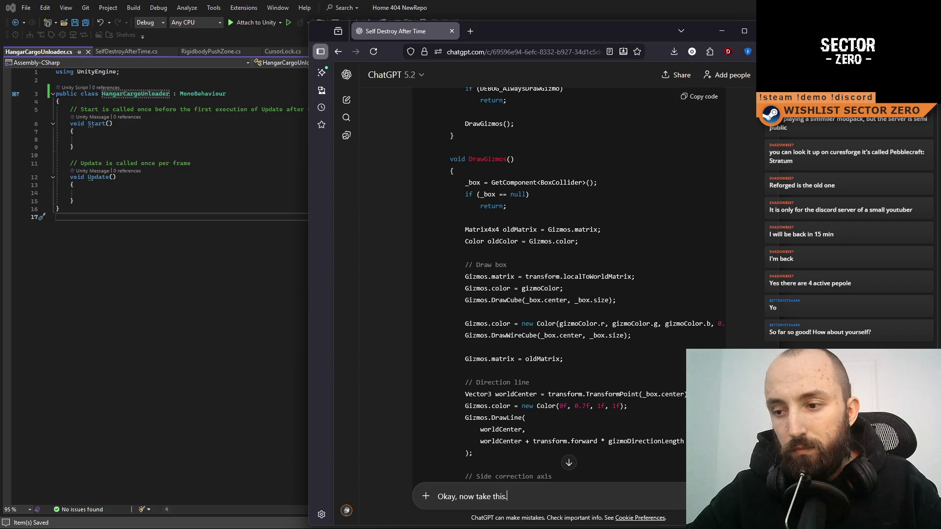
pyautogui.hotkey('shift', 'Return')
pyautogui.hotkey('shift', 'Return')
pyautogui.hotkey('ctrl', 'v')
pyautogui.write('Make ')
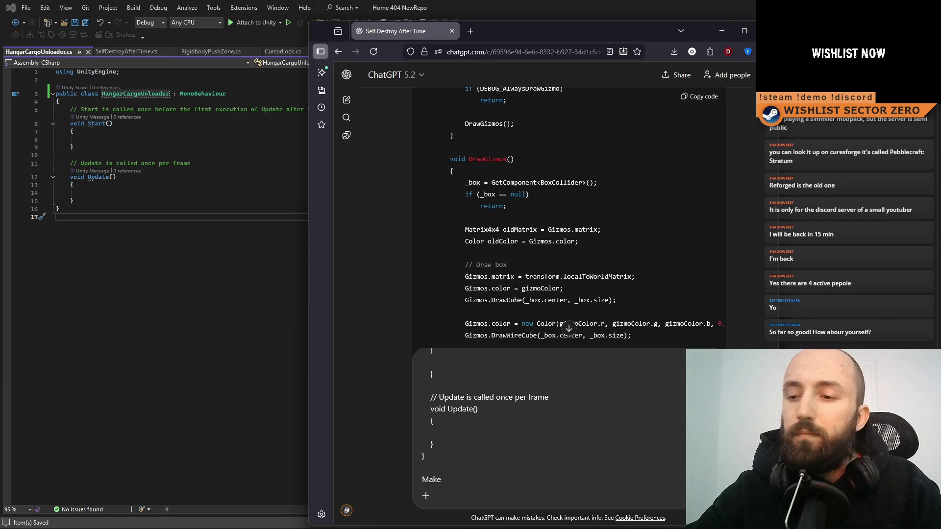
pyautogui.write('Vector 3')
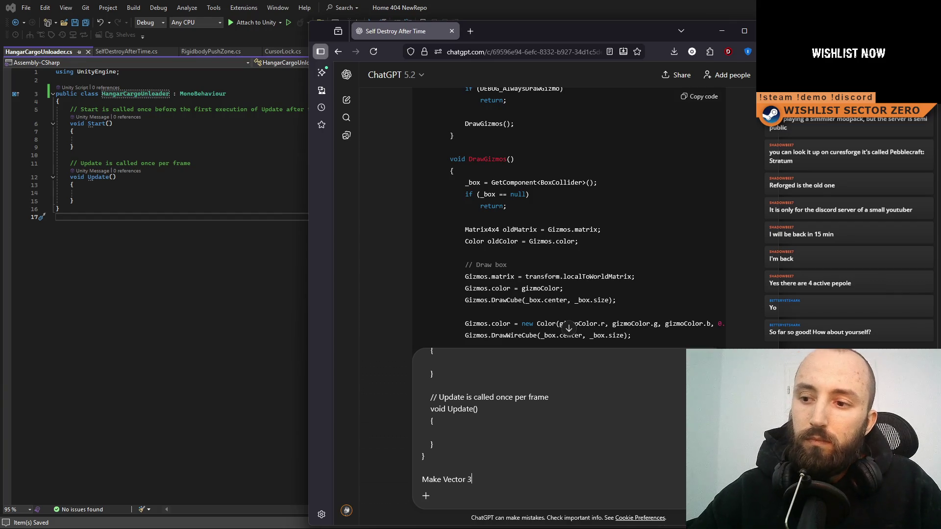
pyautogui.write(' defined posit')
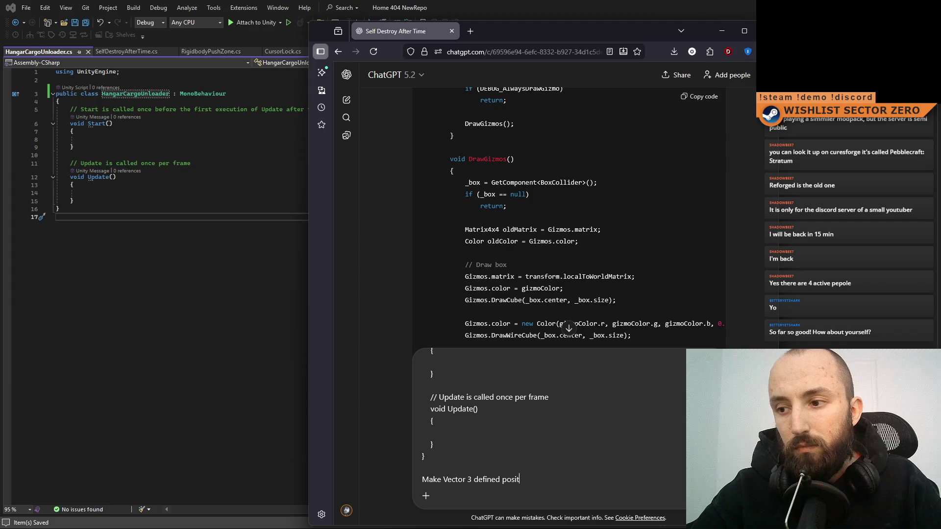
pyautogui.write('ion which is')
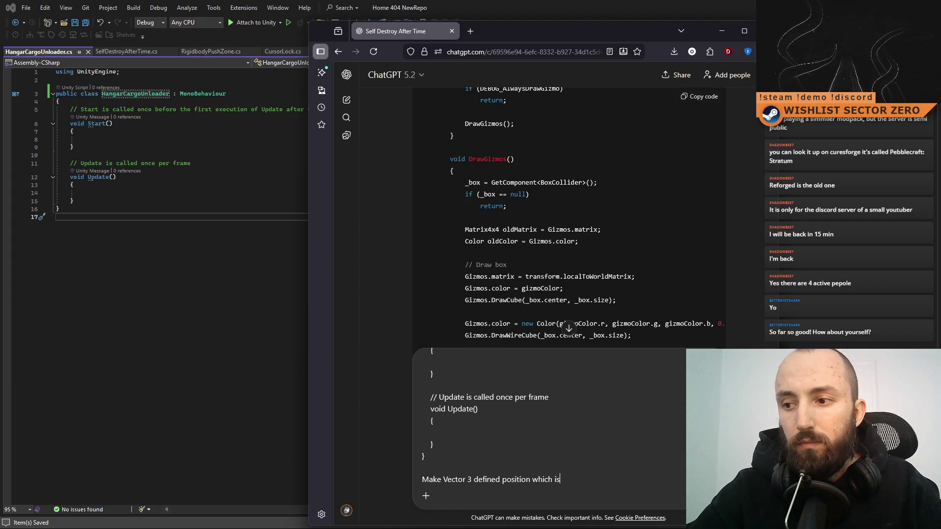
pyautogui.write(' center  of a ')
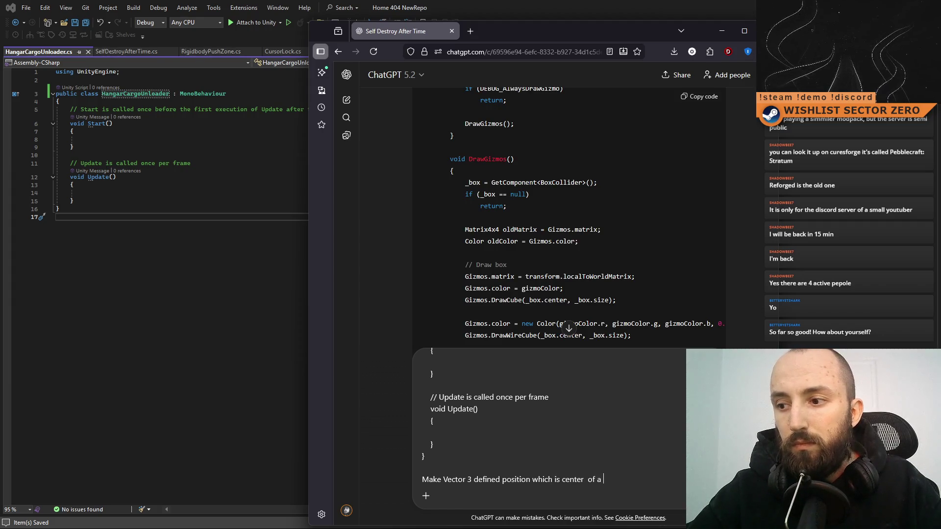
pyautogui.write('physicsOverlapSp')
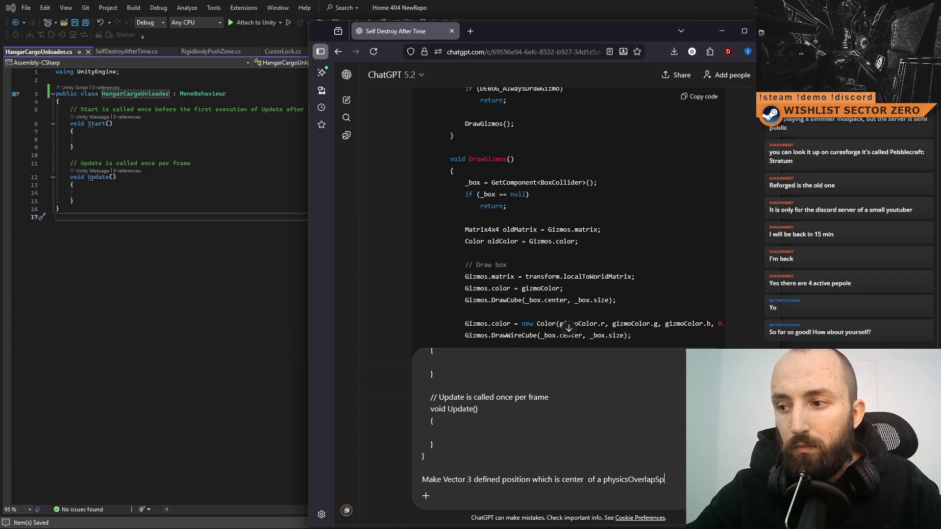
pyautogui.write('here.')
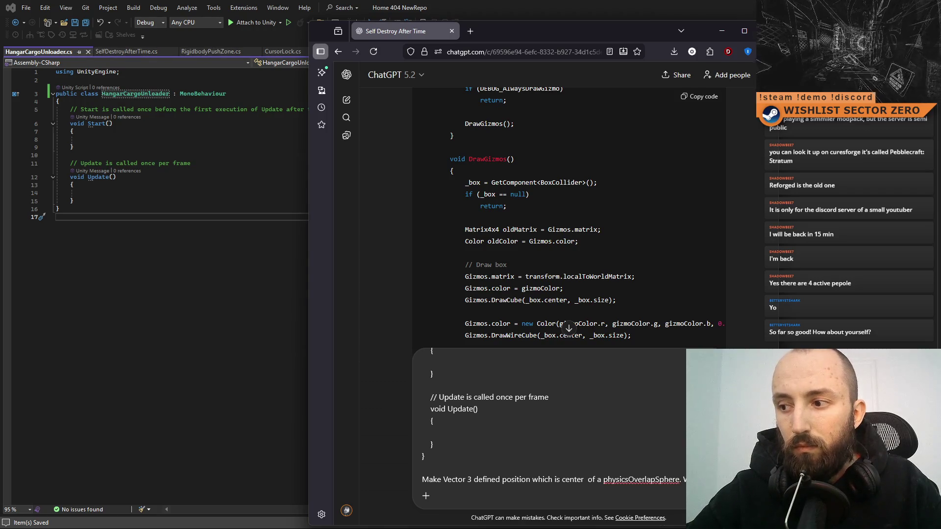
pyautogui.write('ector 3 ')
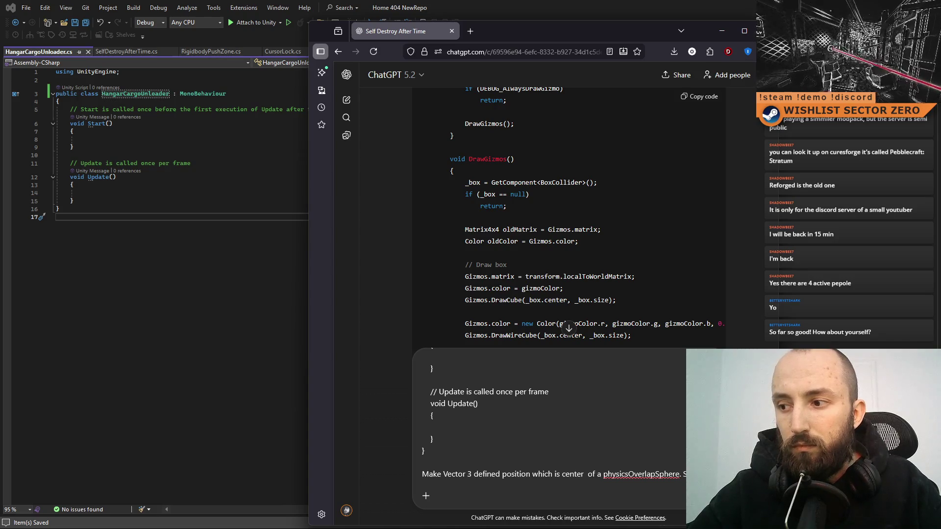
pyautogui.write('sphere ic')
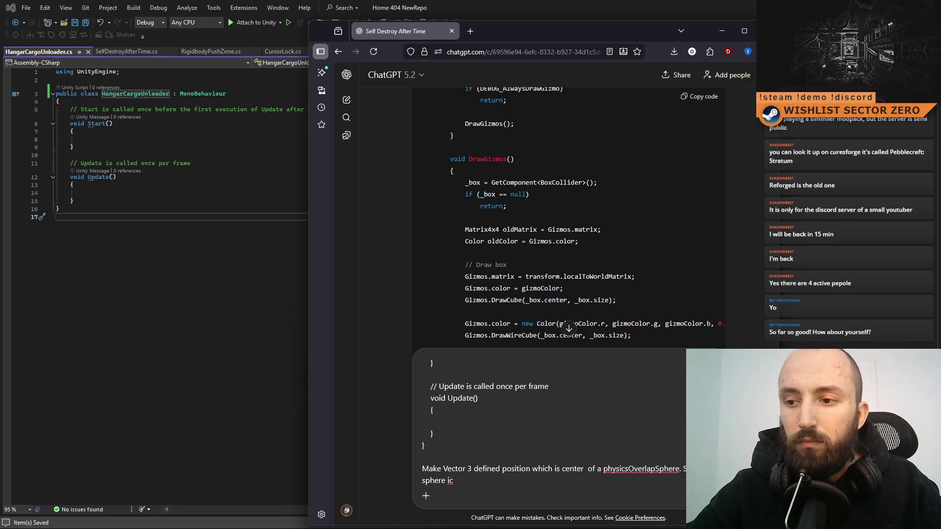
pyautogui.press('BackSpace')
pyautogui.write('s configurable v')
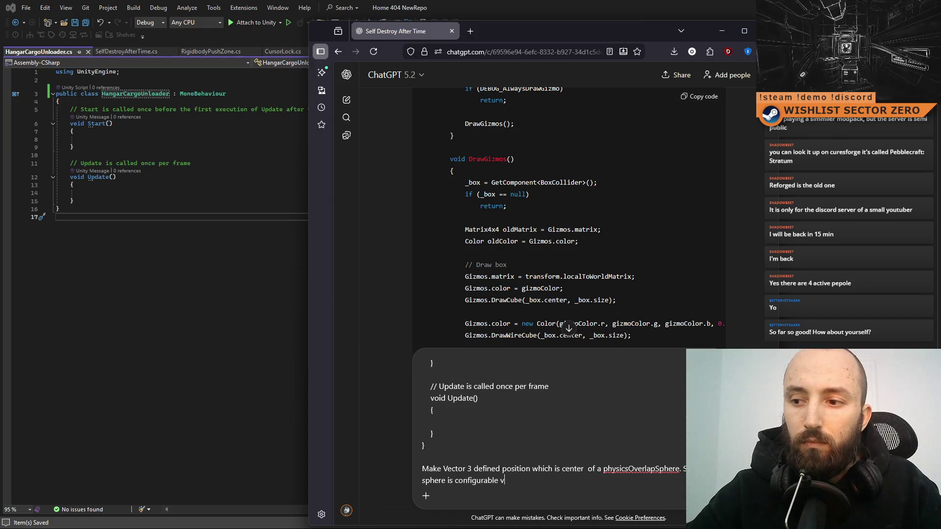
pyautogui.write('ia variable. Dr')
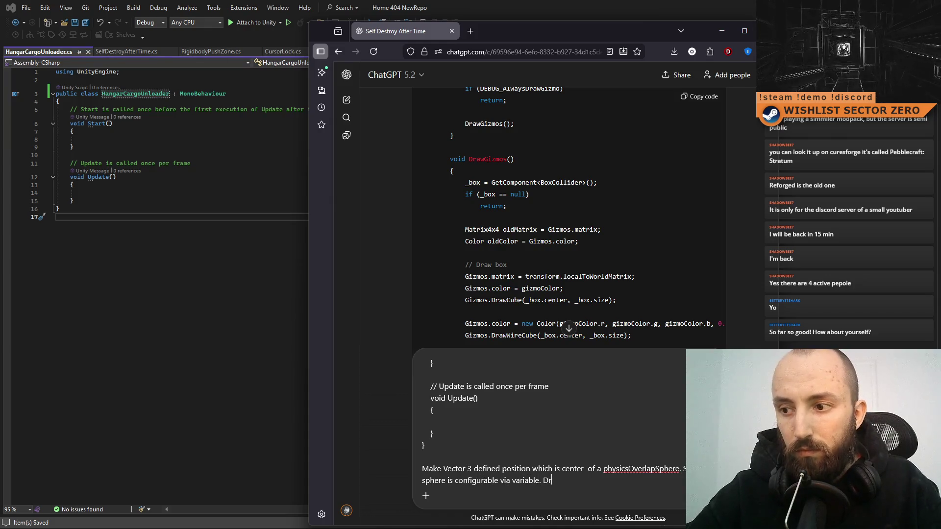
pyautogui.write('aw the spehere ')
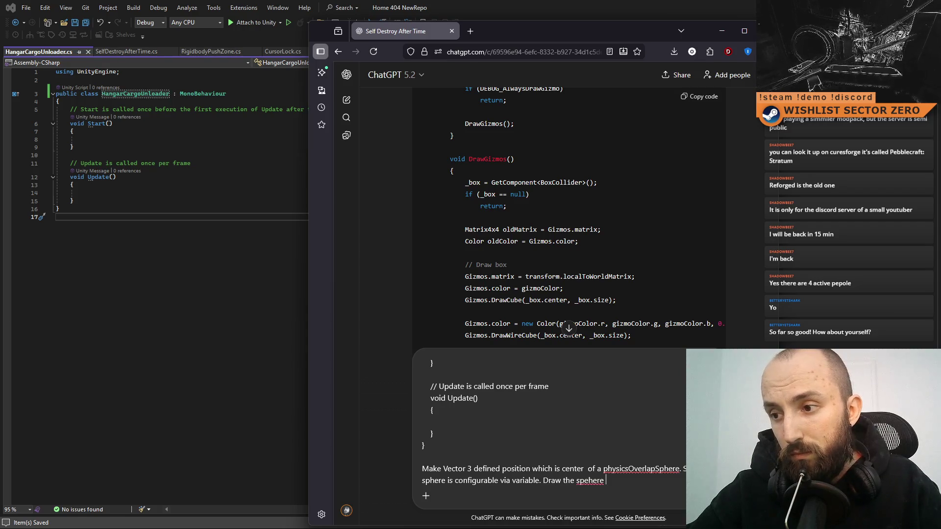
pyautogui.write('via gizmo. simul')
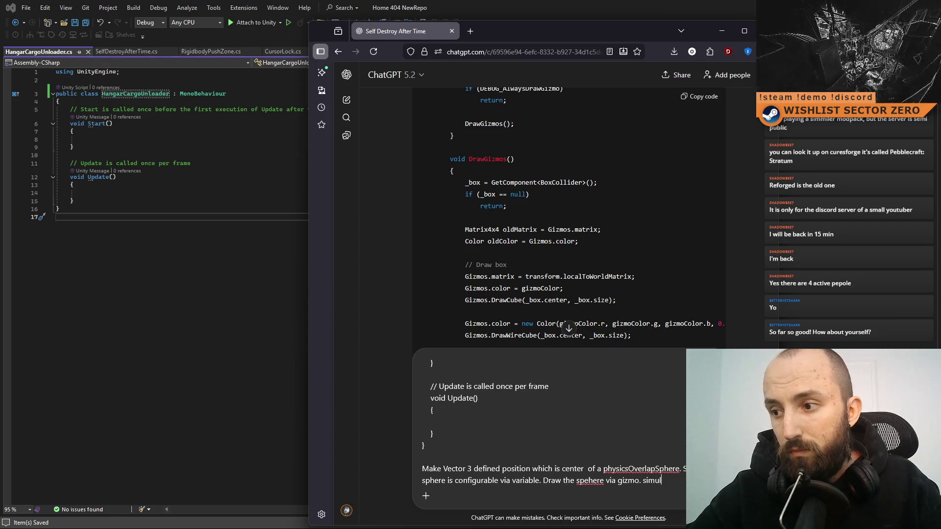
pyautogui.press('BackSpace')
pyautogui.press('BackSpace')
pyautogui.press('BackSpace')
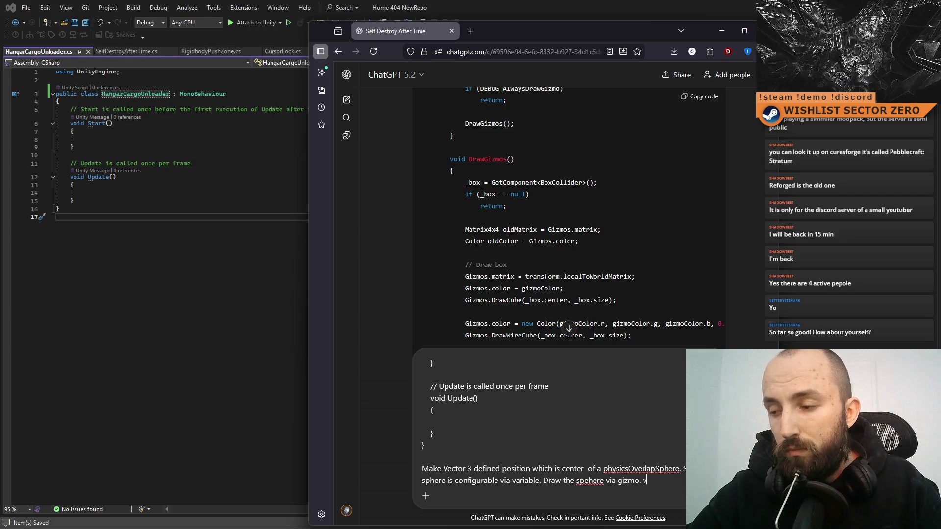
pyautogui.write('v')
pyautogui.press('BackSpace')
pyautogui.write('with debug ')
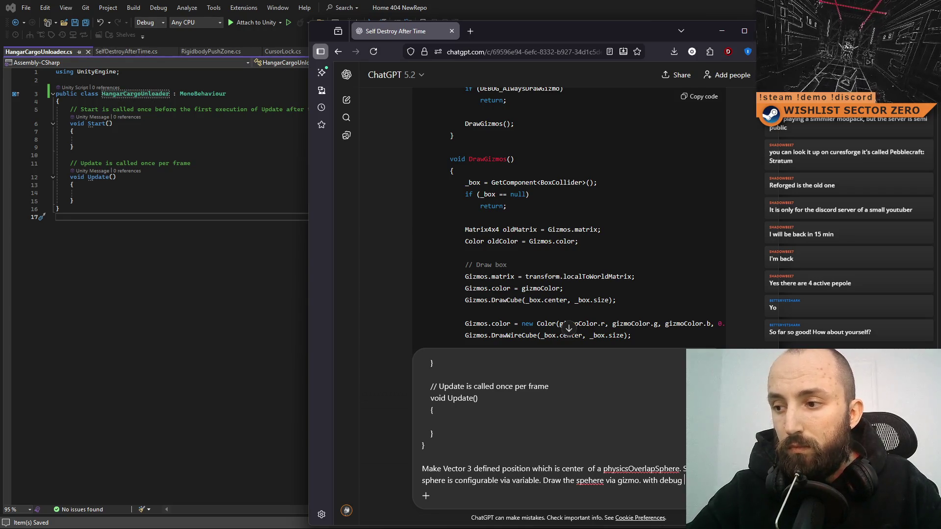
pyautogui.write('s to what ')
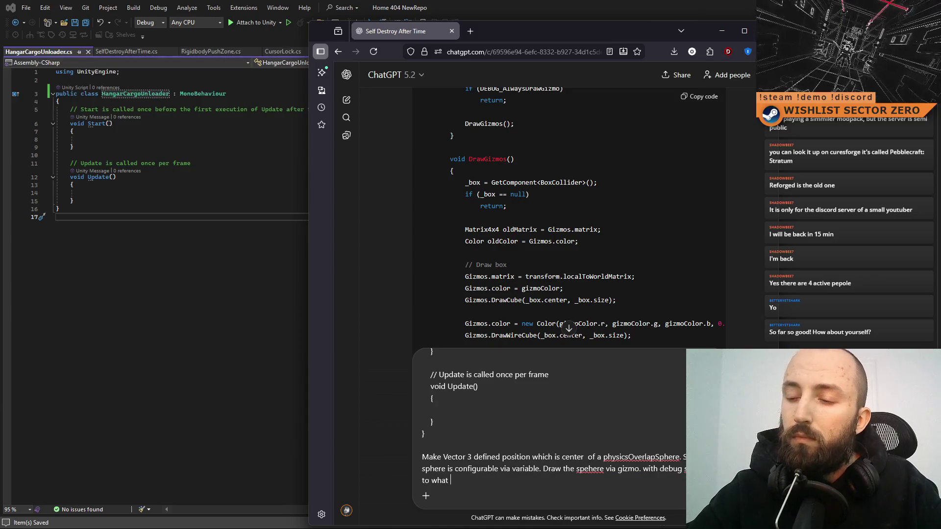
pyautogui.write('we did before.')
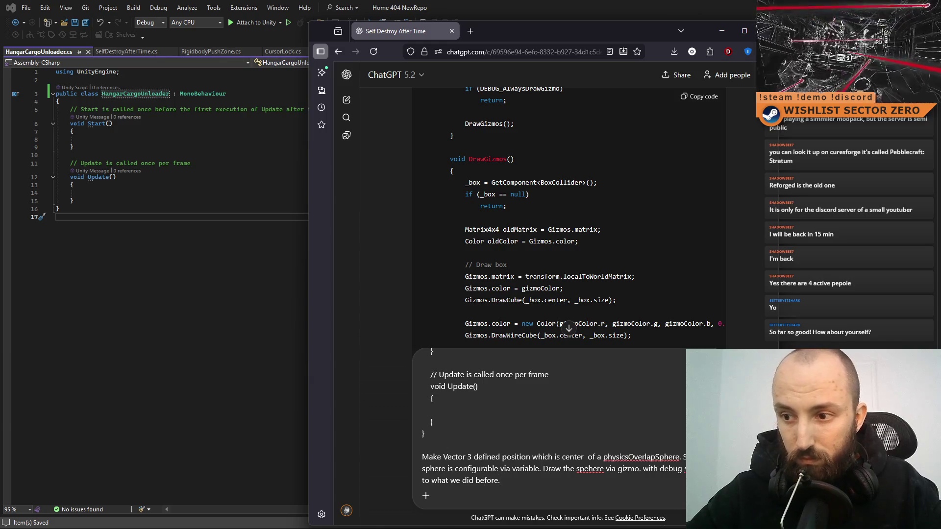
# Add the SpecialMethod() call on layer detection and send the prompt.
pyautogui.hotkey('shift', 'Return')
pyautogui.hotkey('shift', 'Return')
pyautogui.write('If')
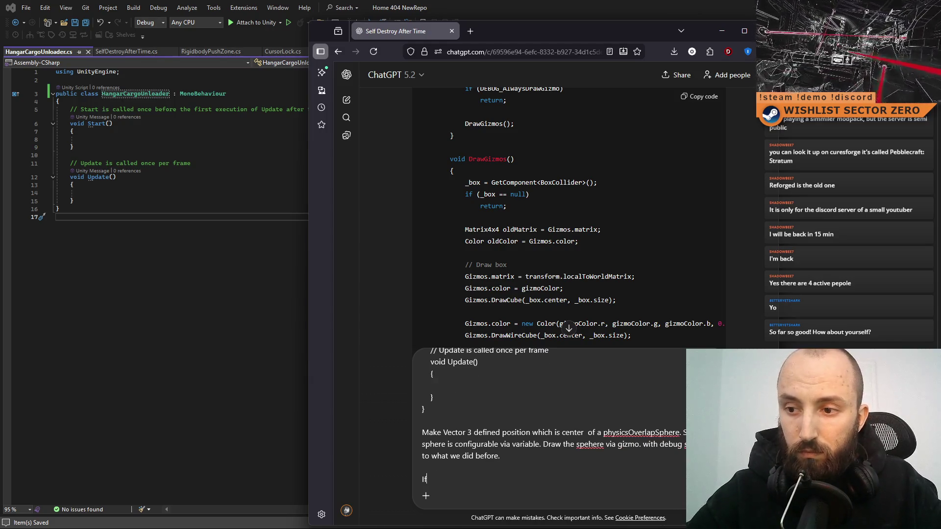
pyautogui.write(' sphere de')
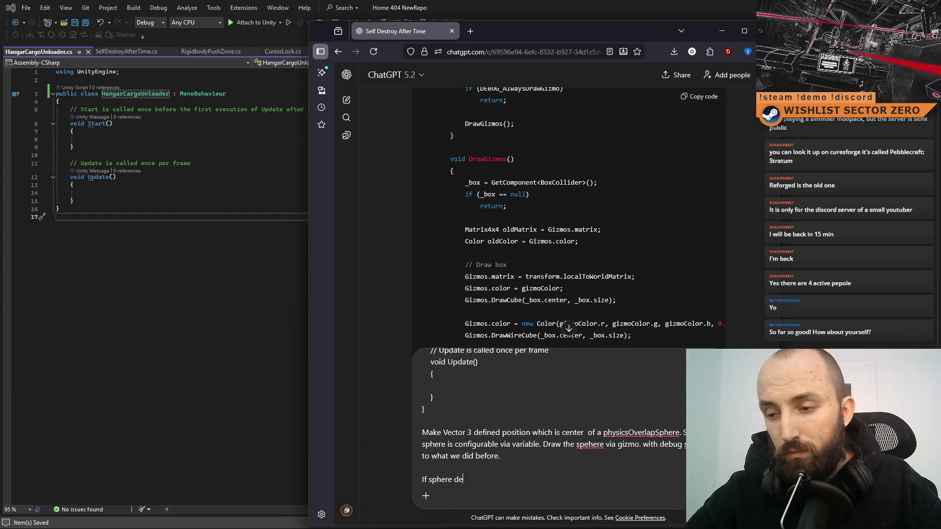
pyautogui.write('tects ')
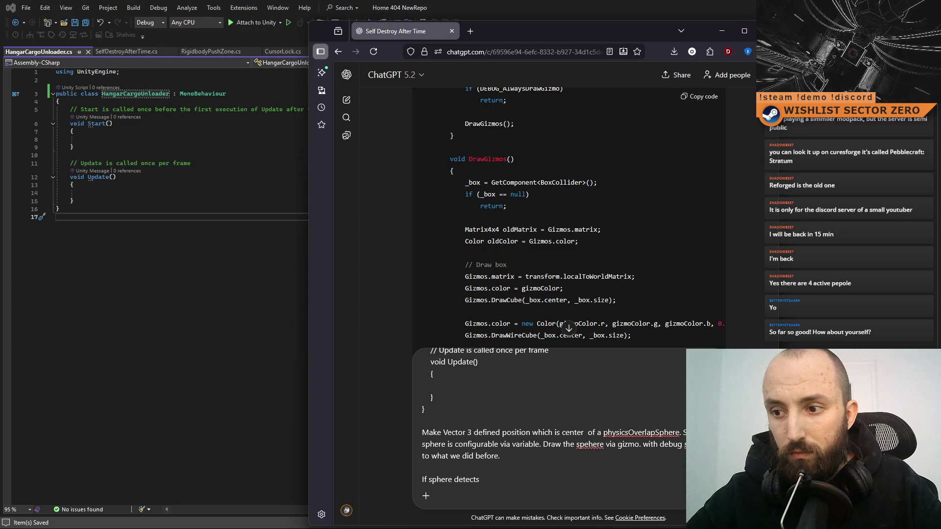
pyautogui.write('layer (variable) ')
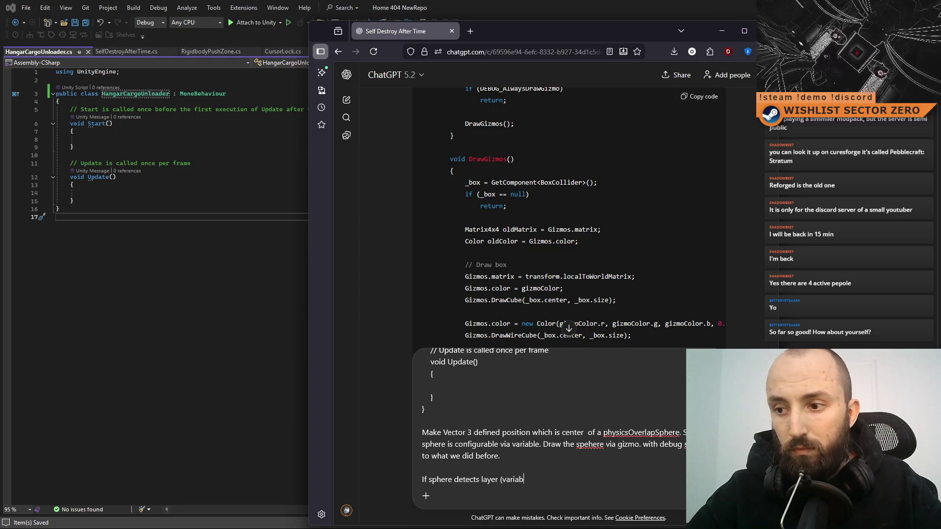
pyautogui.write('object i')
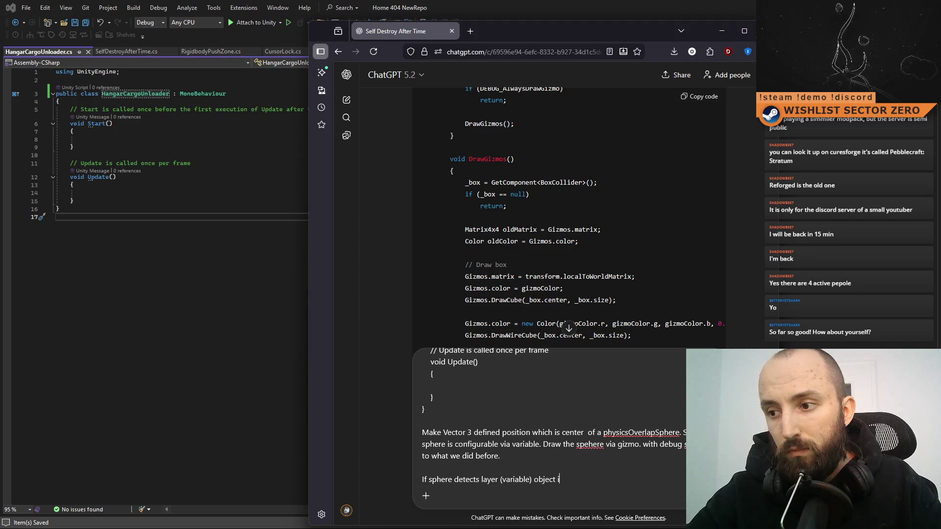
pyautogui.write('t cal')
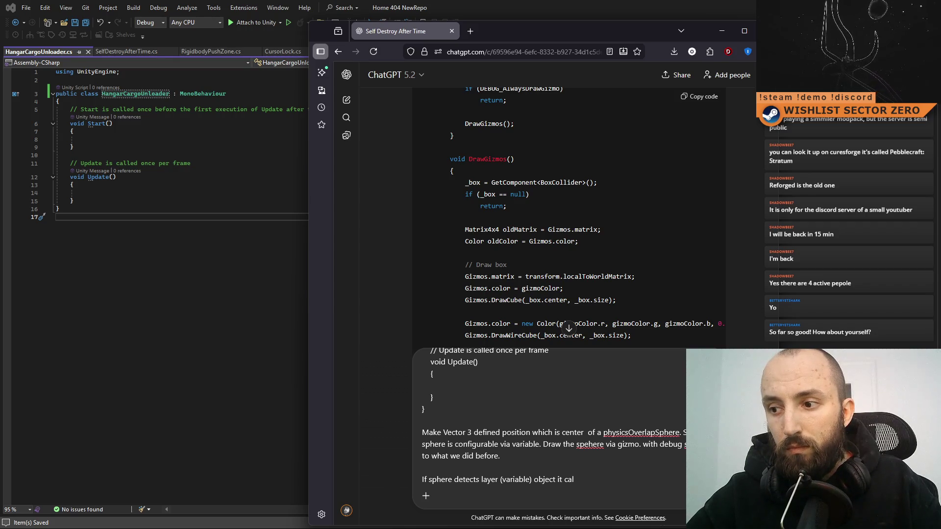
pyautogui.write('ls ')
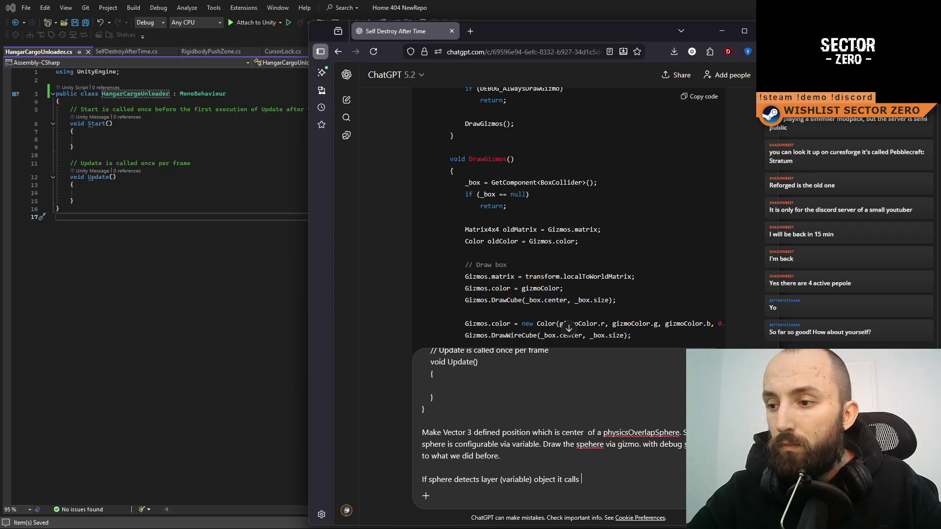
pyautogui.write('SpecialMethod()')
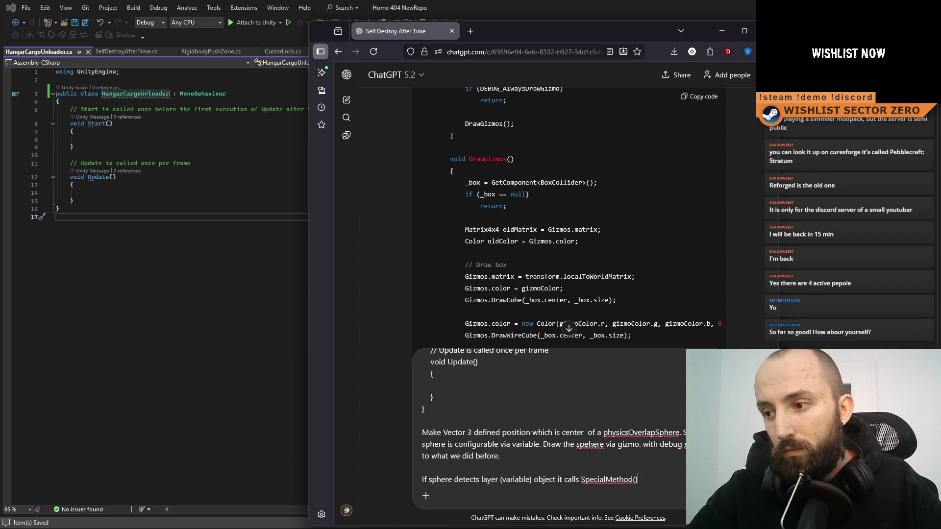
pyautogui.write(';')
pyautogui.press('Return')
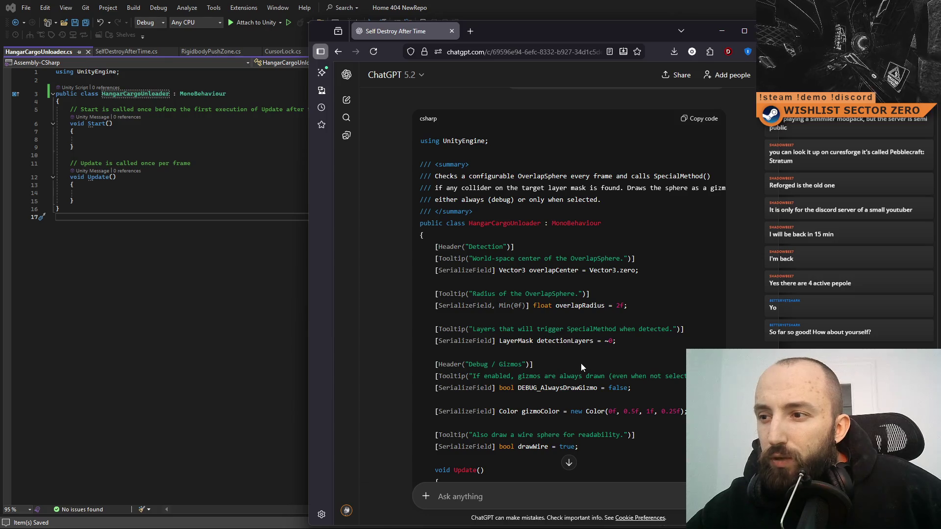
# Copy the generated C# code block from ChatGPT's reply.
pyautogui.scroll(-10, 639, 354)
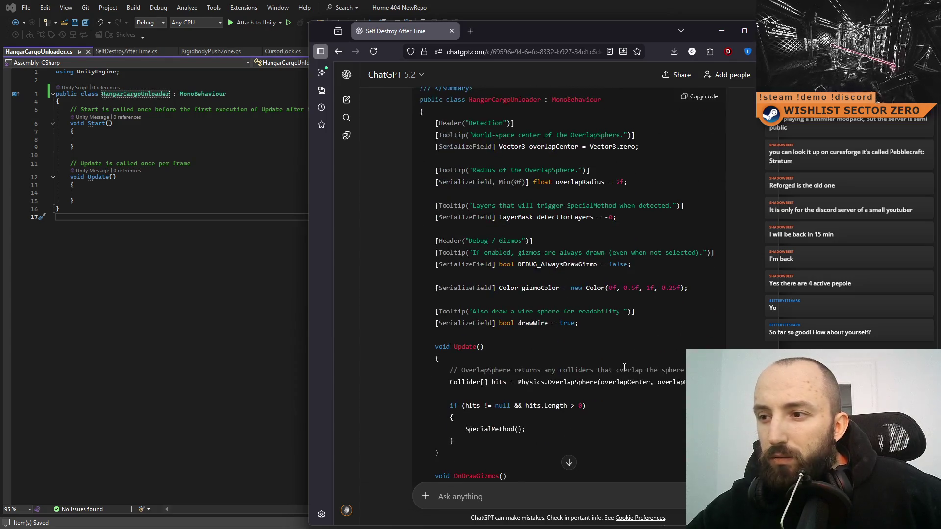
pyautogui.scroll(-3, 622, 366)
pyautogui.click(706, 97)
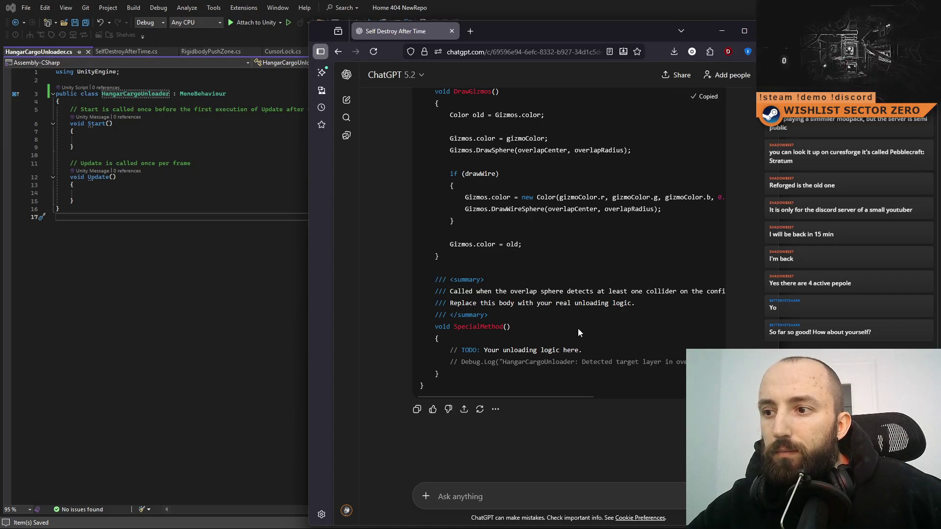
pyautogui.scroll(2, 569, 345)
pyautogui.scroll(4, 568, 345)
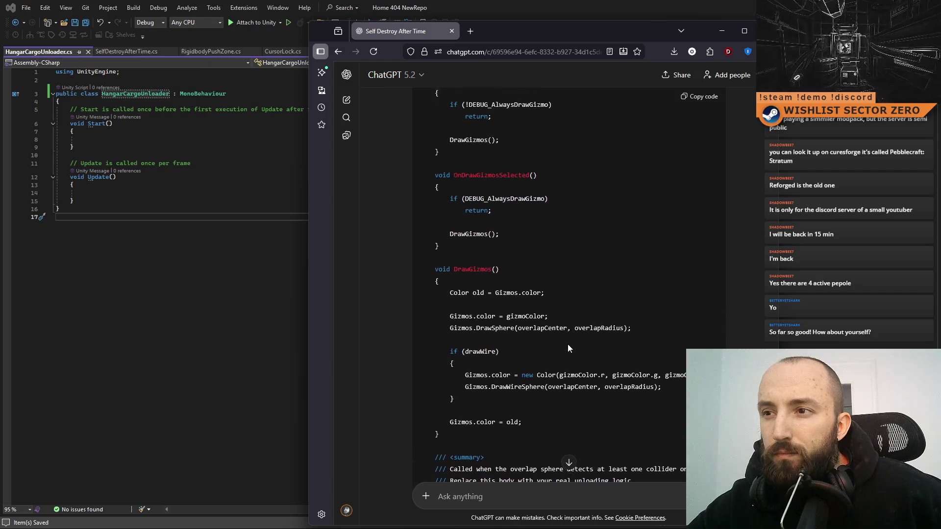
pyautogui.click(239, 290)
# Overwrite HangarCargoUnloader.cs with the pasted overlap-sphere code, save, and review it.
pyautogui.hotkey('ctrl', 'a')
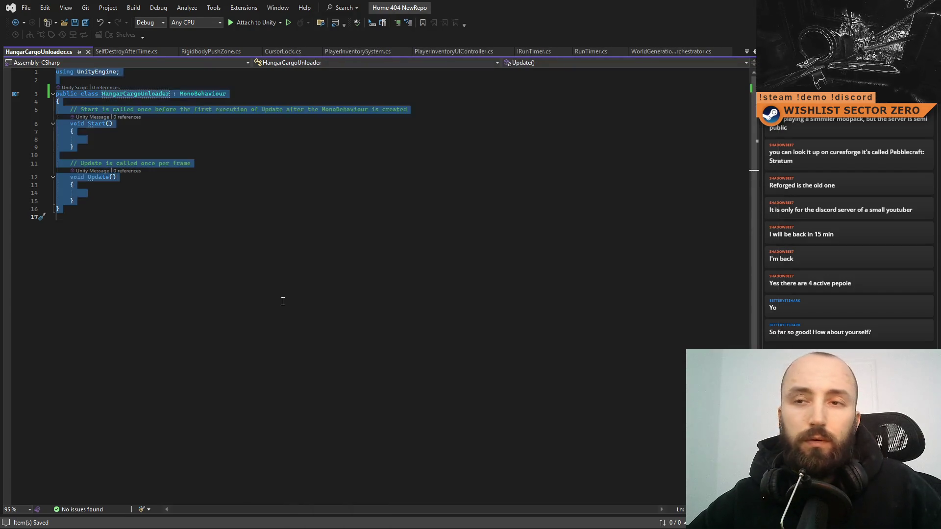
pyautogui.hotkey('ctrl', 'v')
pyautogui.click(418, 305)
pyautogui.hotkey('ctrl', 's')
pyautogui.scroll(7, 419, 310)
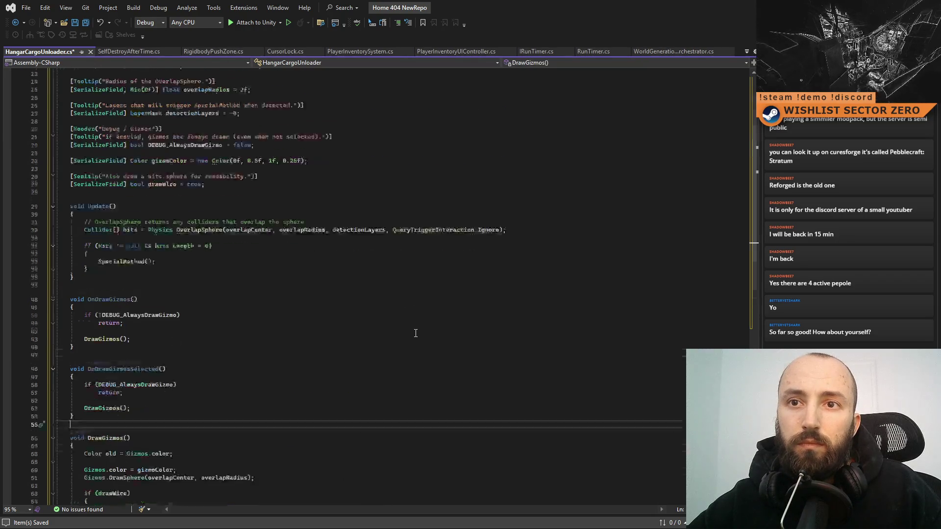
pyautogui.click(458, 239)
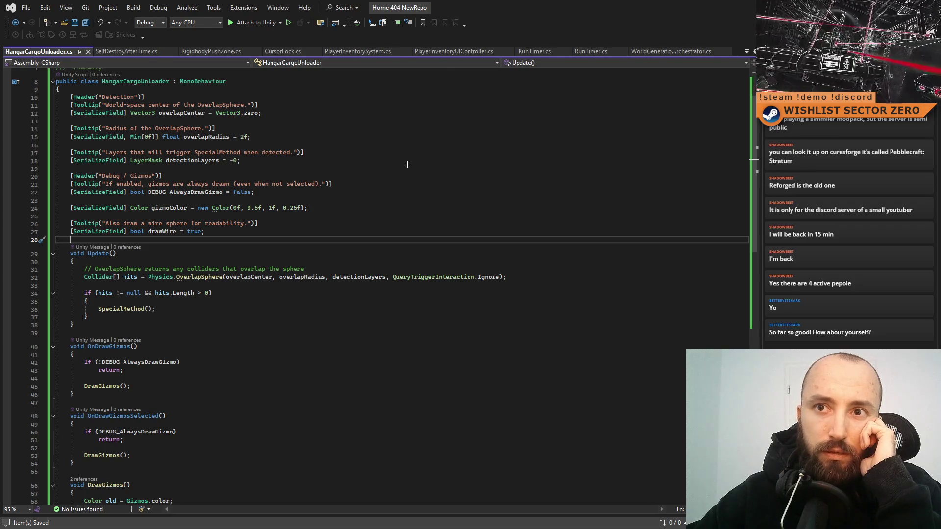
pyautogui.scroll(-10, 407, 165)
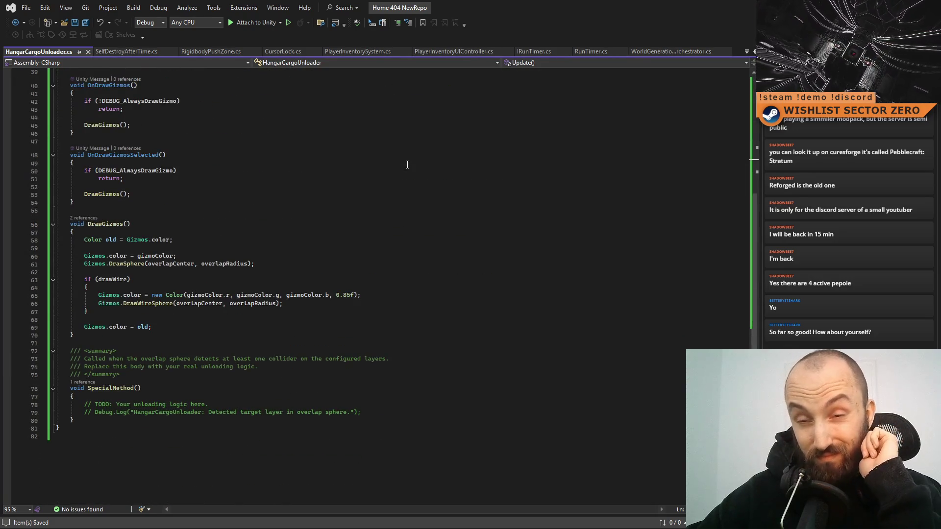
pyautogui.scroll(13, 407, 164)
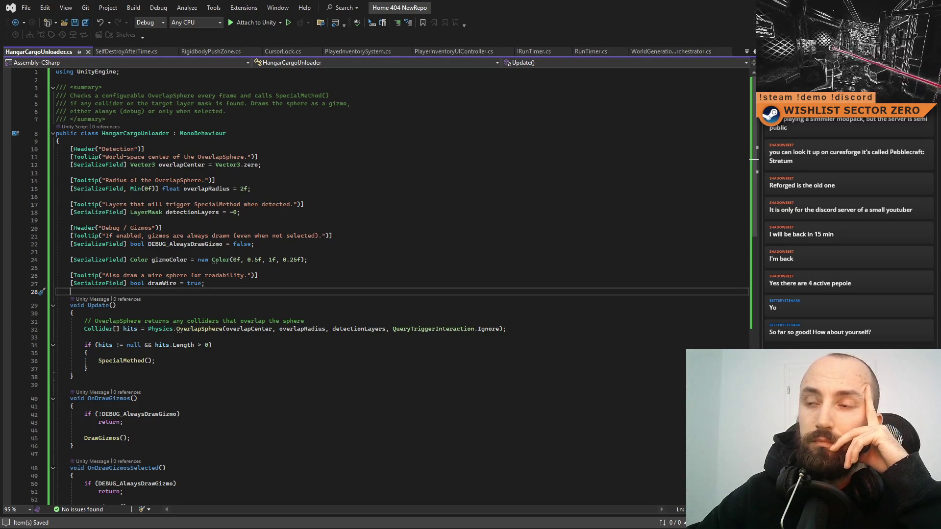
# Move the ChatGPT window down to view the hangar scene, then back to the top-left.
pyautogui.hotkey('alt', 'Tab')
pyautogui.moveTo(539, 33)
pyautogui.mouseDown()
pyautogui.moveTo(558, 398)
pyautogui.moveTo(553, 360)
pyautogui.mouseUp()
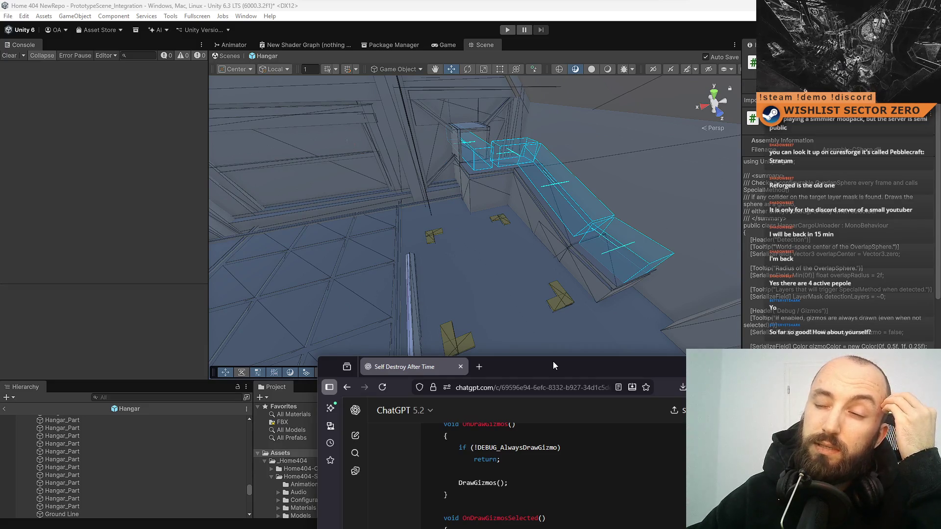
pyautogui.moveTo(553, 361)
pyautogui.mouseDown()
pyautogui.moveTo(472, 140)
pyautogui.moveTo(449, 31)
pyautogui.mouseUp()
pyautogui.scroll(-5, 525, 251)
pyautogui.click(419, 485)
# Ask for a cargo prefab variable and a cargo spawn position with a small gizmo sphere.
pyautogui.write('add')
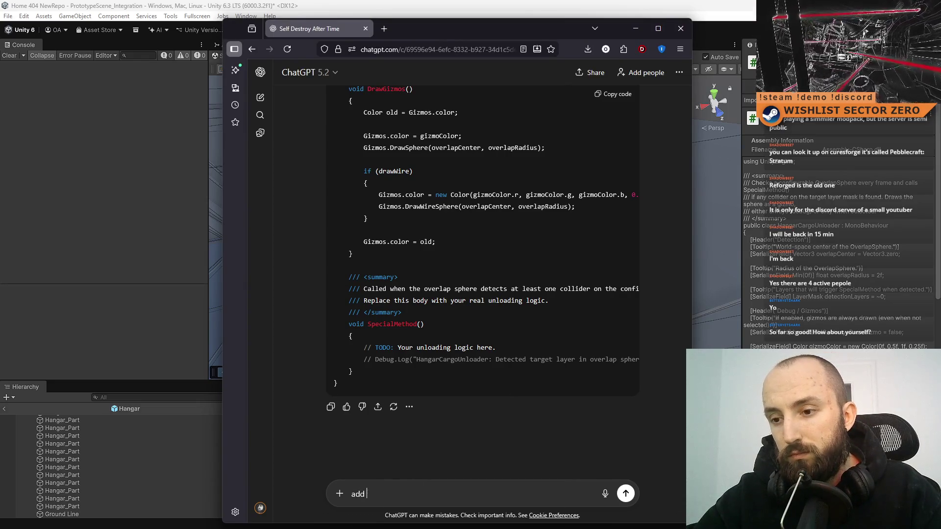
pyautogui.write(' "cargo pr')
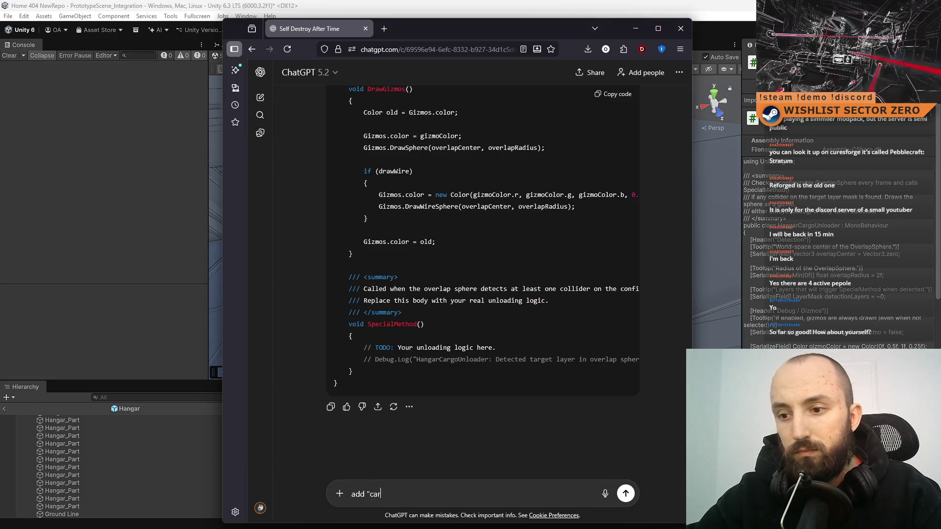
pyautogui.write('e')
pyautogui.write('fab')
pyautogui.write('arious')
pyautogui.press('BackSpace')
pyautogui.press('BackSpace')
pyautogui.write('ble ')
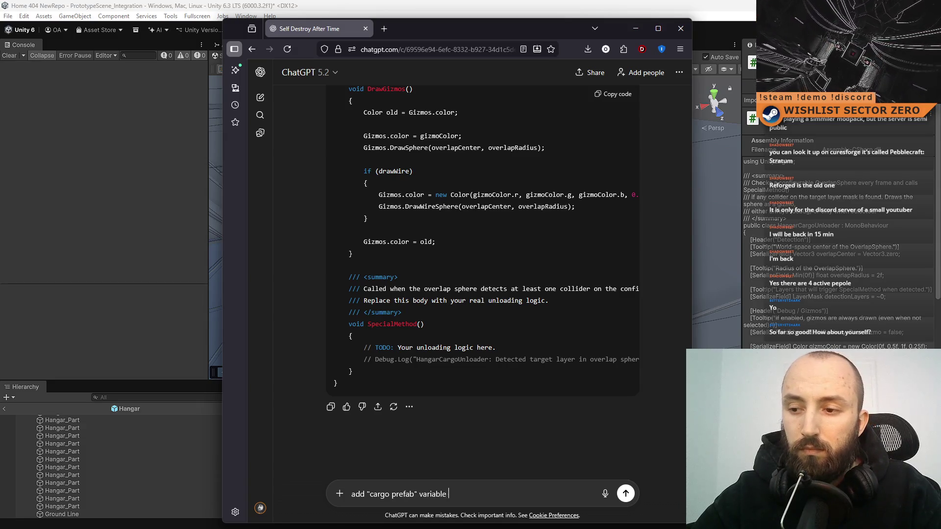
pyautogui.write('and add cargo spawn pos variable , draw a little gizmo ')
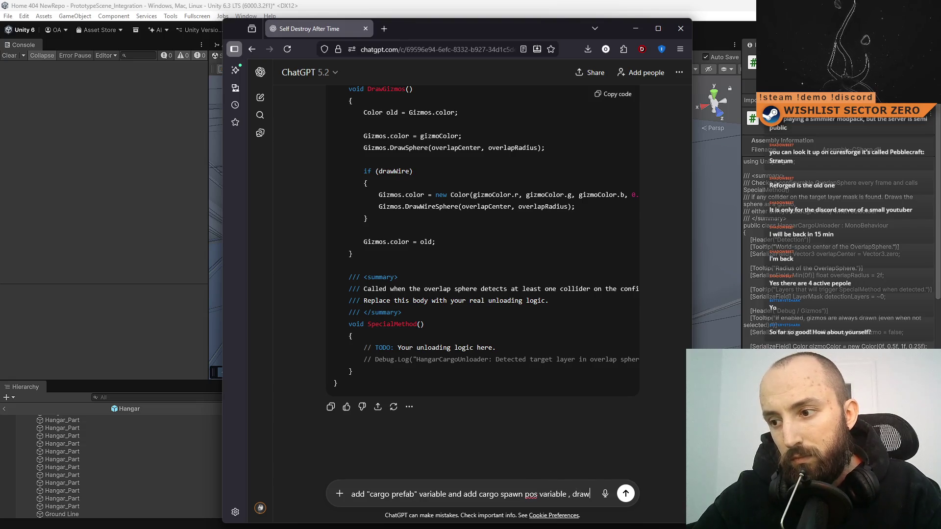
pyautogui.write('sp')
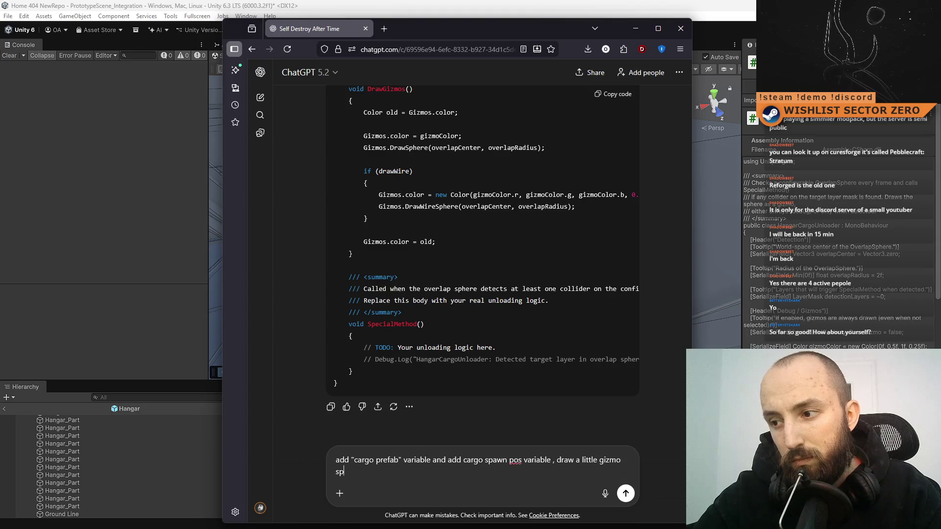
pyautogui.write('here at')
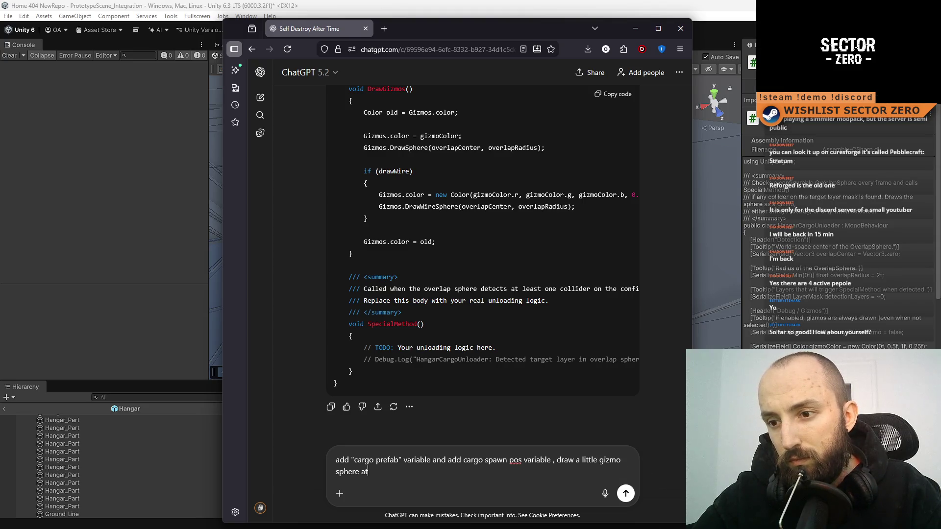
pyautogui.write(' that point')
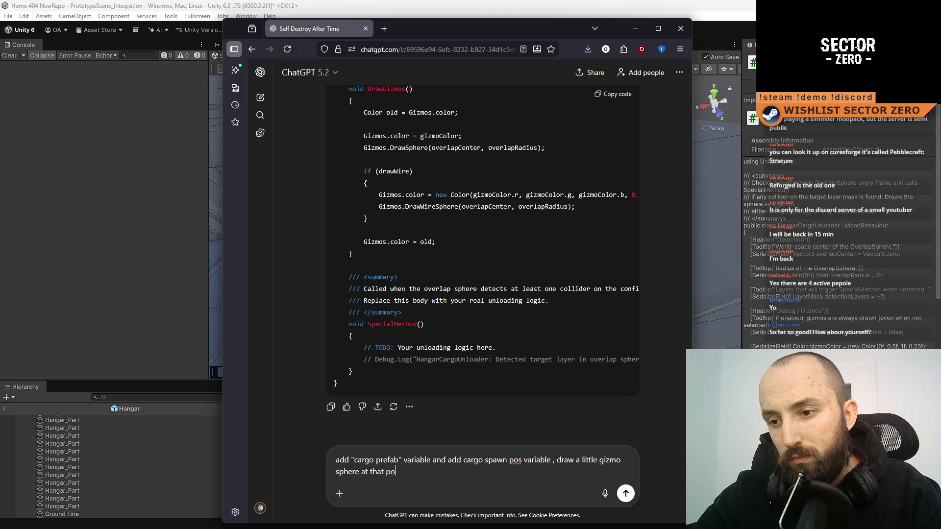
pyautogui.hotkey('shift', 'Return')
pyautogui.hotkey('shift', 'Return')
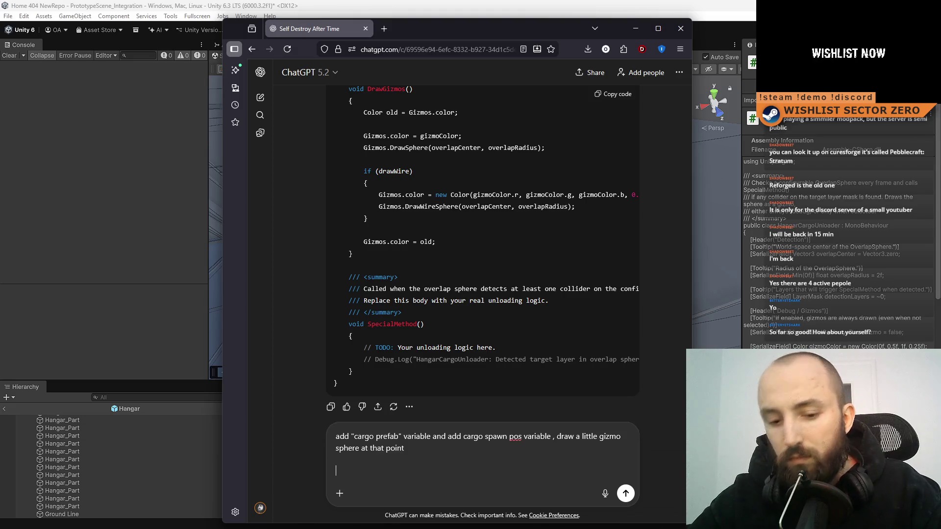
# Request spawning the cargo prefab at cargoSpawnPos every 4 seconds when the overlap sphere detects an object.
pyautogui.write('If')
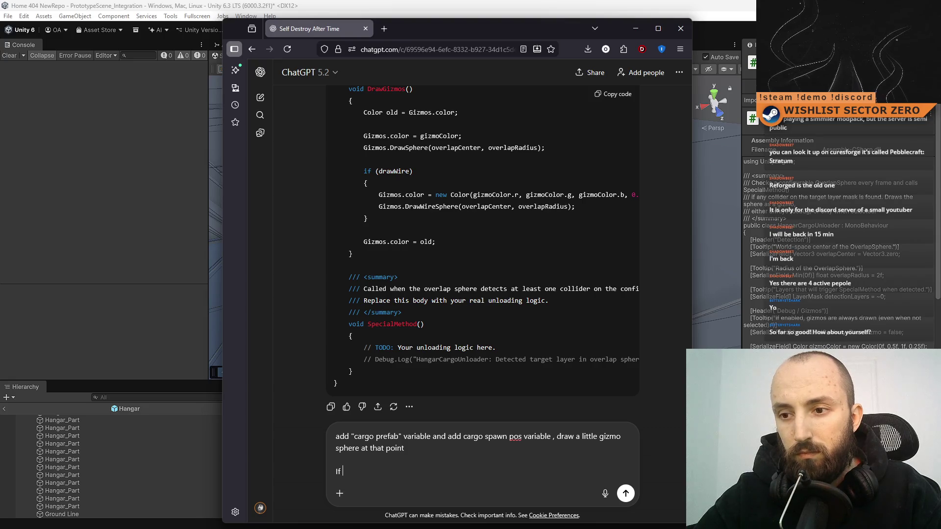
pyautogui.write('player is')
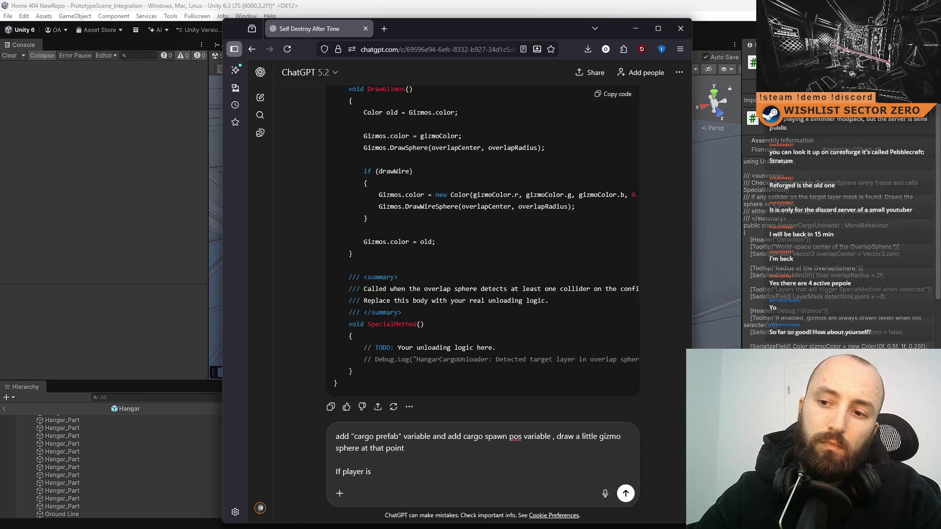
pyautogui.press('BackSpace')
pyautogui.press('BackSpace')
pyautogui.press('BackSpace')
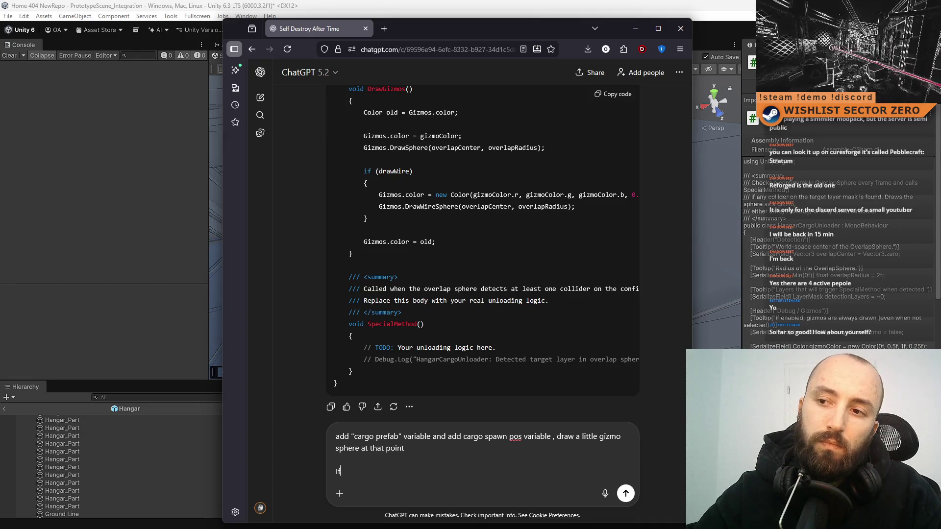
pyautogui.write(' Physics O')
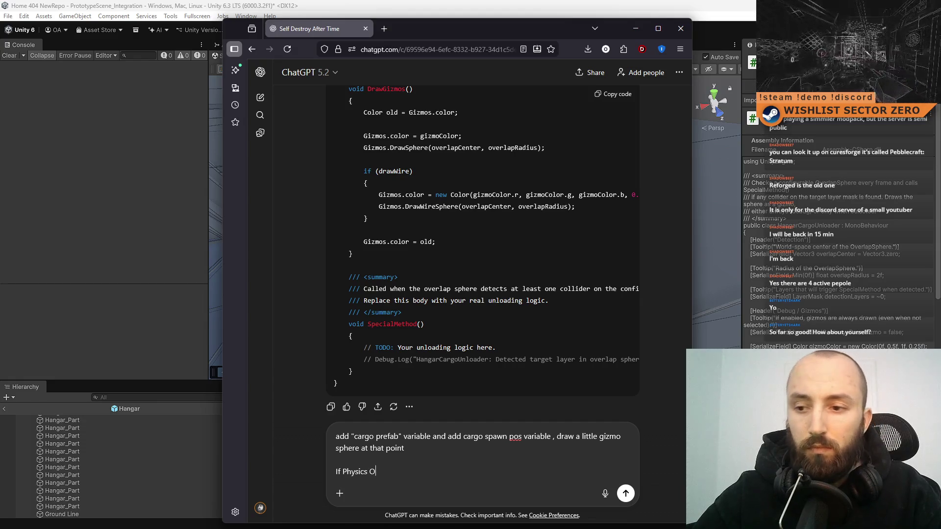
pyautogui.press('BackSpace')
pyautogui.press('BackSpace')
pyautogui.write('OverlapSpe')
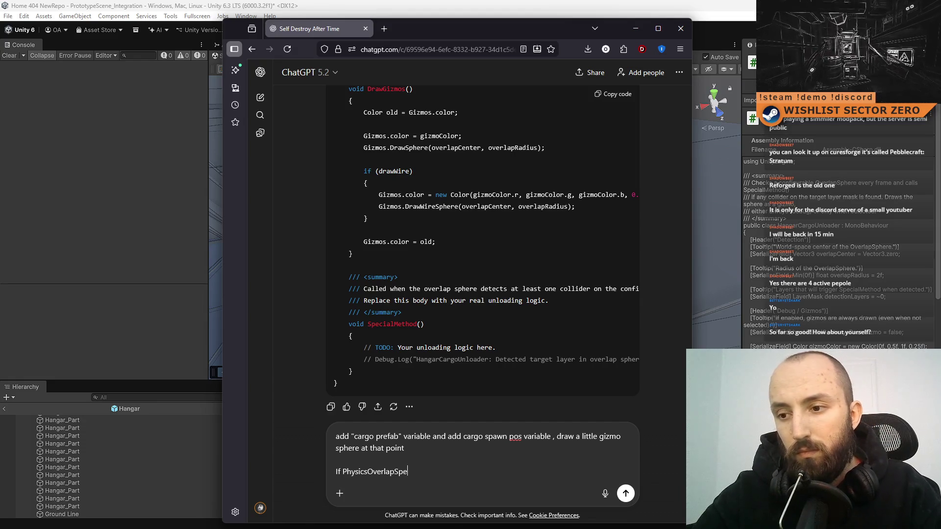
pyautogui.press('BackSpace')
pyautogui.write('here detect')
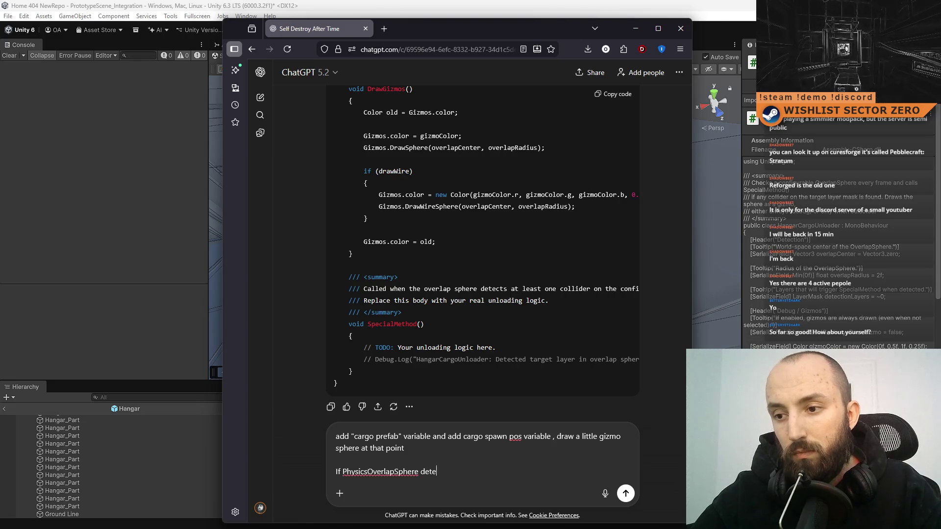
pyautogui.write('s object,')
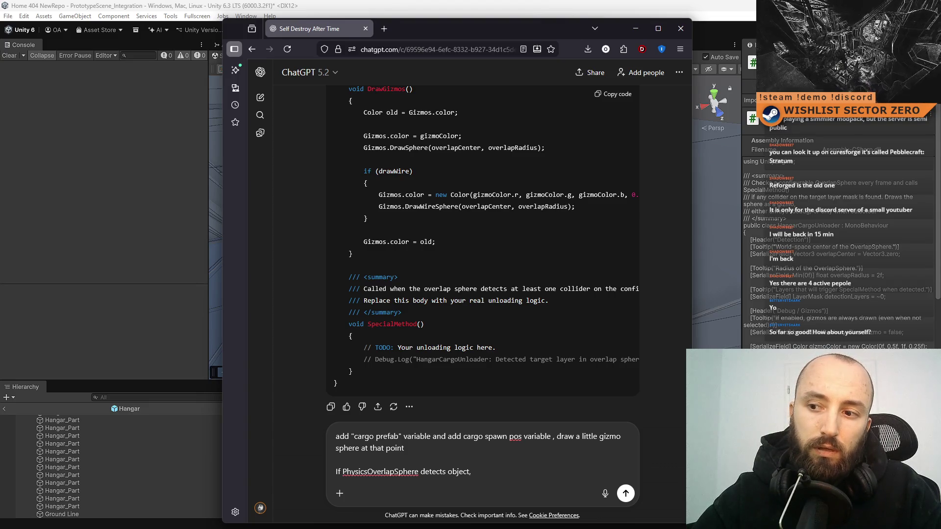
pyautogui.write('e')
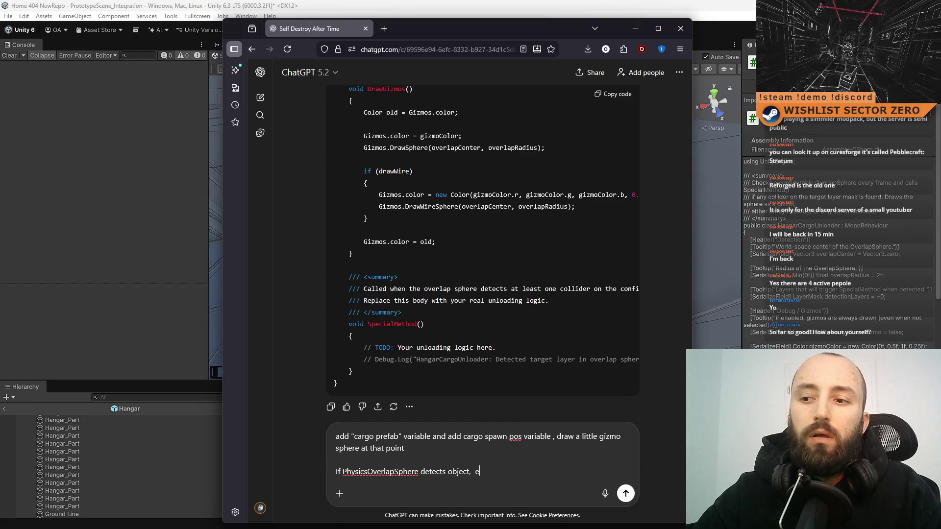
pyautogui.write('very 4 seco')
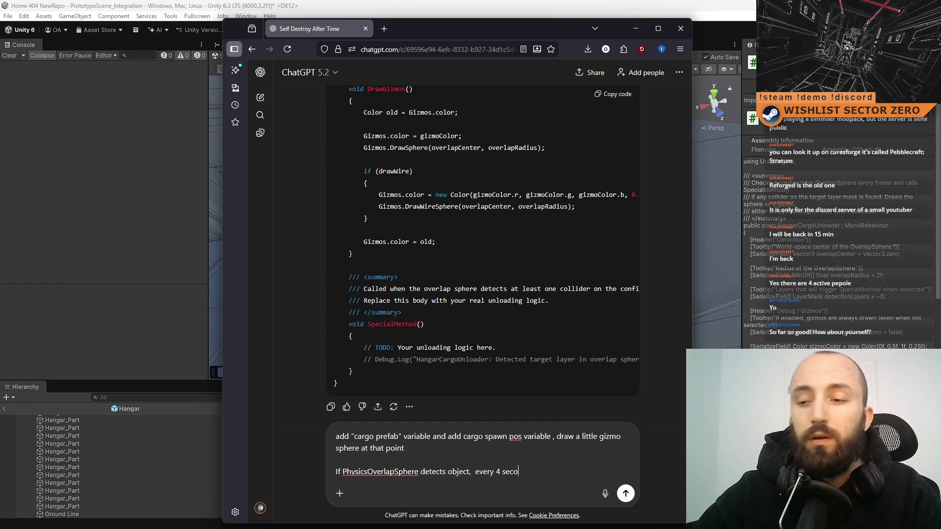
pyautogui.write('nds (varia')
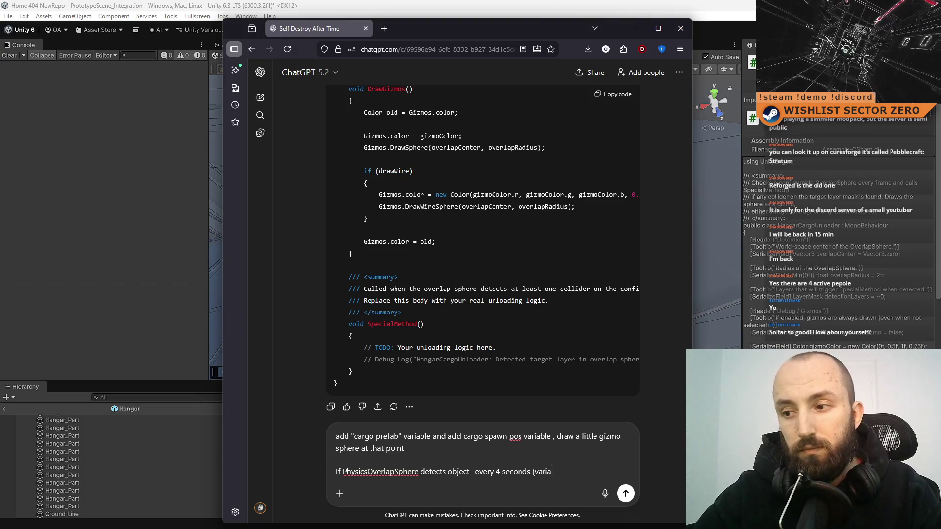
pyautogui.write('ble) ')
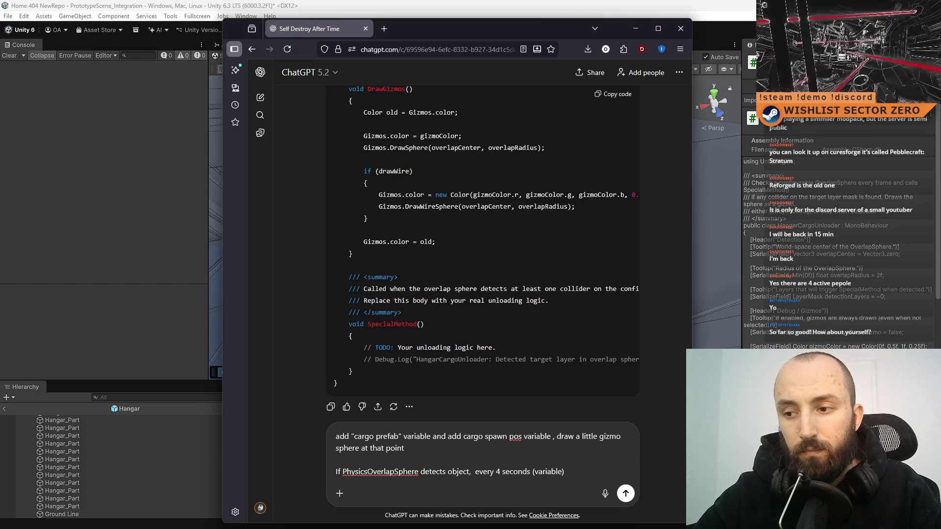
pyautogui.write('spawn cargo pre')
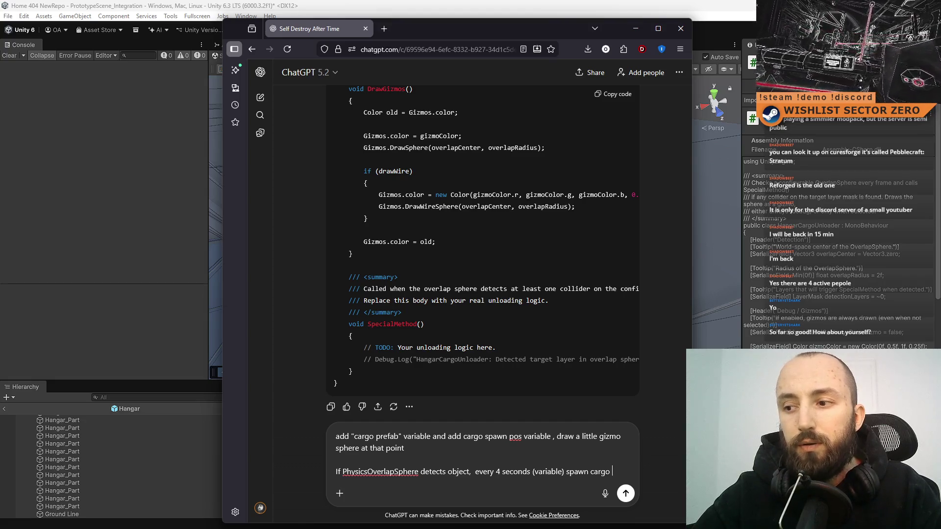
pyautogui.write('fab at ')
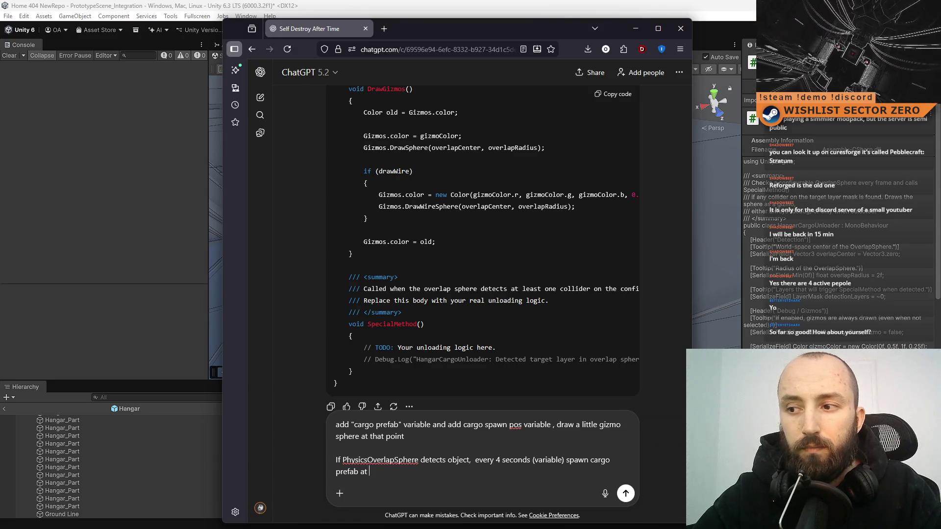
pyautogui.write('cargo')
pyautogui.write('S')
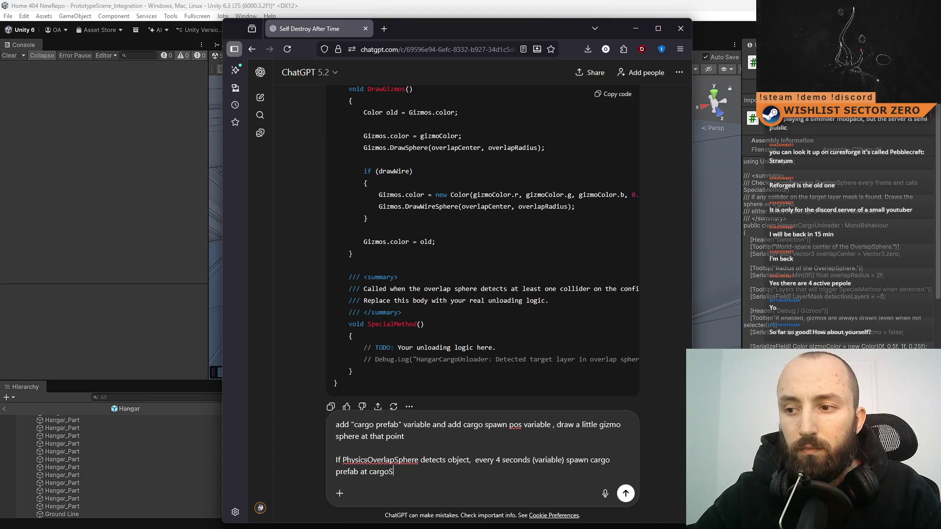
pyautogui.write('pawnPos. Ma')
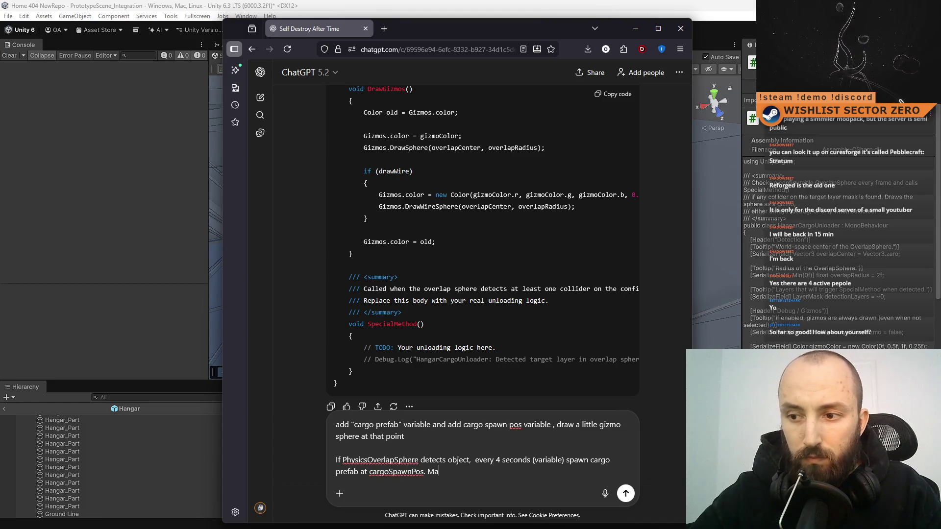
pyautogui.write('ke sure there is still ca')
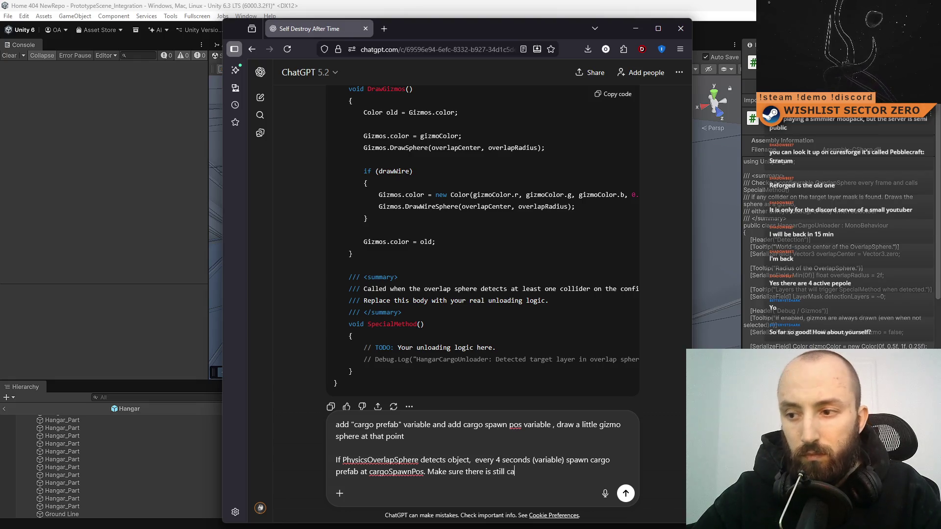
pyautogui.write('rgo to bew')
pyautogui.press('BackSpace')
pyautogui.write('spawned ')
pyautogui.write('b')
pyautogui.write('y ')
pyautogui.write('chek')
pyautogui.press('BackSpace')
pyautogui.press('BackSpace')
pyautogui.write('alling')
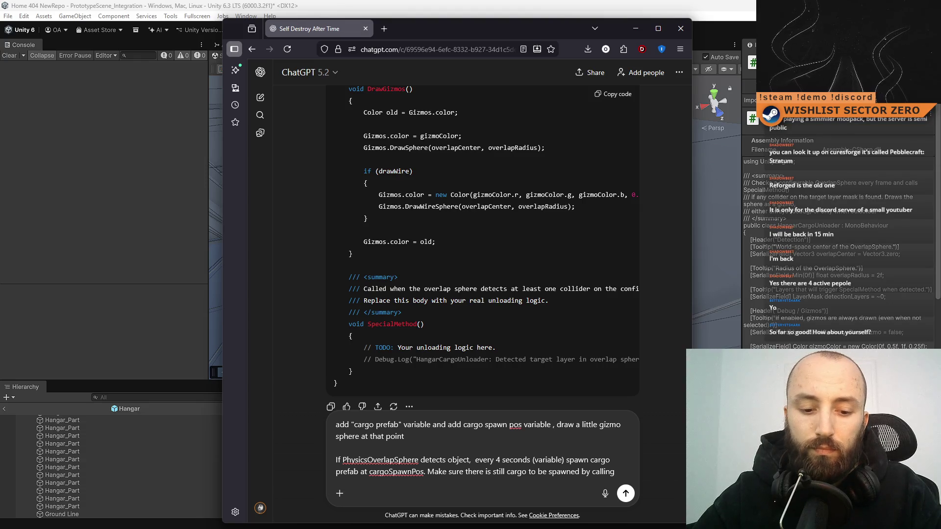
# Make spawning depend on an IsCargoInCar() check that returns true or false.
pyautogui.write('I')
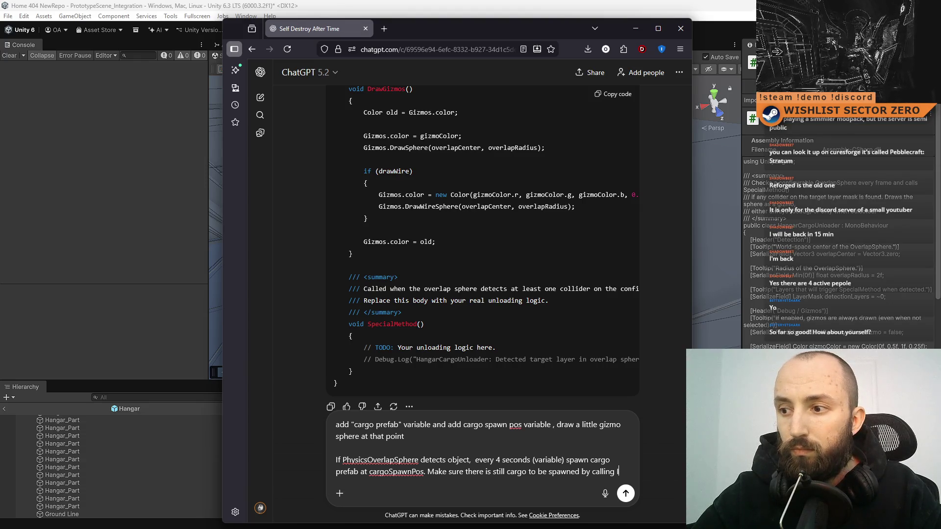
pyautogui.write('s')
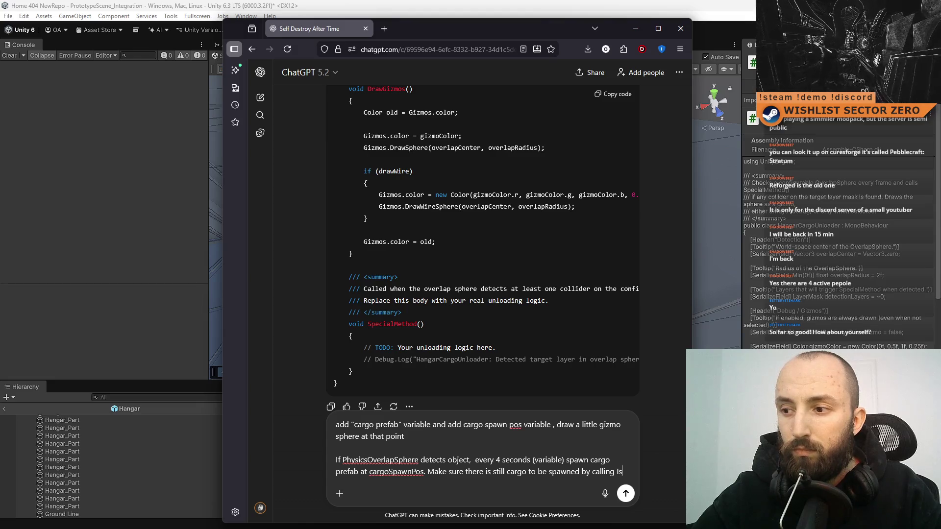
pyautogui.write('CargoEmpy')
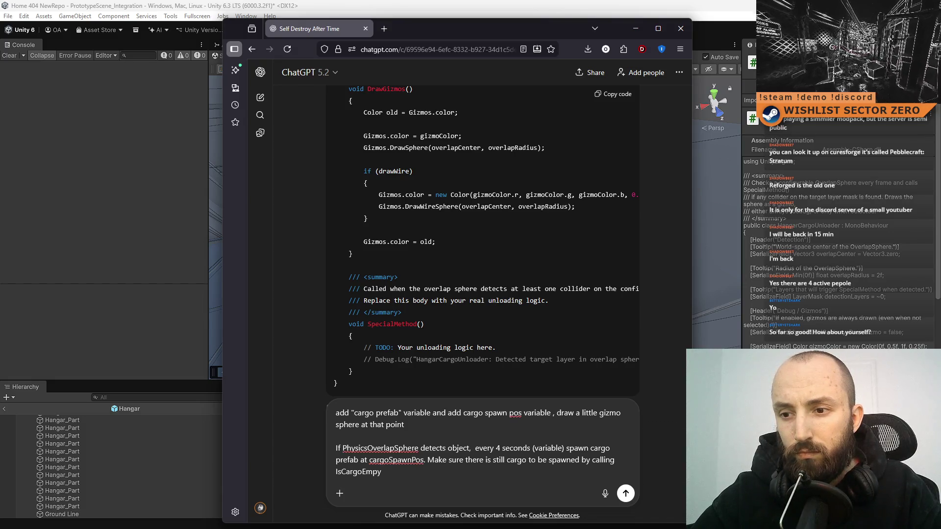
pyautogui.press('BackSpace')
pyautogui.write('ty')
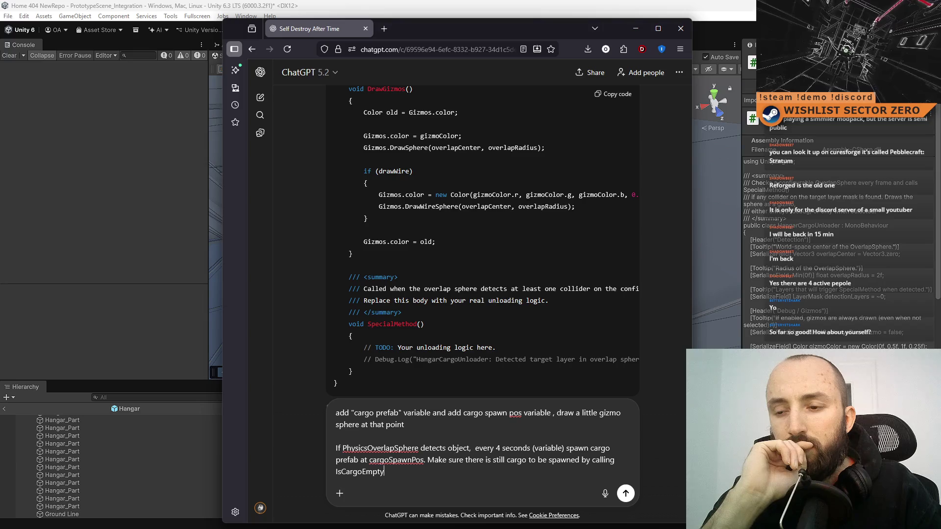
pyautogui.press('BackSpace')
pyautogui.press('BackSpace')
pyautogui.press('BackSpace')
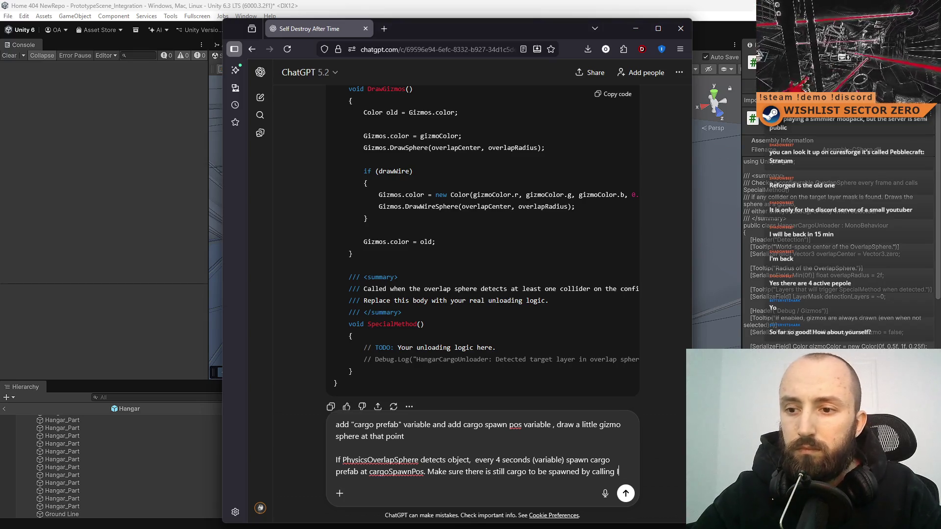
pyautogui.press('BackSpace')
pyautogui.write('Do')
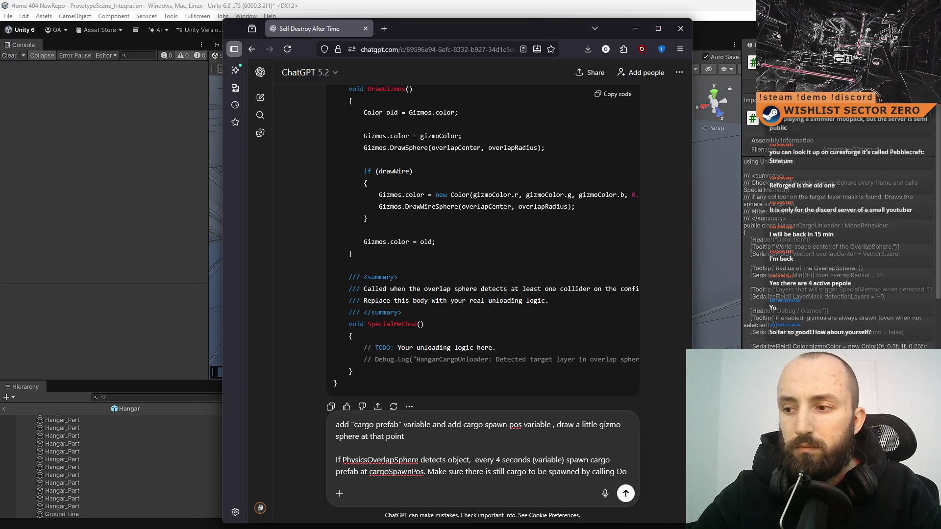
pyautogui.write('esCarH')
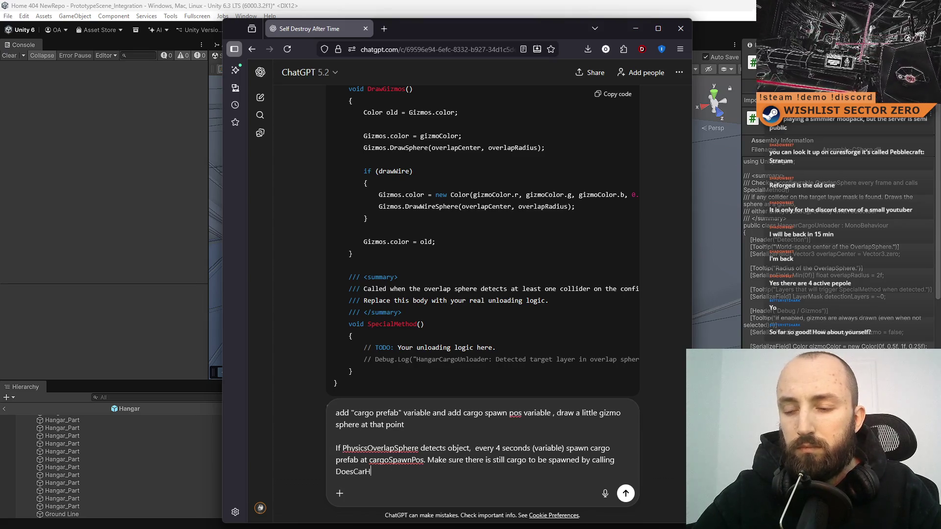
pyautogui.press('BackSpace')
pyautogui.press('BackSpace')
pyautogui.press('BackSpace')
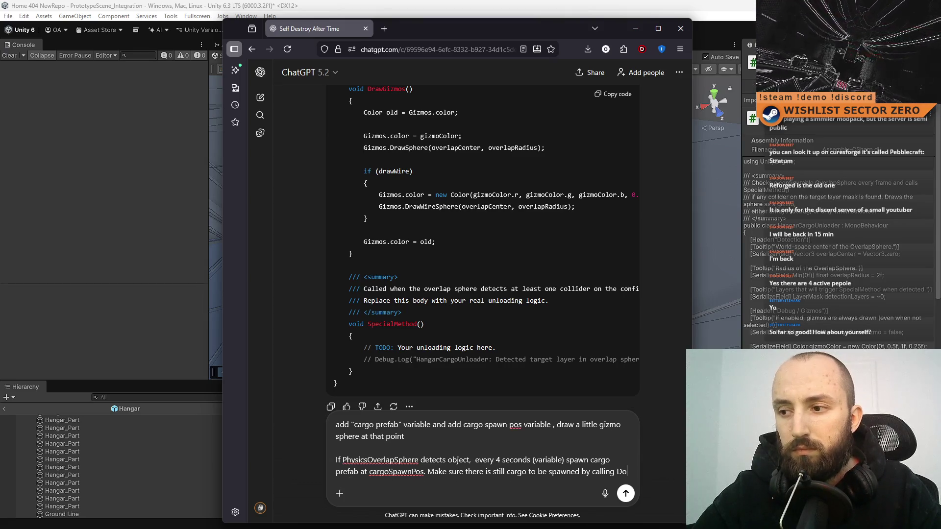
pyautogui.write('IsCargoInC')
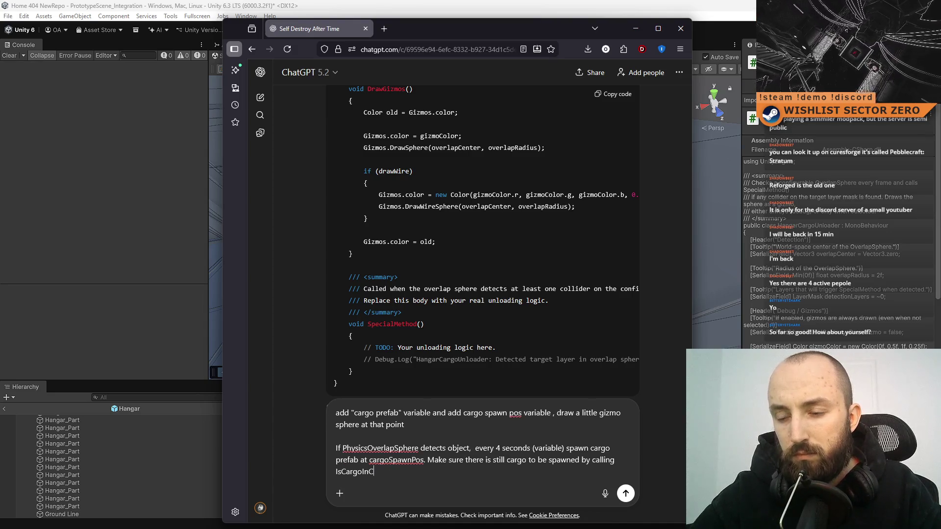
pyautogui.write('ar')
pyautogui.write('(')
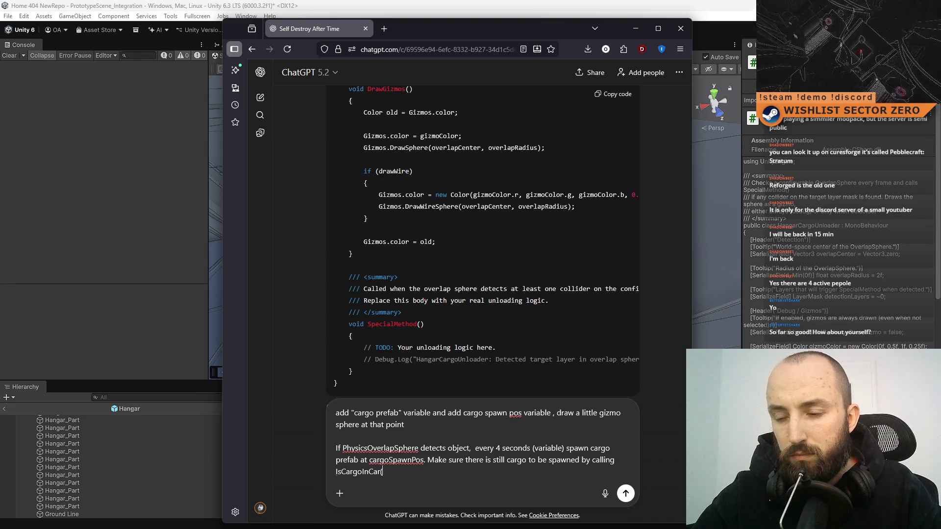
pyautogui.write(') which retur')
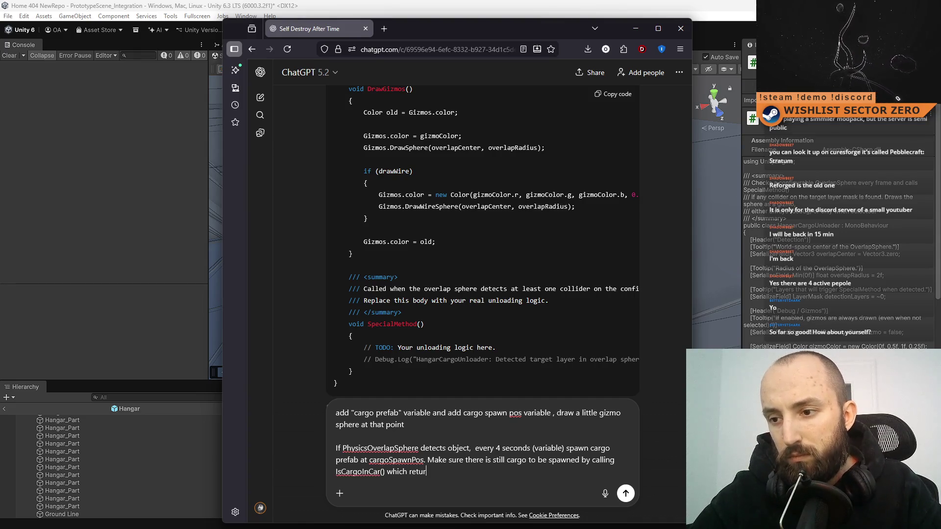
pyautogui.write('ns true false,')
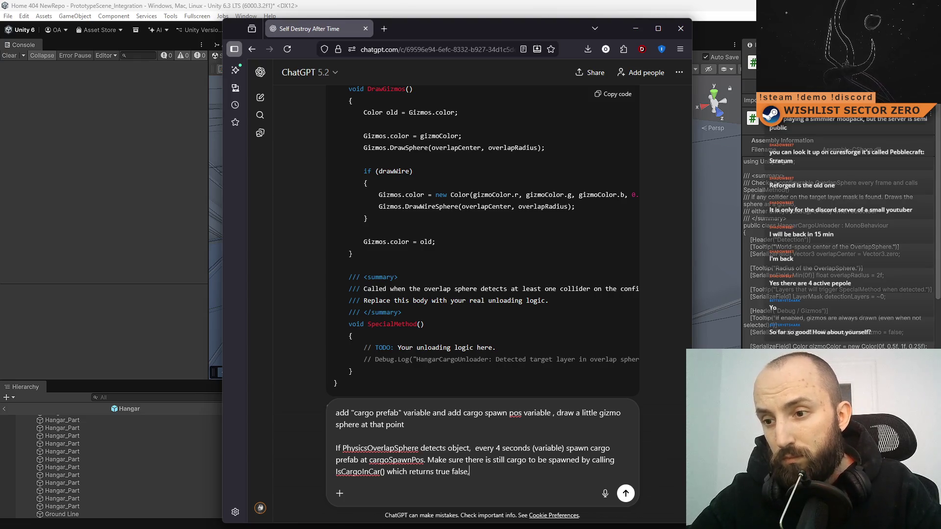
pyautogui.press('BackSpace')
pyautogui.write('.')
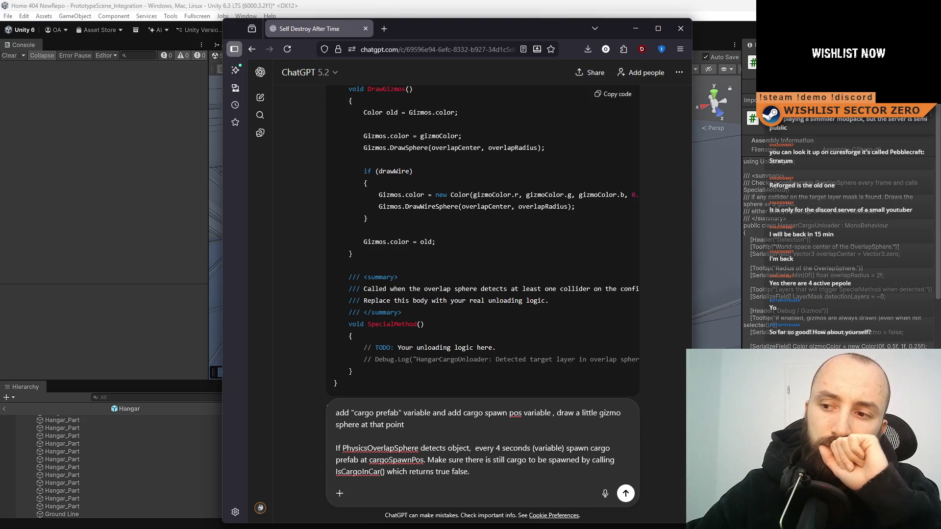
pyautogui.hotkey('shift', 'Return')
pyautogui.hotkey('shift', 'Return')
# Add lines resetting the timer on car exit and recolouring GetCargoZoneLights() lights by state.
pyautogui.write('If c')
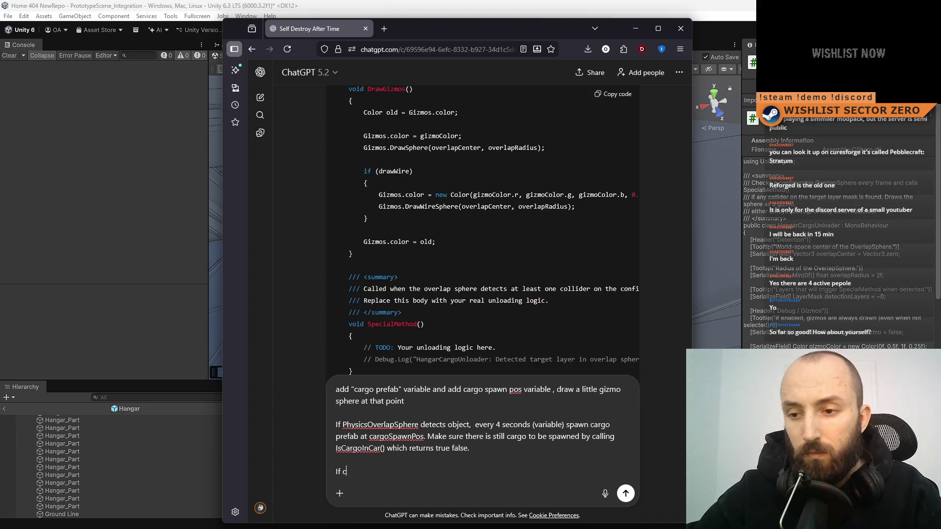
pyautogui.write('ar e')
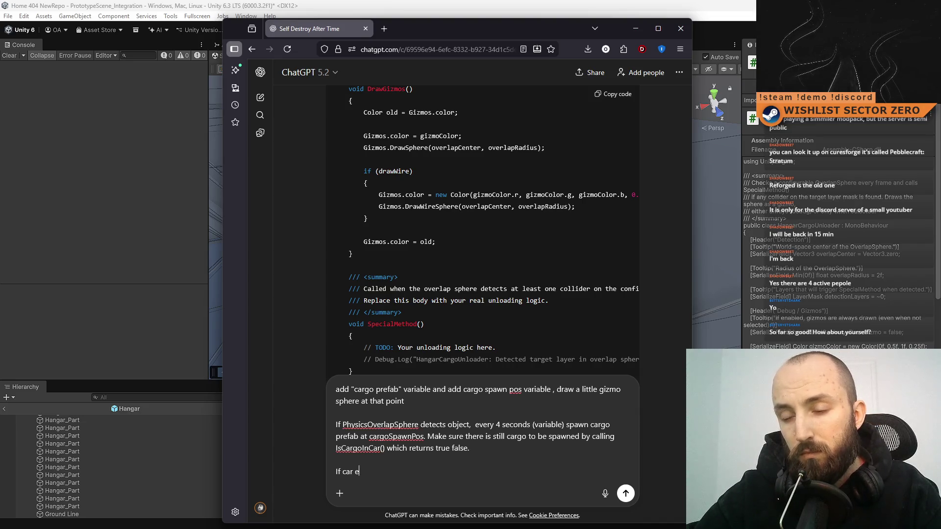
pyautogui.write('xists zone ,')
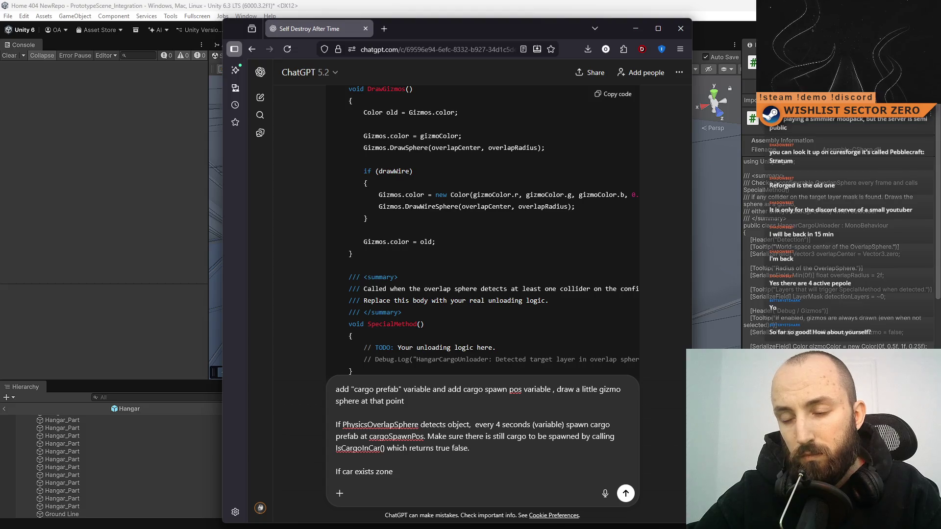
pyautogui.write(' reset timer')
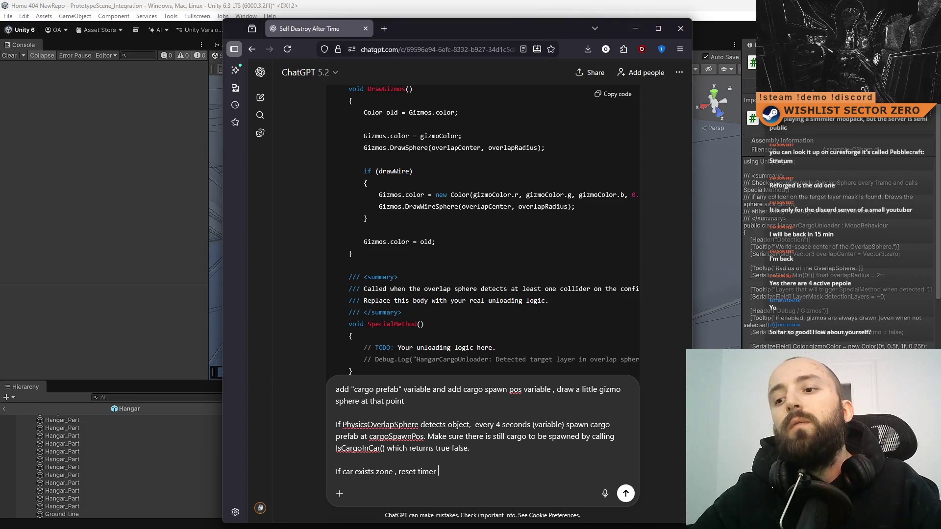
pyautogui.hotkey('shift', 'Return')
pyautogui.hotkey('shift', 'Return')
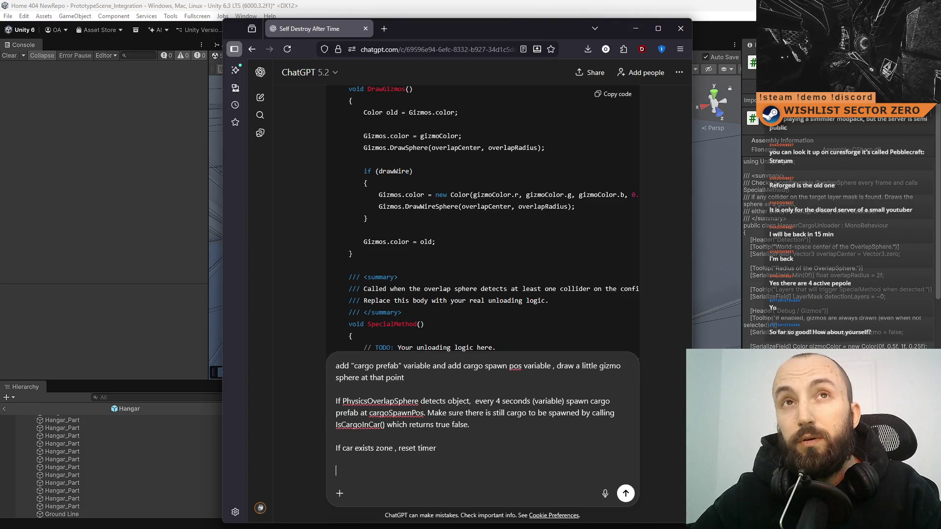
pyautogui.write('Also, ')
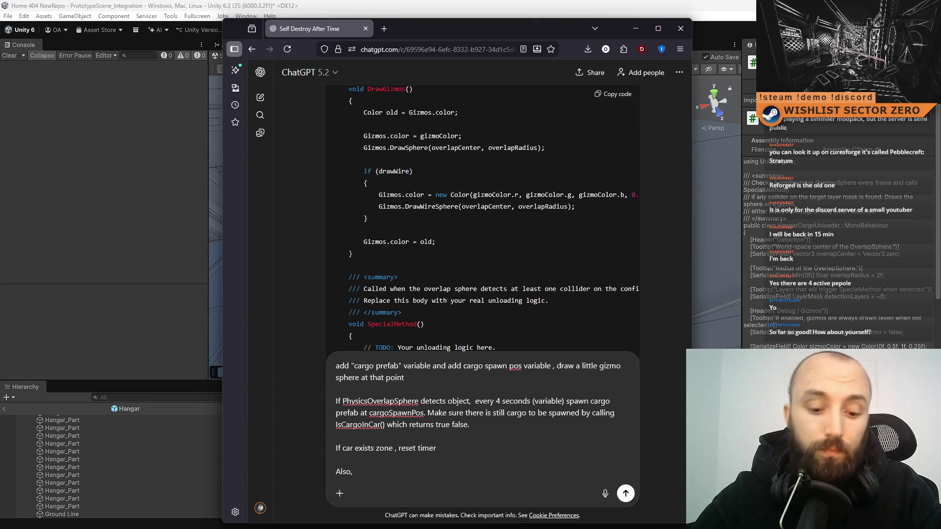
pyautogui.write('get ')
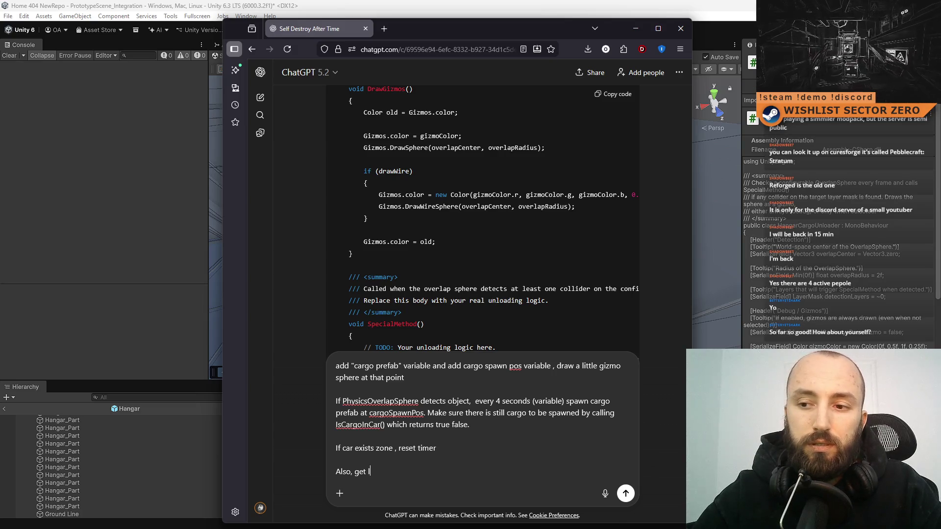
pyautogui.write('light objects ')
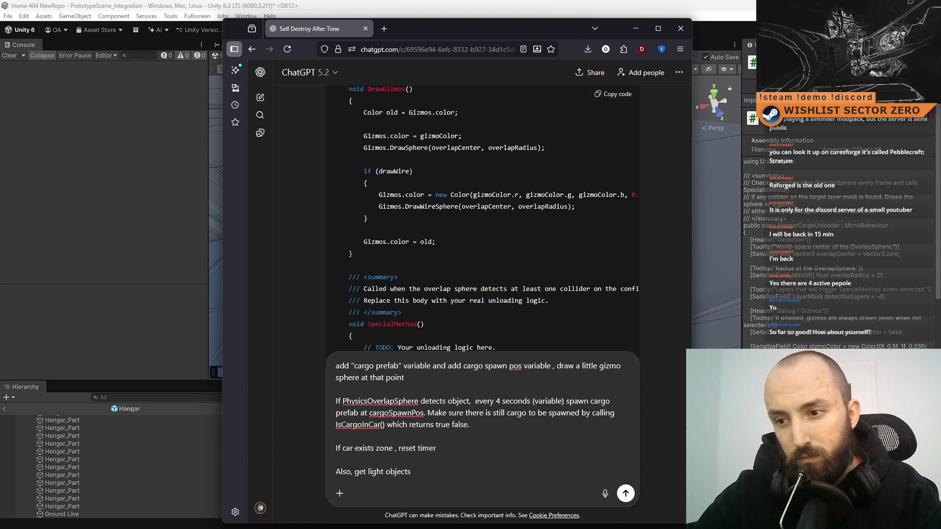
pyautogui.write('by calling ')
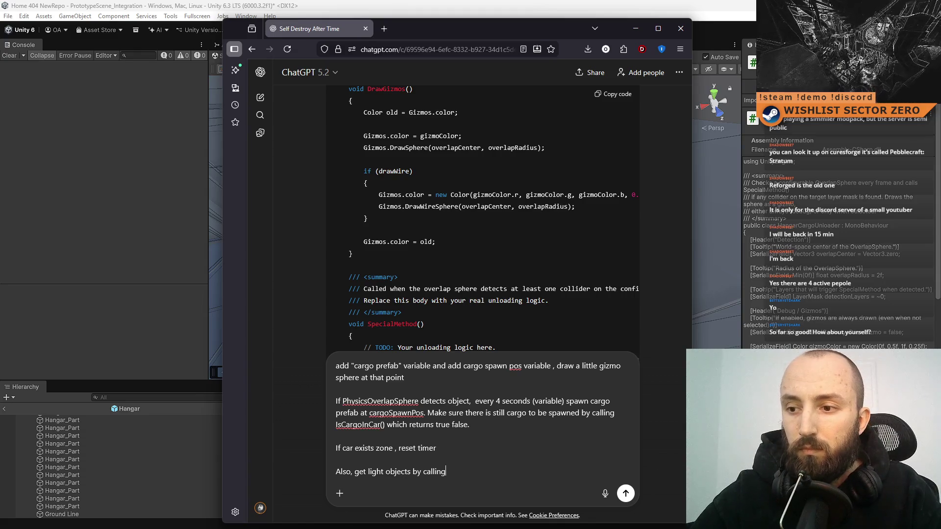
pyautogui.write('Ge')
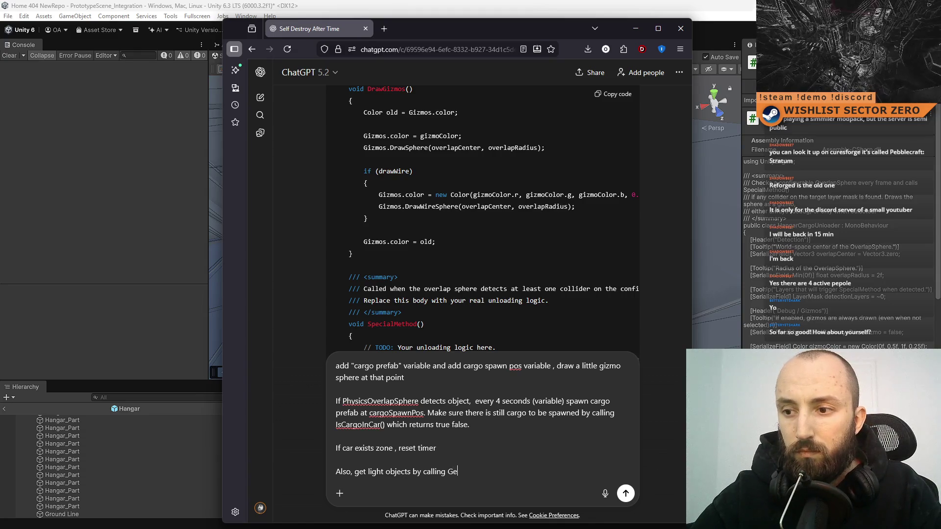
pyautogui.write('tCargoZ')
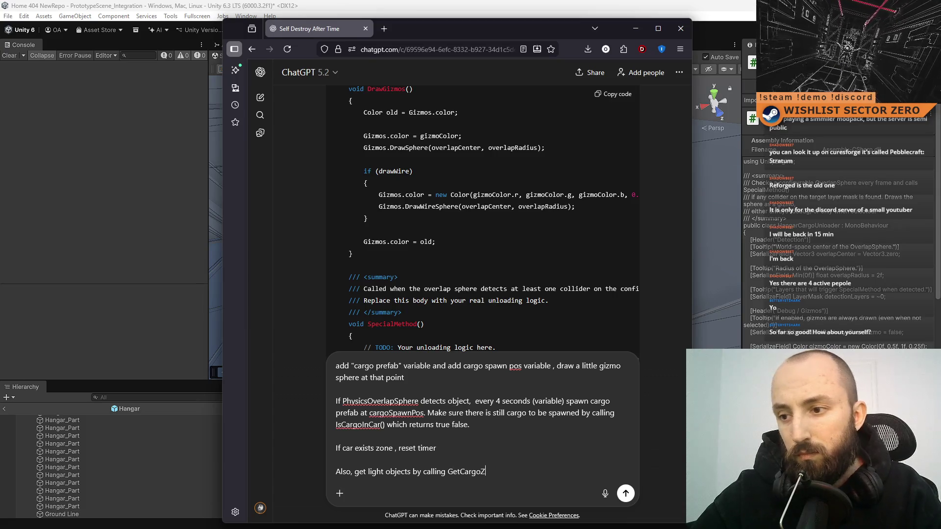
pyautogui.write('oneLights() ')
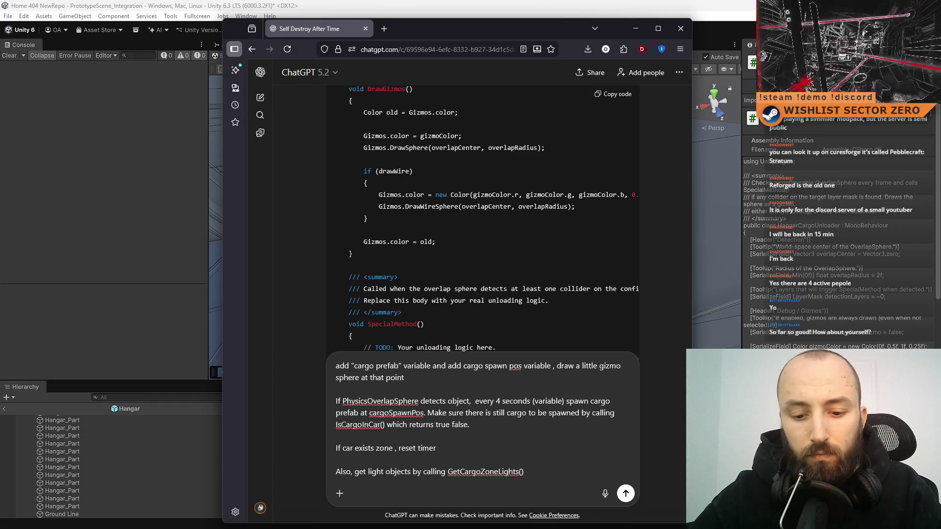
pyautogui.write('(retur')
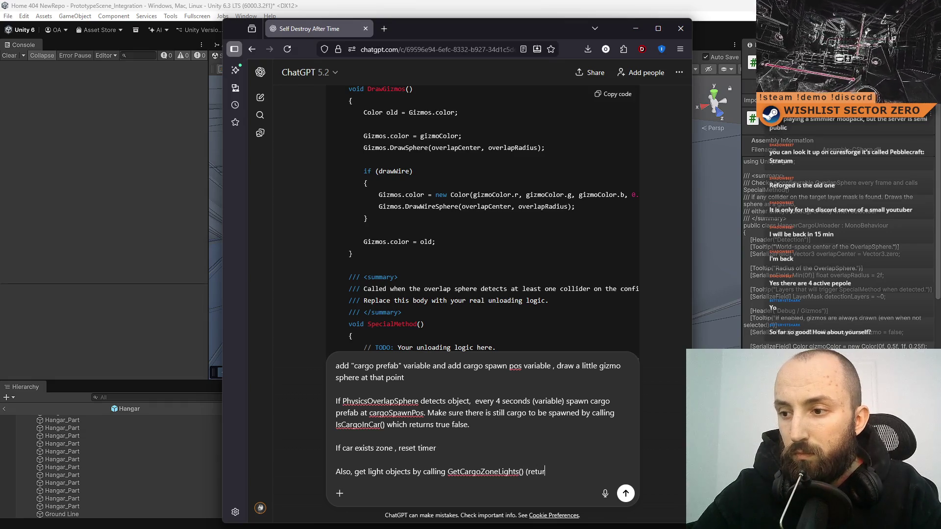
pyautogui.write('ns array of ')
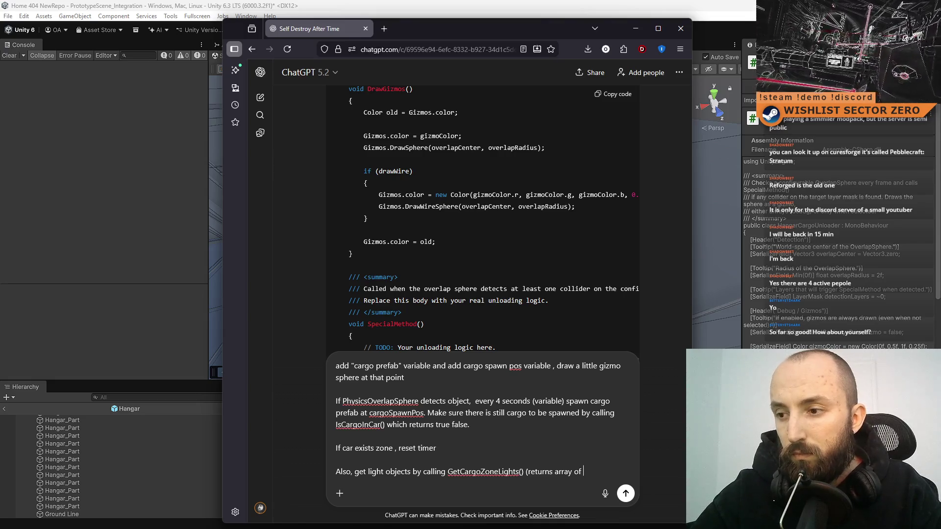
pyautogui.write('objects)')
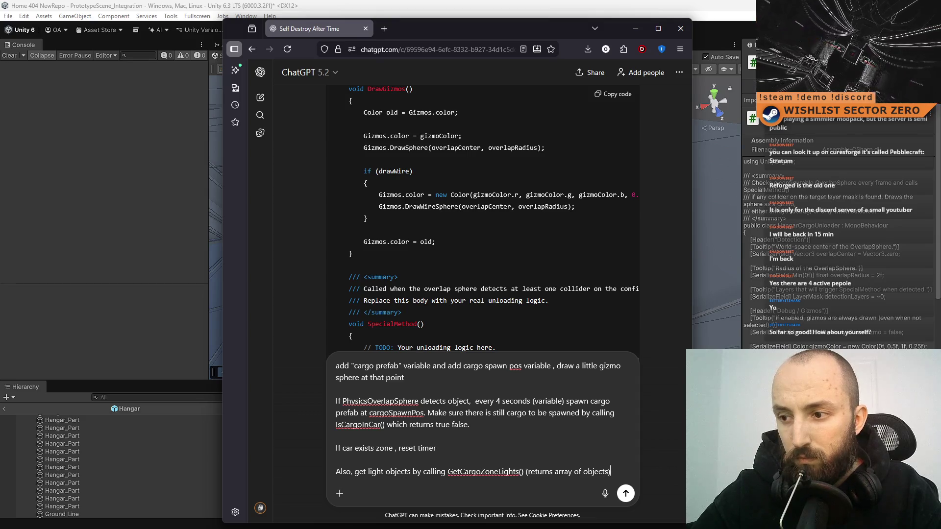
pyautogui.hotkey('shift', 'Return')
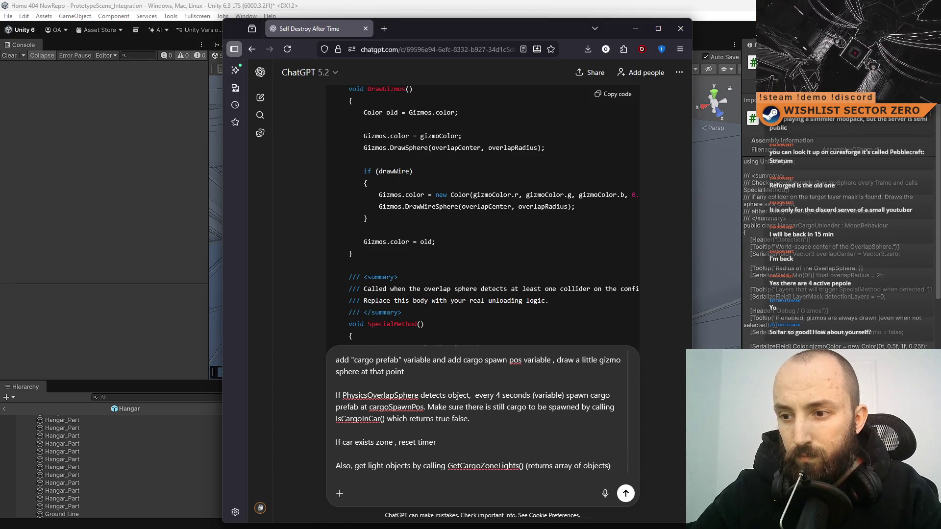
pyautogui.write('Dep')
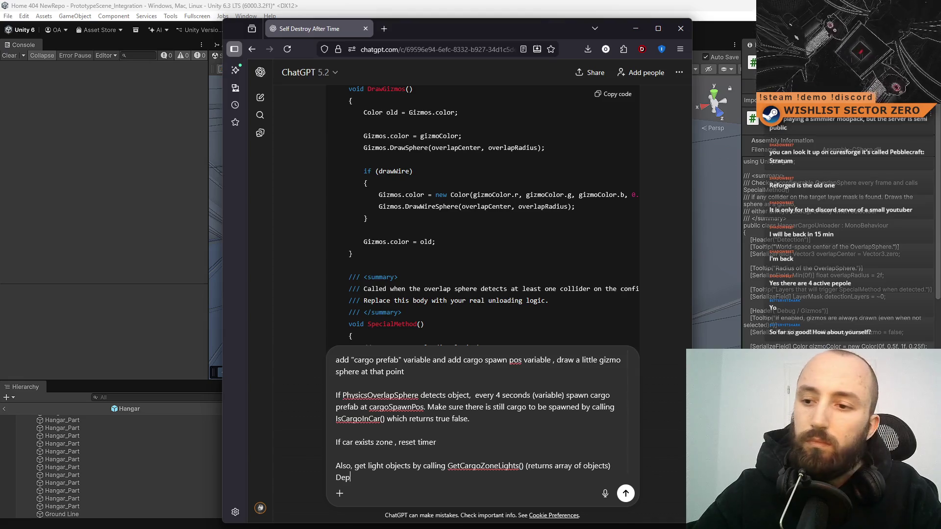
pyautogui.write('ending on state cha')
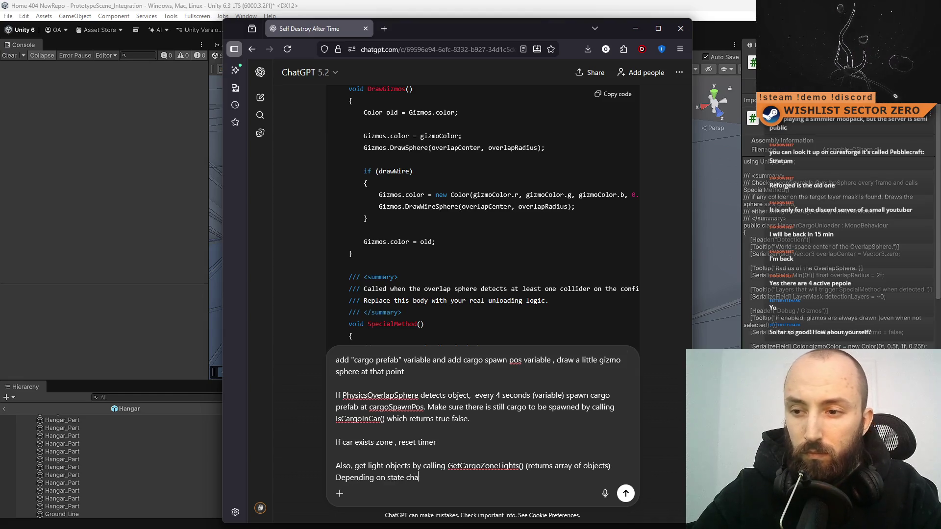
pyautogui.write('nge therir color')
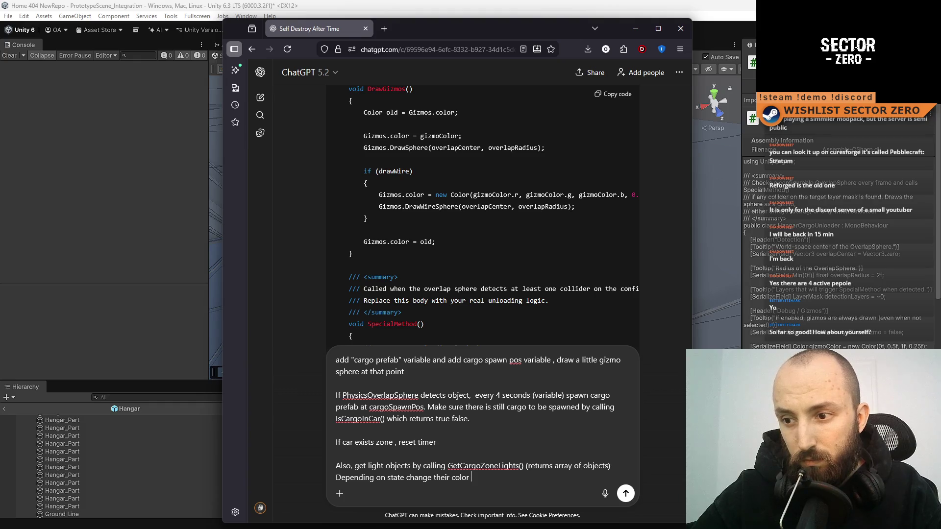
# List Material A for car outside the cargo area and Material B for car in area but moving.
pyautogui.hotkey('shift', 'Return')
pyautogui.write('Material A')
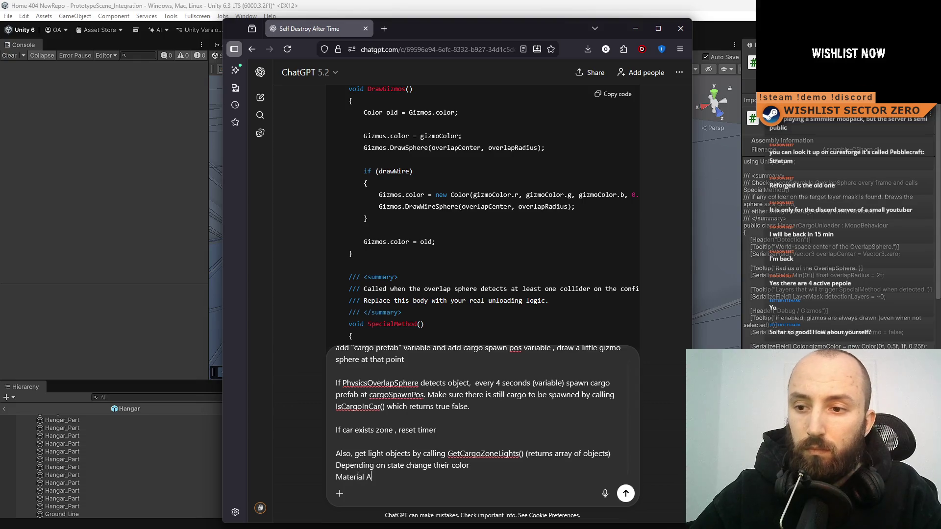
pyautogui.write(' - ')
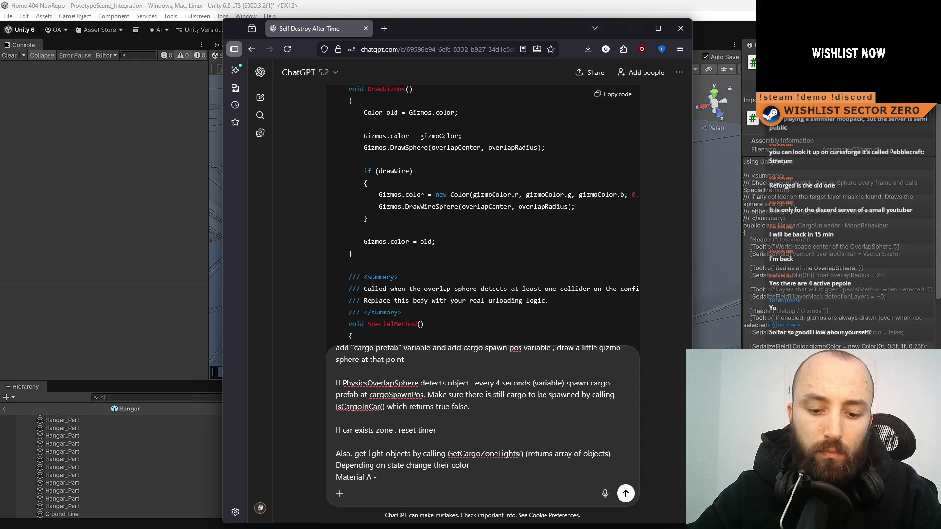
pyautogui.write('cargo')
pyautogui.press('BackSpace')
pyautogui.press('BackSpace')
pyautogui.press('BackSpace')
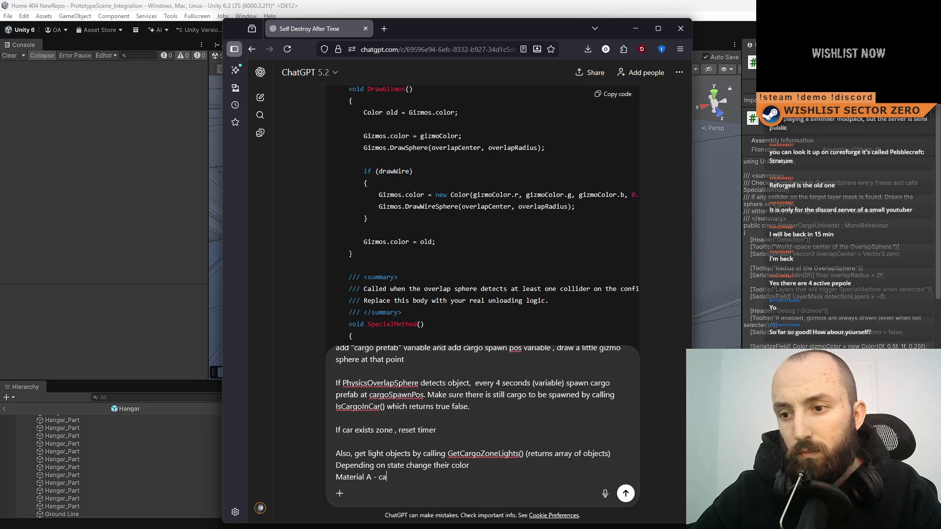
pyautogui.write('r not in cargo area')
pyautogui.hotkey('shift', 'Return')
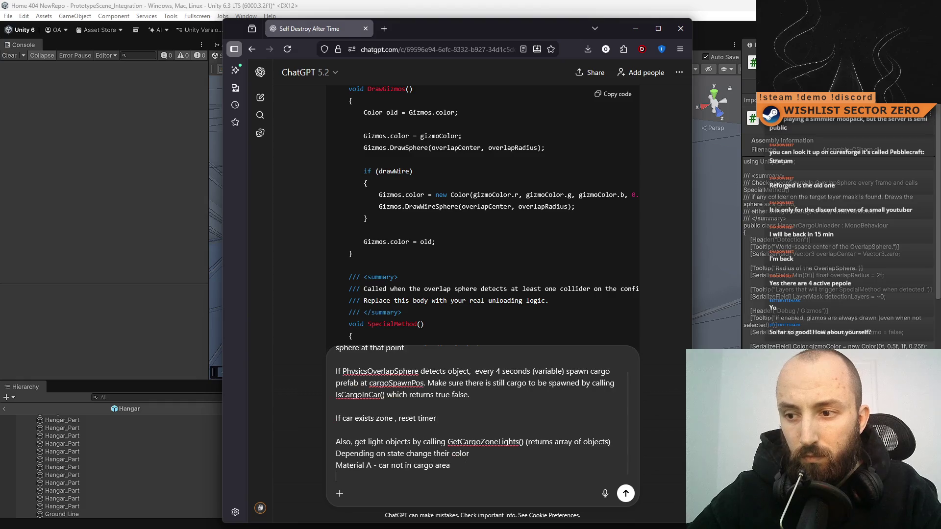
pyautogui.write('Material')
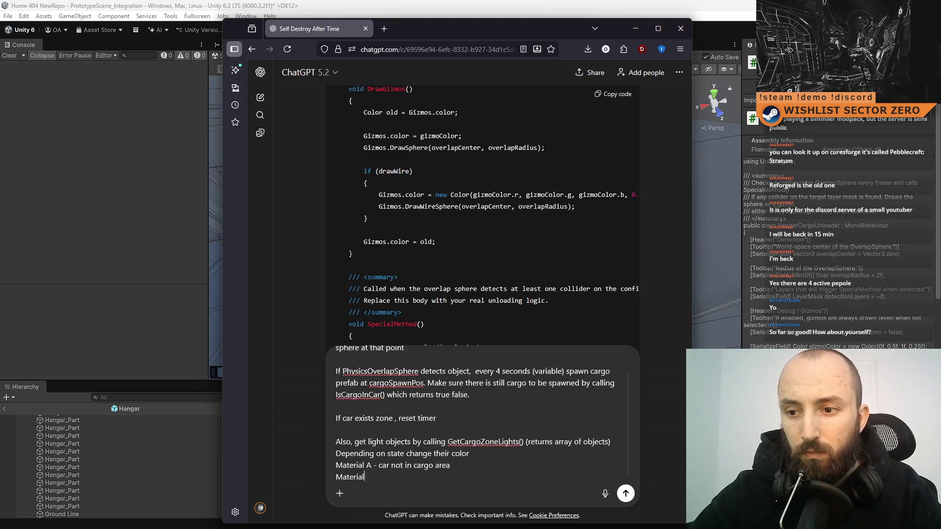
pyautogui.write(' B - car in cargo ')
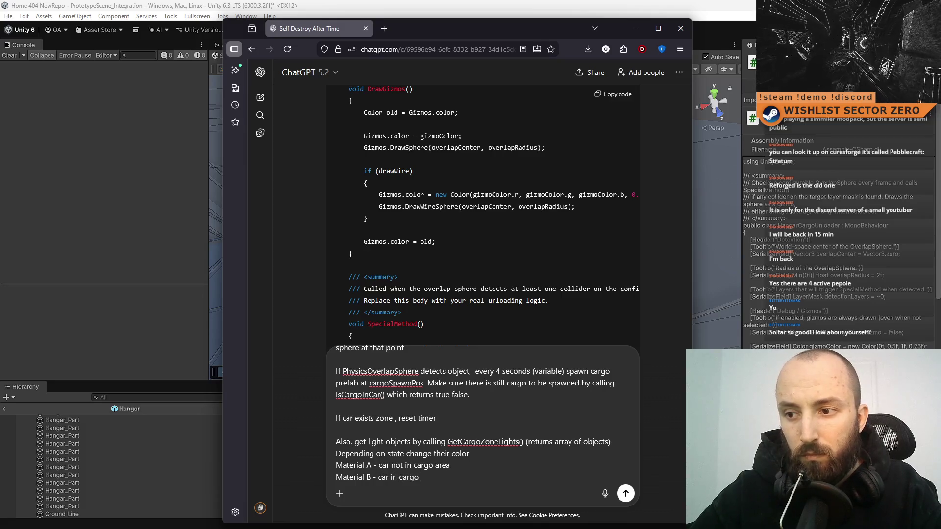
pyautogui.write('area but moving')
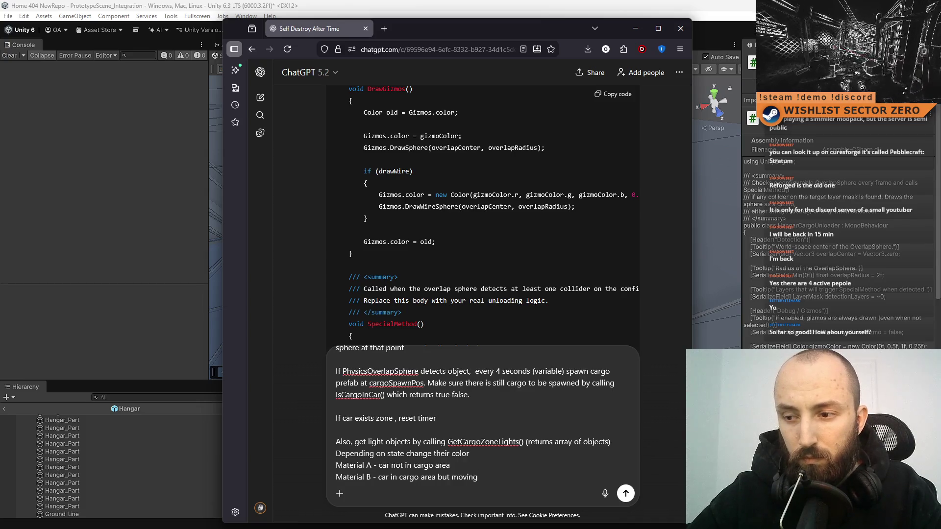
pyautogui.write(' (')
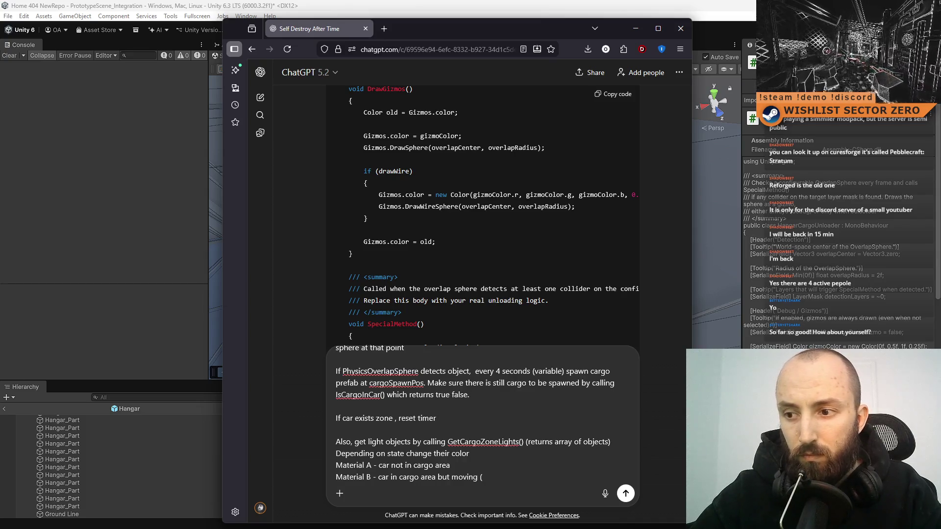
pyautogui.write('car is ')
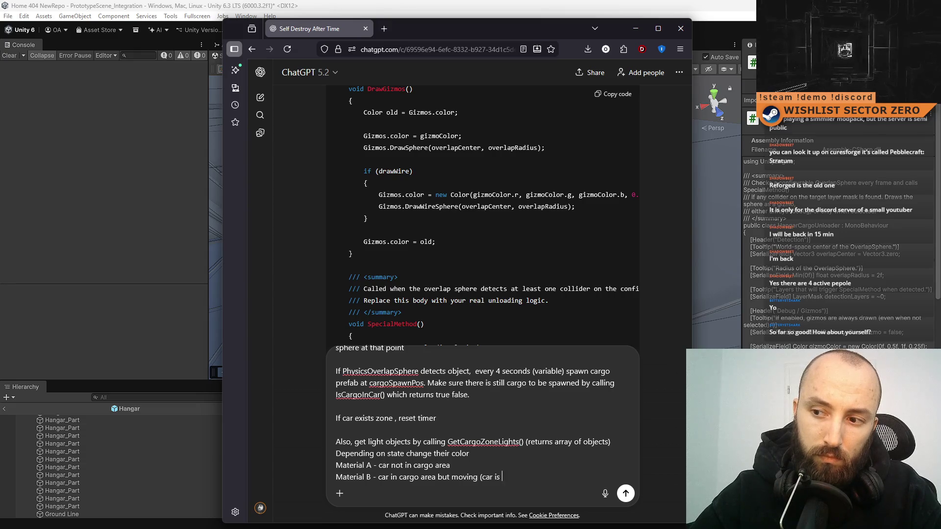
pyautogui.write('stored in ')
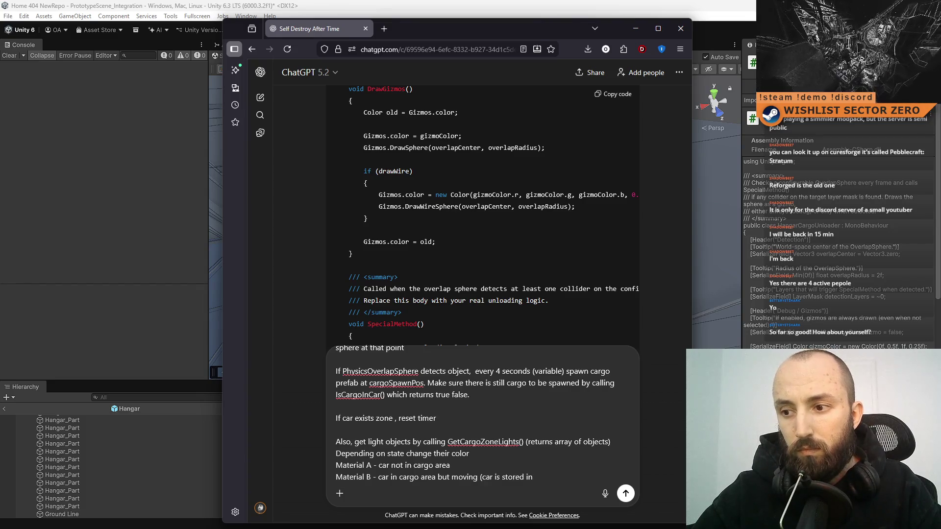
pyautogui.write('C')
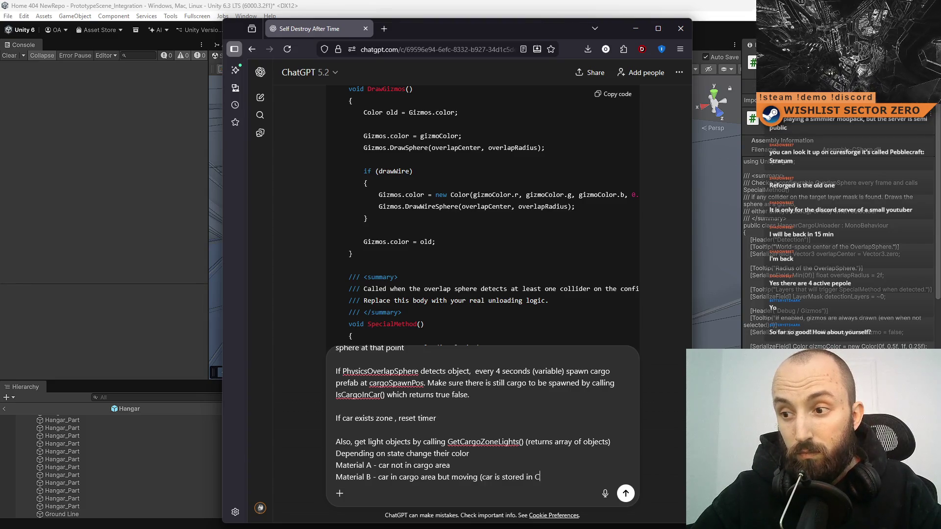
pyautogui.write('ar variable s')
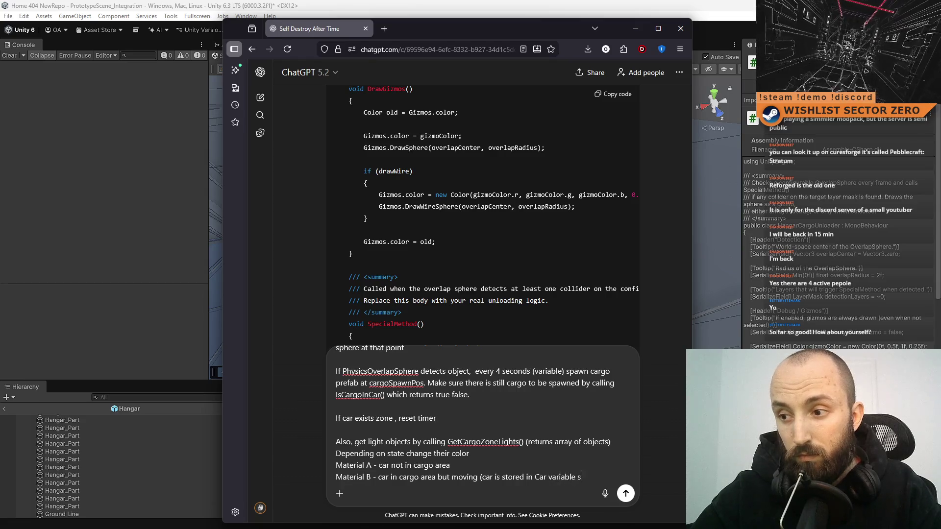
pyautogui.write('etup via inspe')
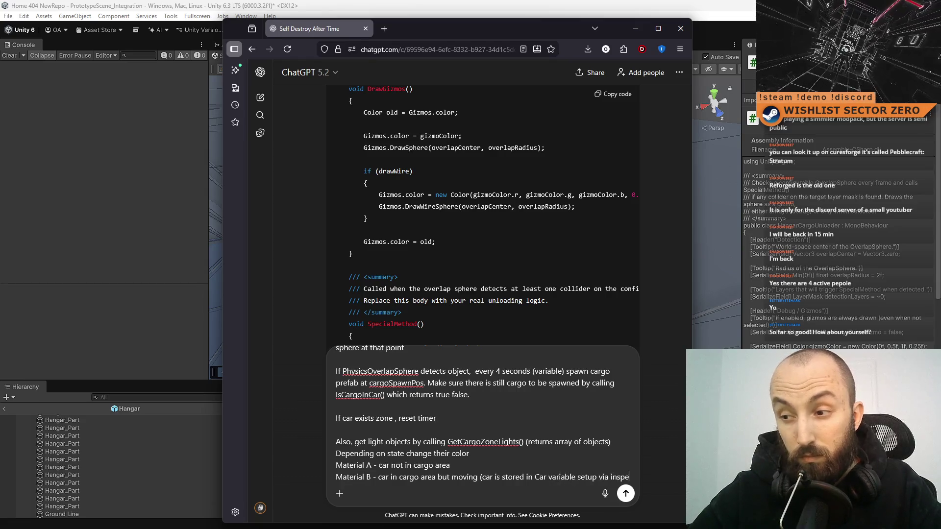
pyautogui.write('ctor)')
# Add Material C (car in area, cargo remaining) and Material D (no cargo left), then select IsCargoInCar().
pyautogui.hotkey('shift', 'Return')
pyautogui.write('M')
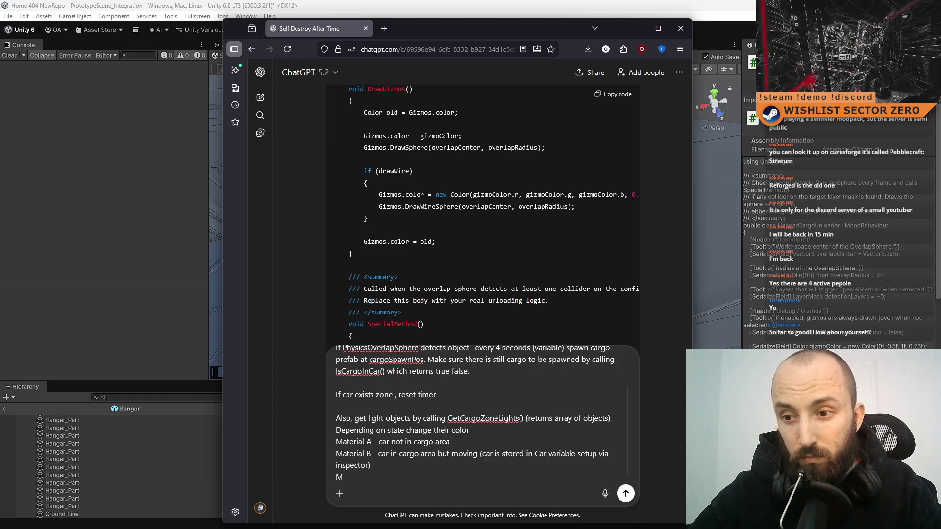
pyautogui.write('aterial C -')
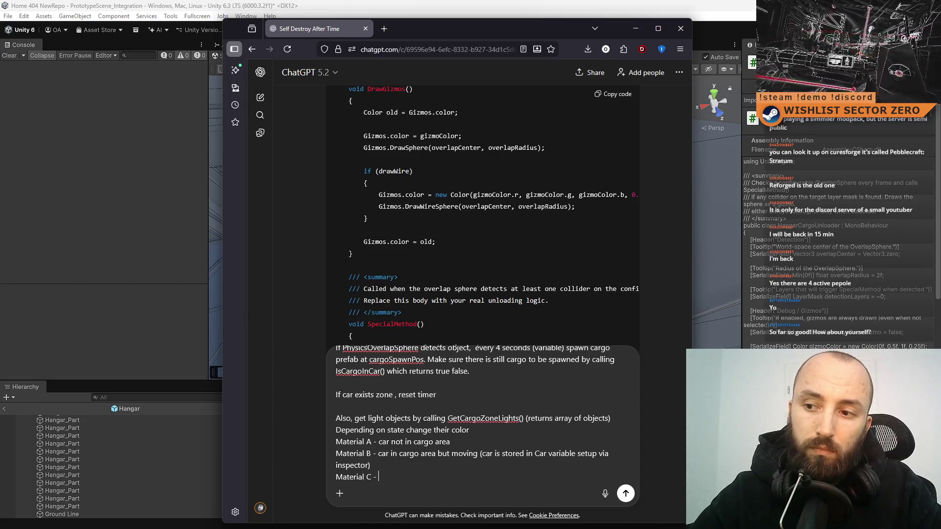
pyautogui.write(' ca')
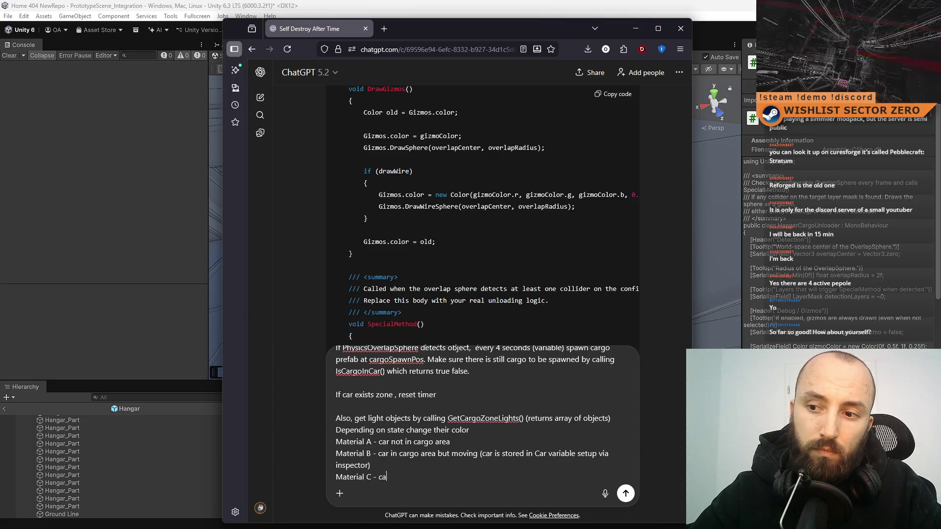
pyautogui.write('r in area but there is still cargo')
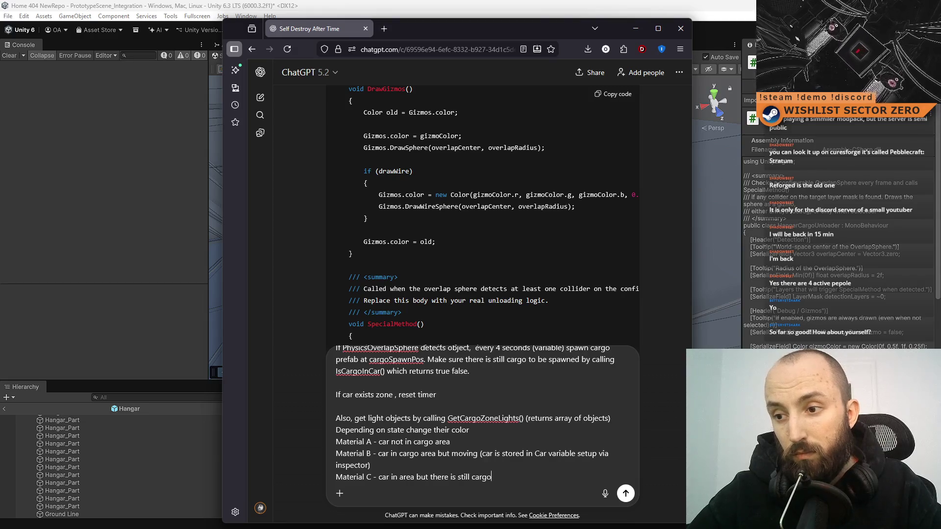
pyautogui.hotkey('shift', 'Return')
pyautogui.write('Materi')
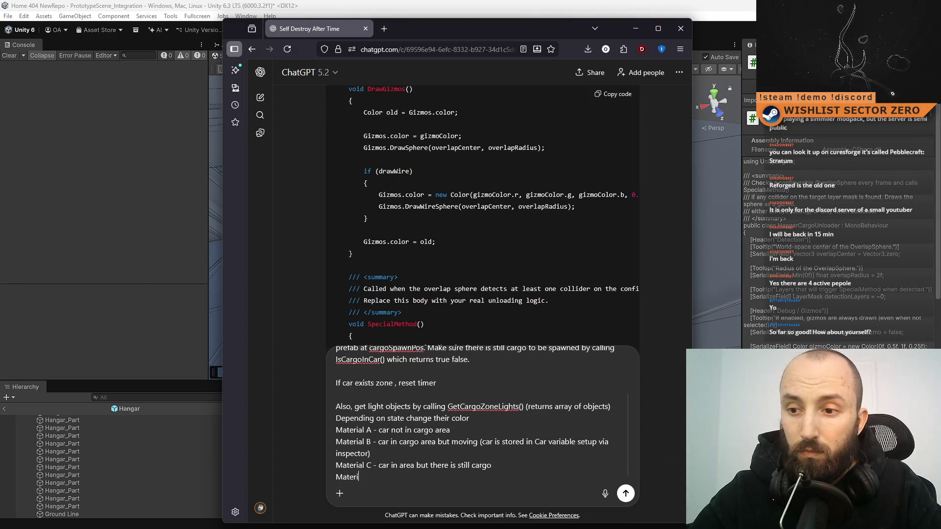
pyautogui.write('al D car in ')
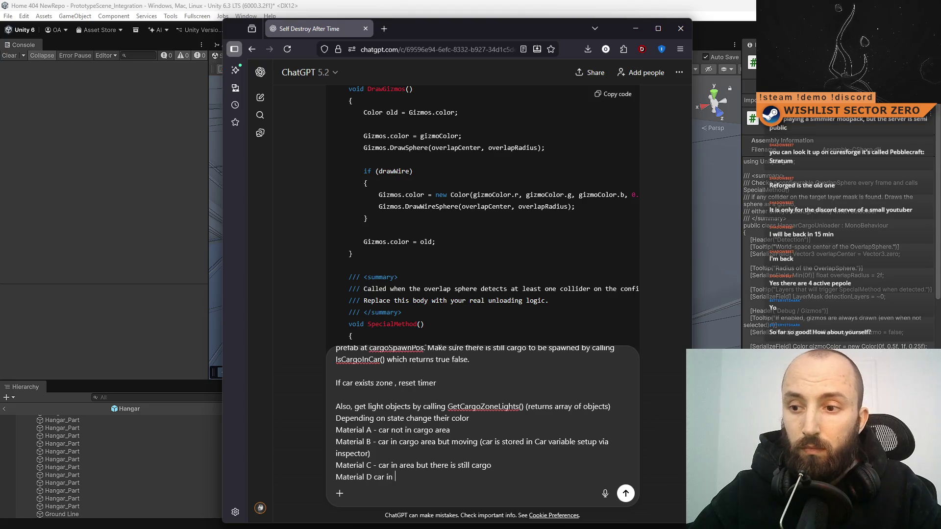
pyautogui.press('BackSpace')
pyautogui.press('BackSpace')
pyautogui.press('BackSpace')
pyautogui.press('BackSpace')
pyautogui.press('BackSpace')
pyautogui.press('BackSpace')
pyautogui.press('BackSpace')
pyautogui.write('- ')
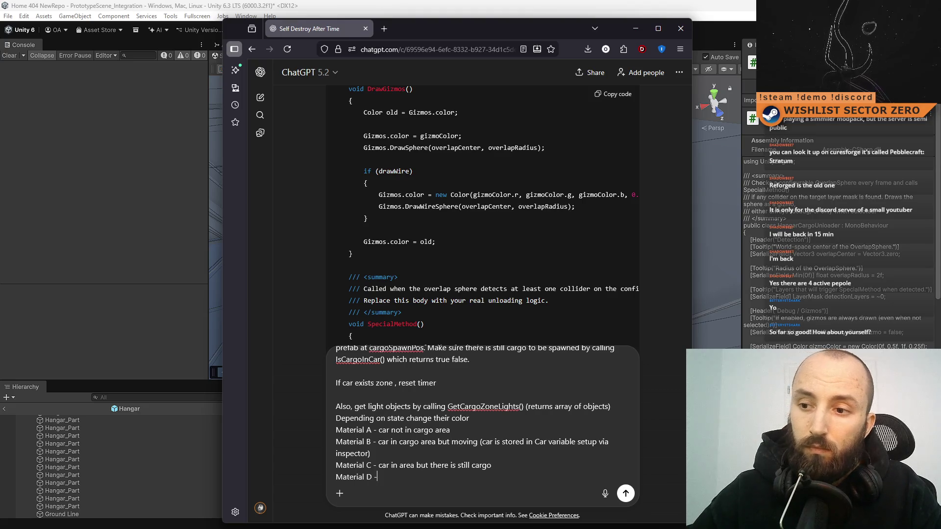
pyautogui.write('car in area bu')
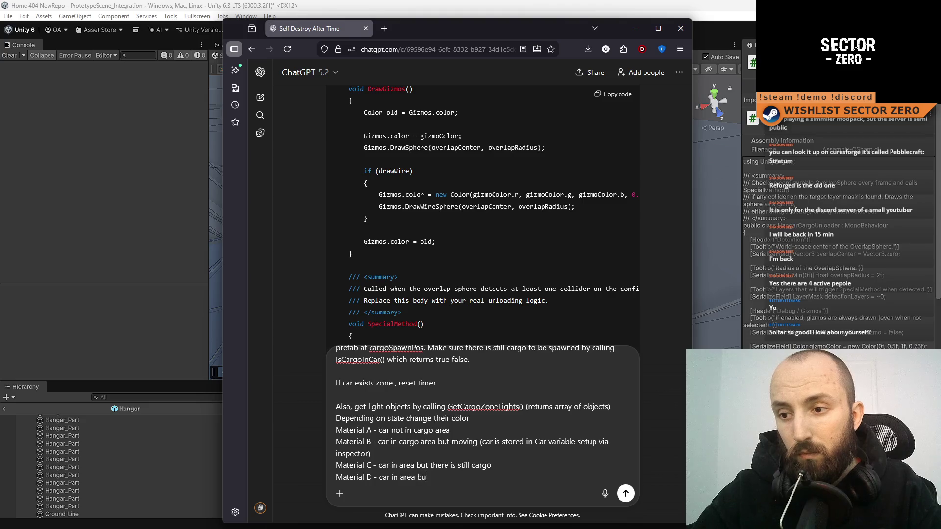
pyautogui.write('t no gargo left')
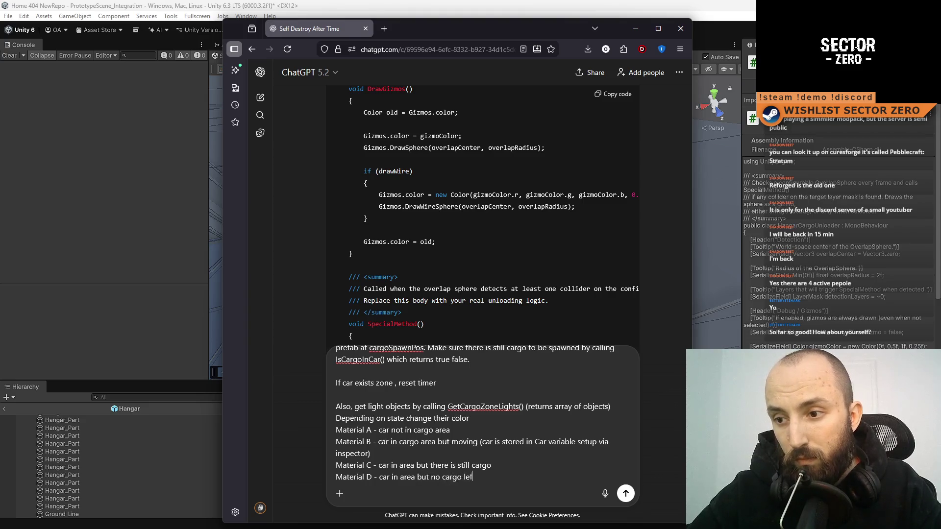
pyautogui.click(527, 467)
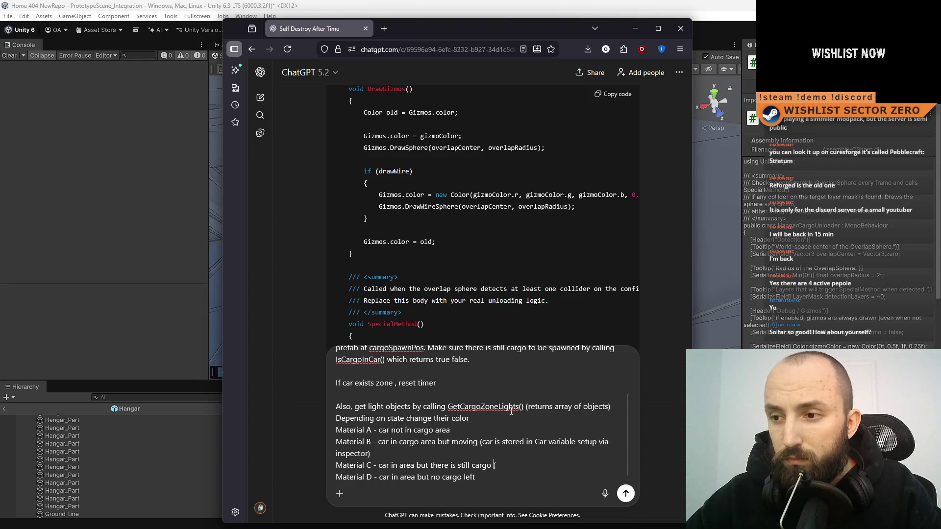
pyautogui.moveTo(387, 360); pyautogui.dragTo(325, 359)
pyautogui.hotkey('ctrl', 'c')
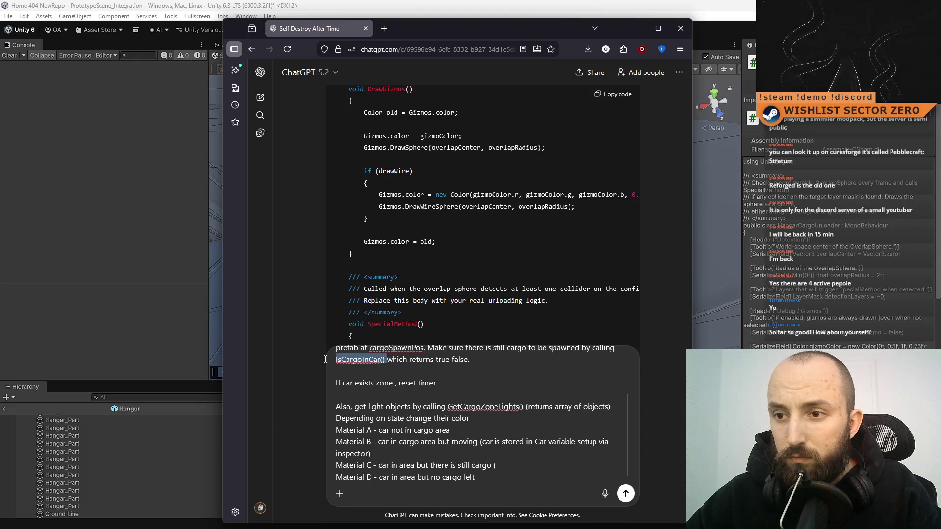
# Insert IsCargoInCar() in brackets on the Material C line.
pyautogui.click(519, 469)
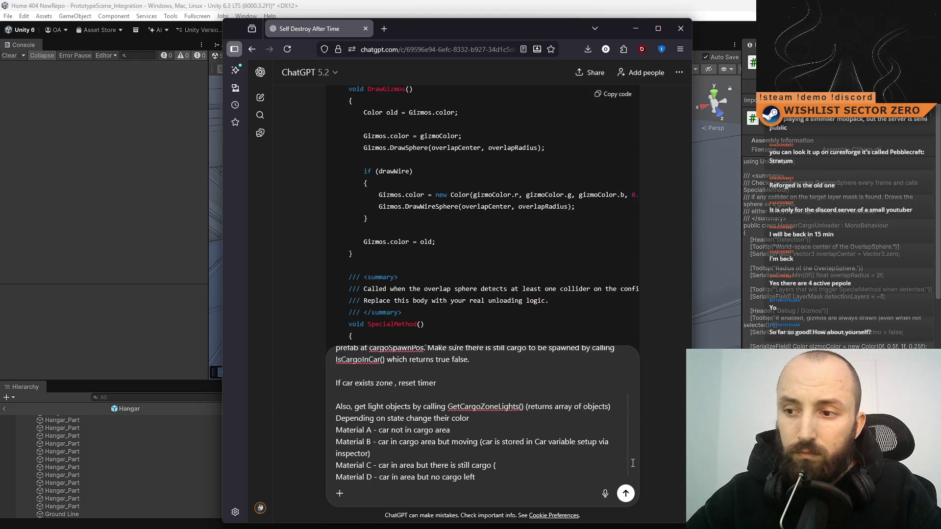
pyautogui.hotkey('ctrl', 'v')
pyautogui.write(')')
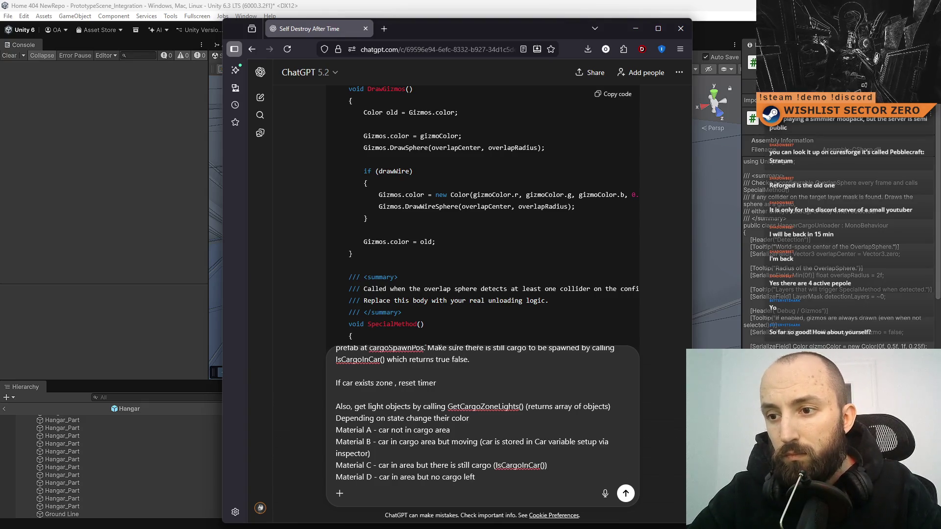
pyautogui.scroll(2, 510, 433)
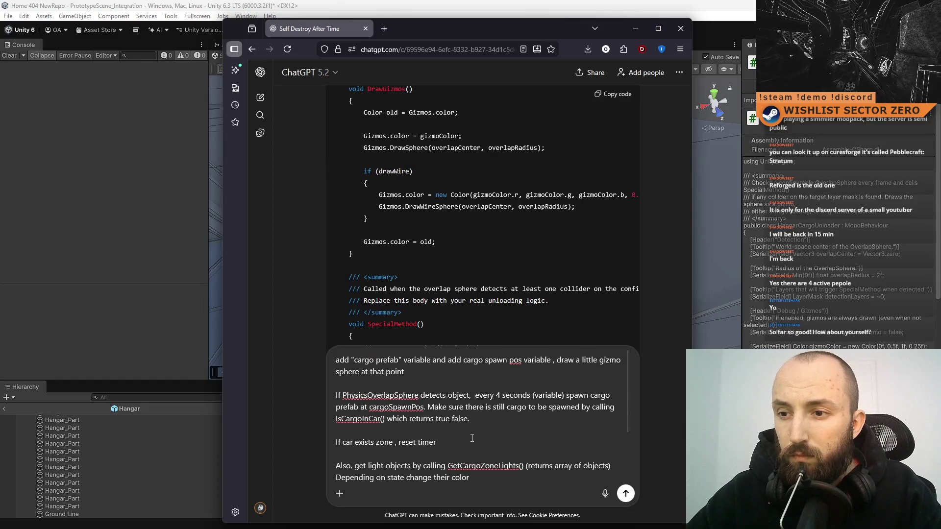
pyautogui.scroll(2, 508, 426)
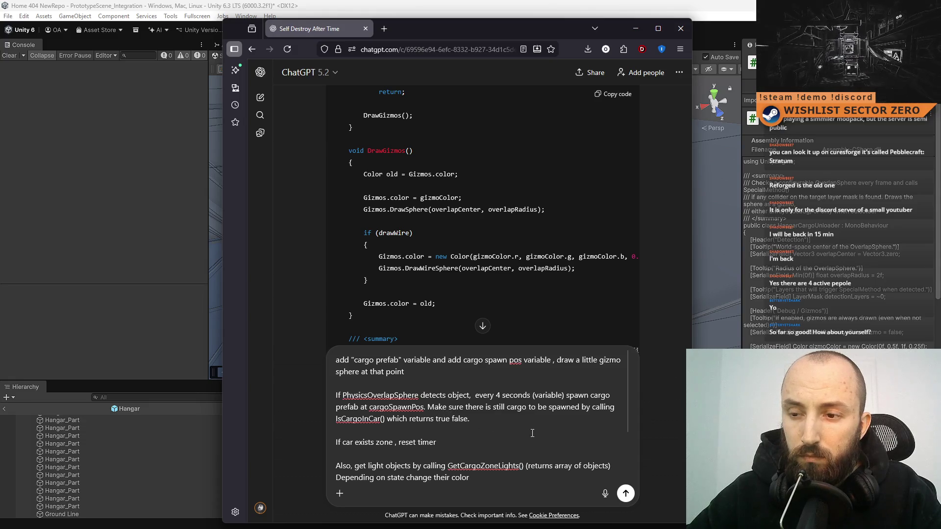
pyautogui.scroll(2, 495, 421)
pyautogui.scroll(2, 498, 406)
pyautogui.write('Material A - car not in cargo area Material B - car in cargo area but moving (car is stored in Car variable setup via inspector) Material C - car in area but there is still cargo (IsCargoInCar()) Material D - car in area but no cargo left')
pyautogui.scroll(2, 460, 397)
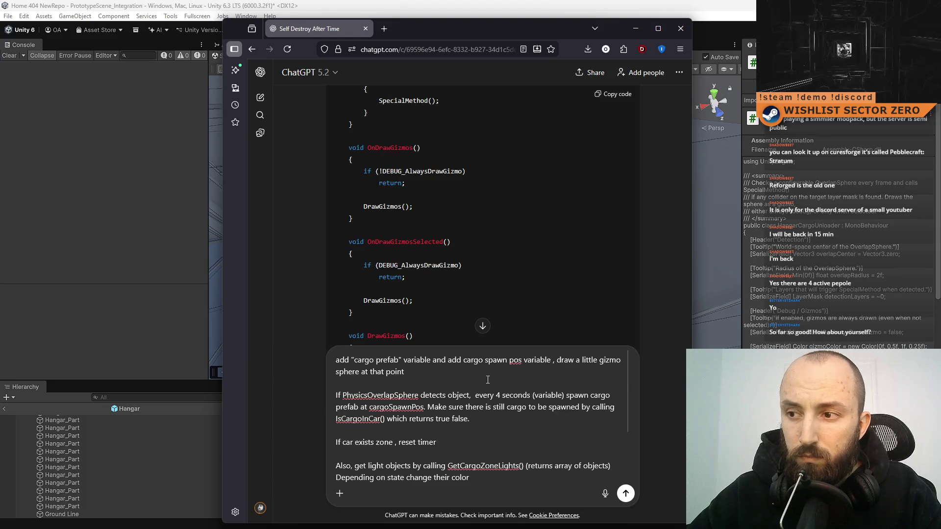
# Extend the spawn sentence after cargoSpawnPos to also call the DropCargo() method.
pyautogui.click(449, 442)
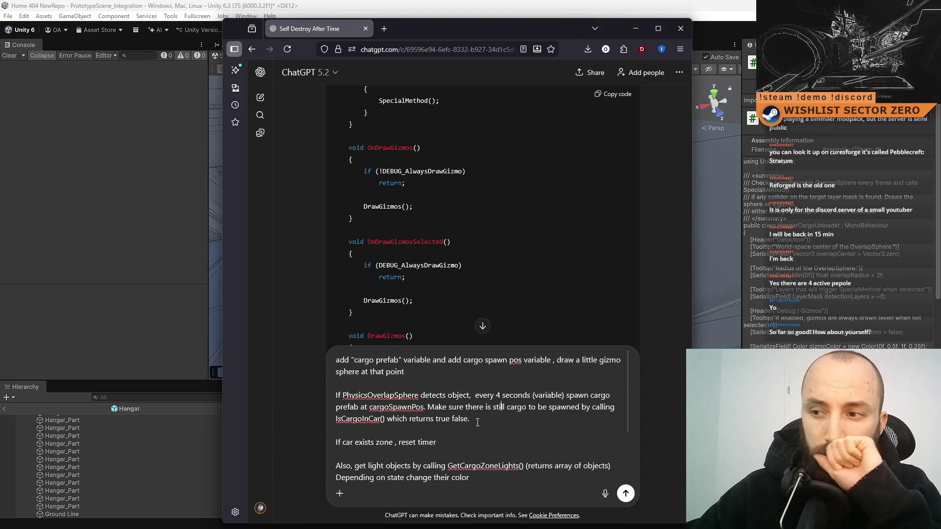
pyautogui.click(428, 408)
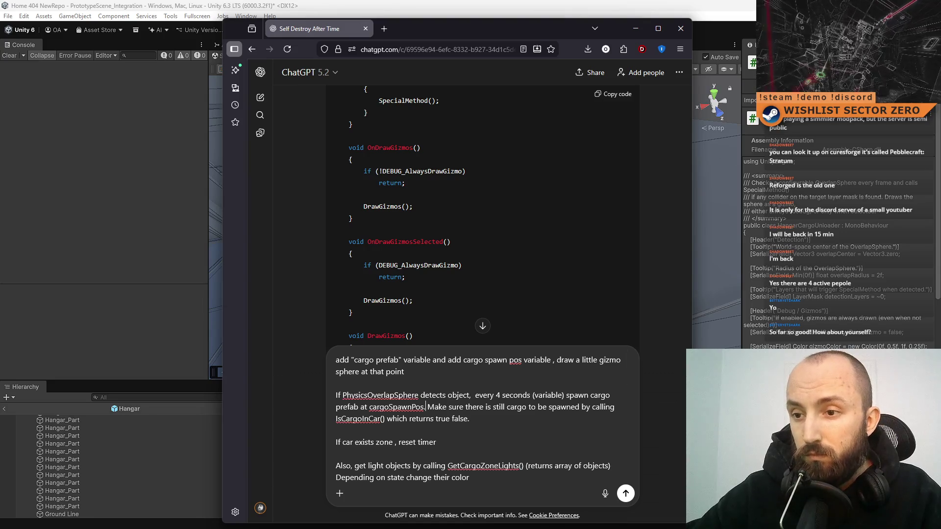
pyautogui.press('BackSpace')
pyautogui.write('and cal')
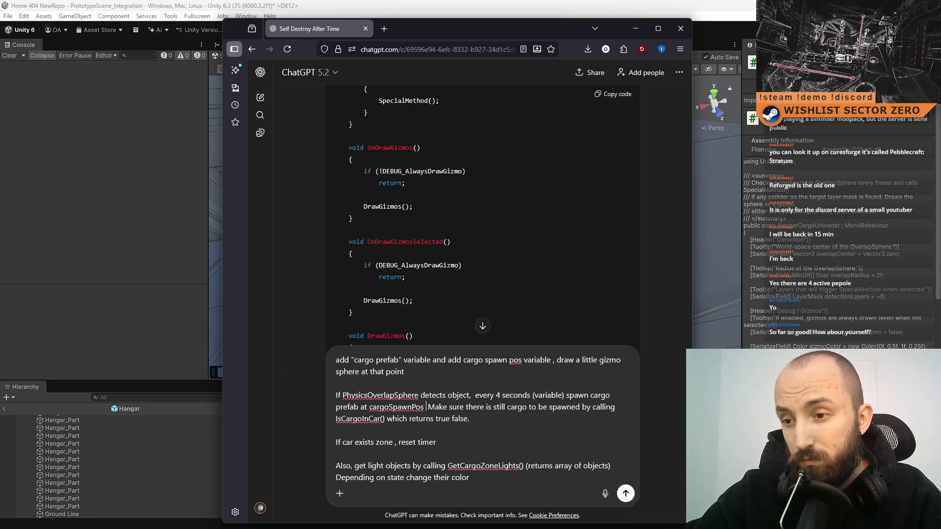
pyautogui.write('l')
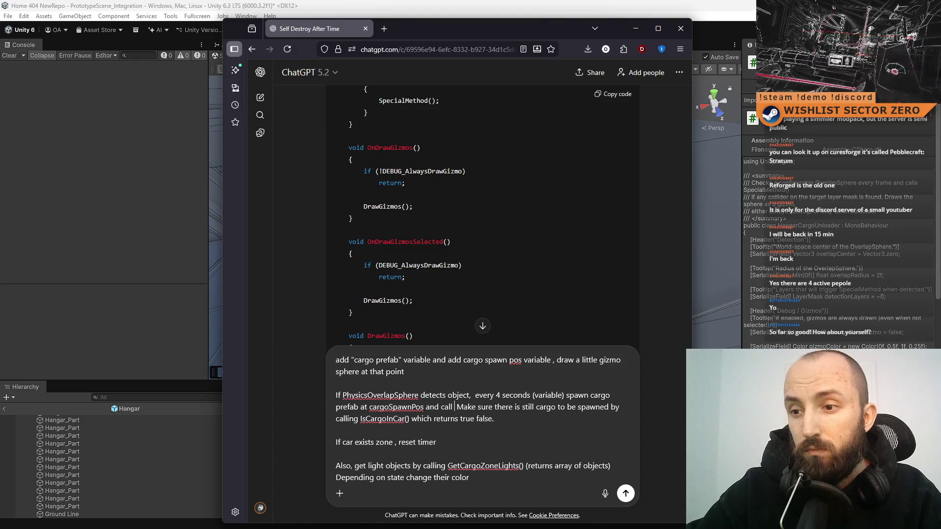
pyautogui.write(' DropCargo(')
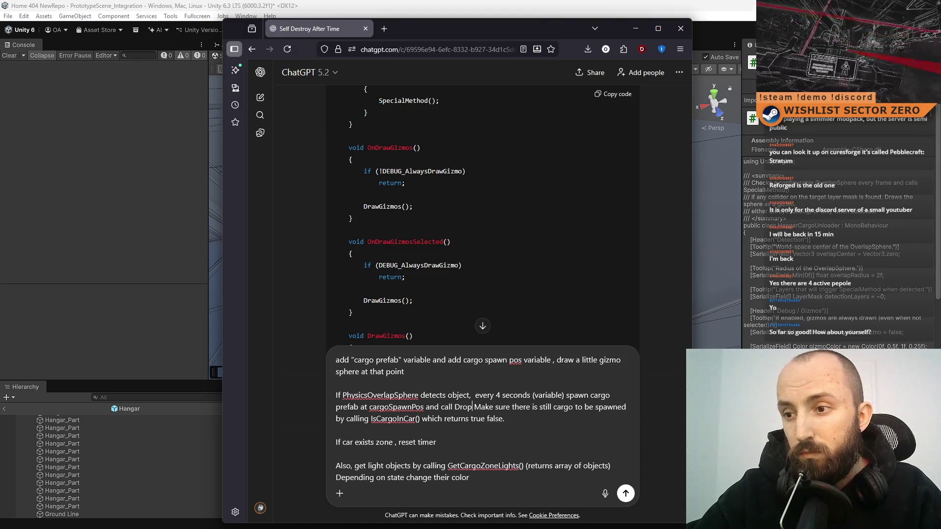
pyautogui.write(') method.')
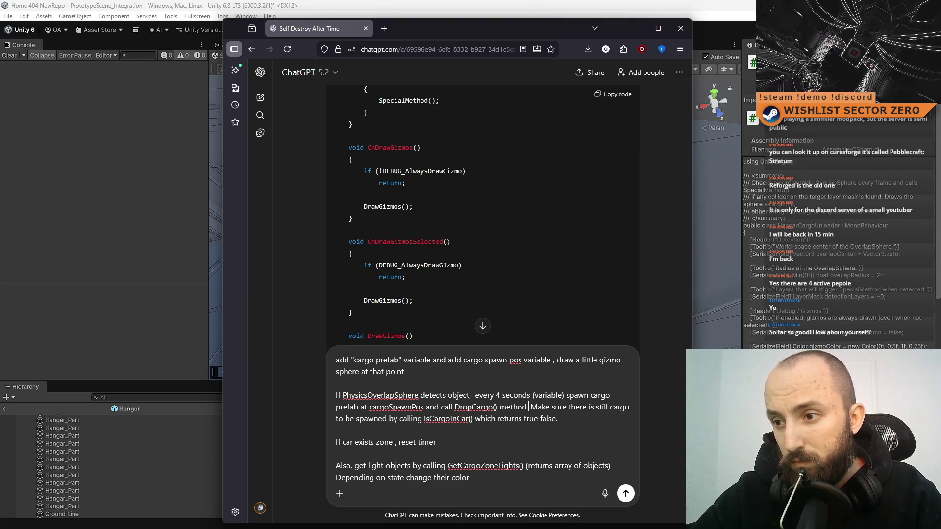
pyautogui.scroll(-5, 479, 481)
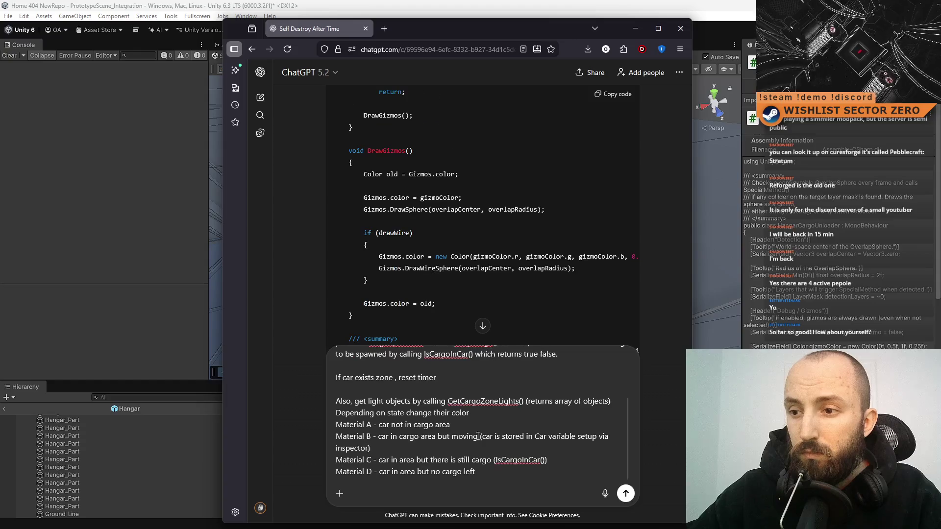
# Start a new prompt line 'Leave methods GetCargoZoneLights(), IsCargoInCar() and', pasting the copied method names.
pyautogui.hotkey('shift', 'Return')
pyautogui.hotkey('shift', 'Return')
pyautogui.write('L')
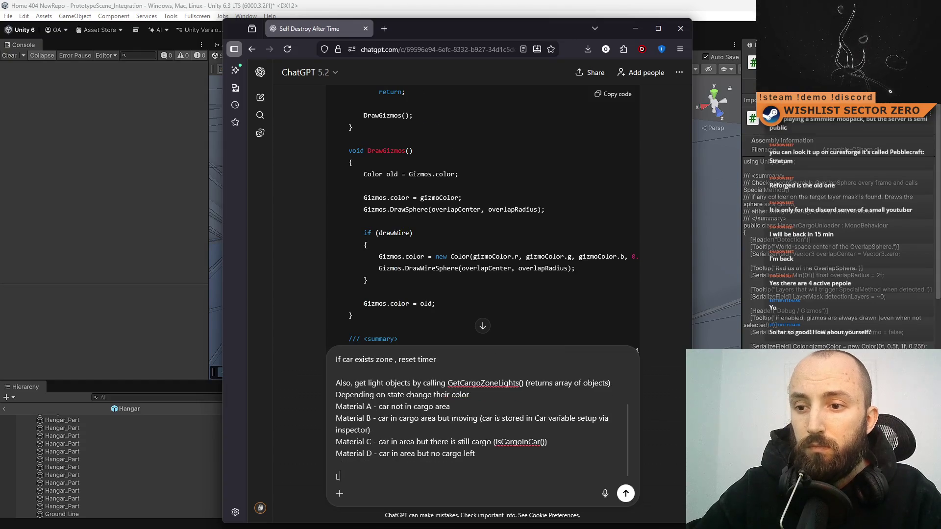
pyautogui.write('eave methods l')
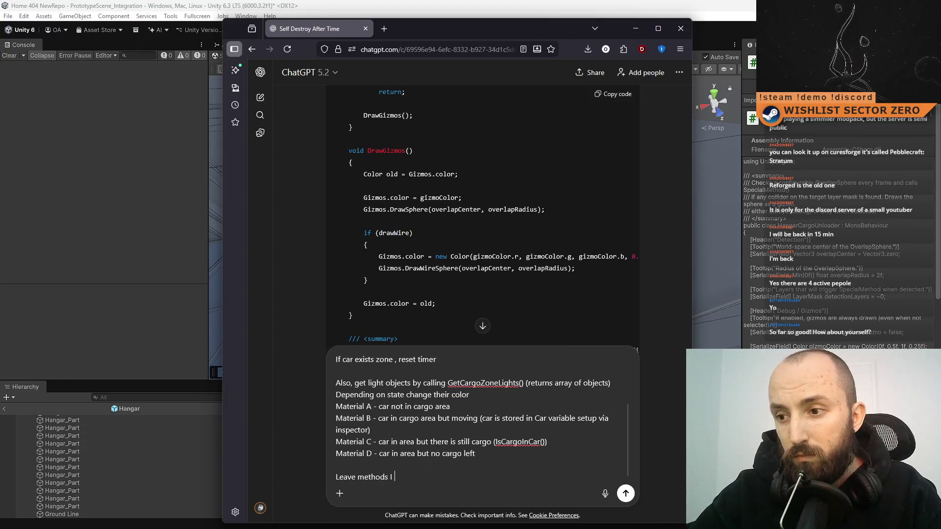
pyautogui.press('BackSpace')
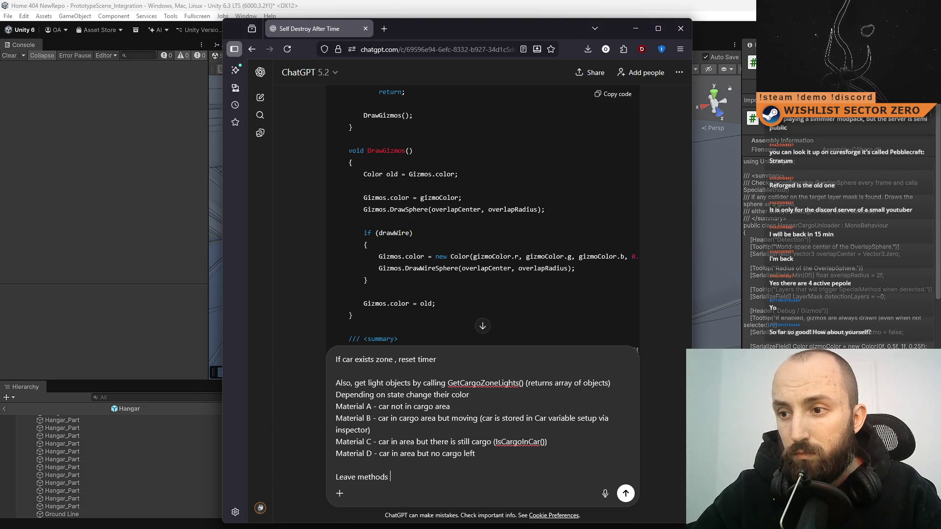
pyautogui.moveTo(447, 383); pyautogui.dragTo(526, 383)
pyautogui.hotkey('ctrl', 'c')
pyautogui.click(414, 487)
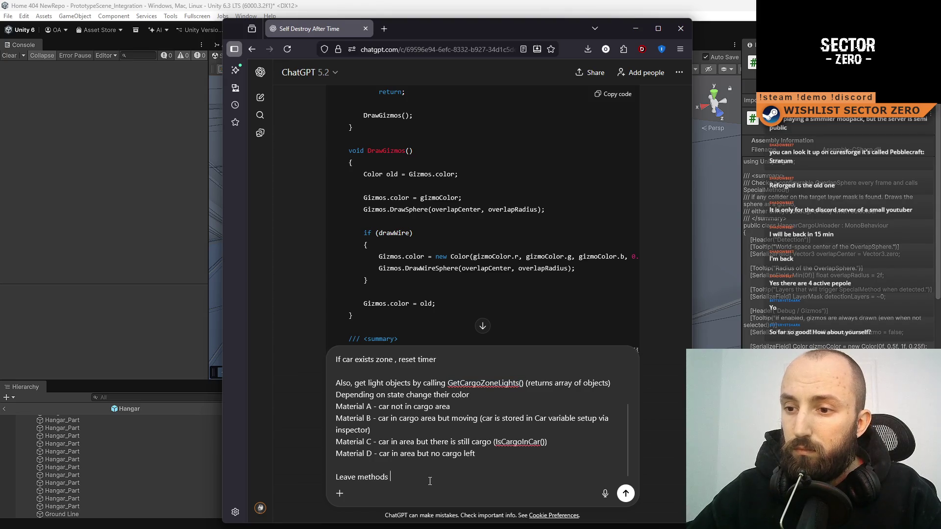
pyautogui.hotkey('ctrl', 'v')
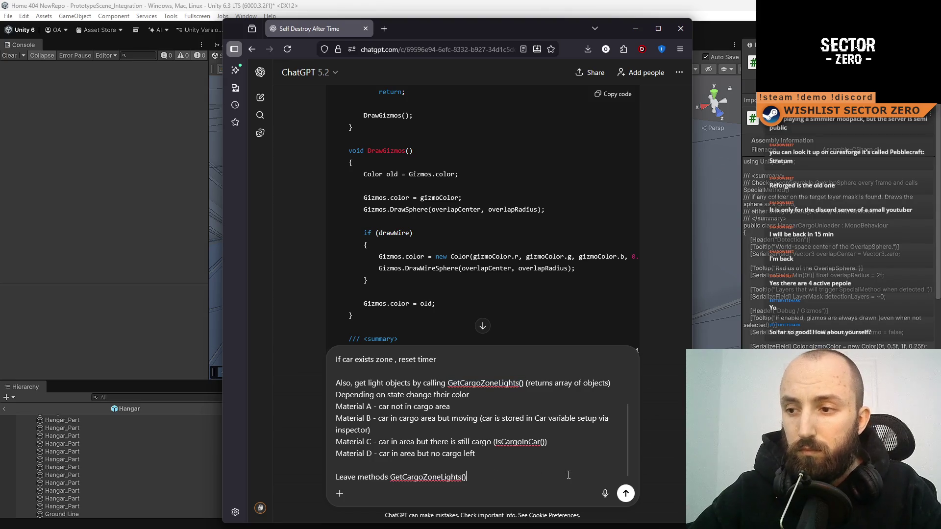
pyautogui.moveTo(546, 444); pyautogui.dragTo(497, 446)
pyautogui.hotkey('ctrl', 'c')
pyautogui.click(486, 479)
pyautogui.write(',')
pyautogui.hotkey('ctrl', 'v')
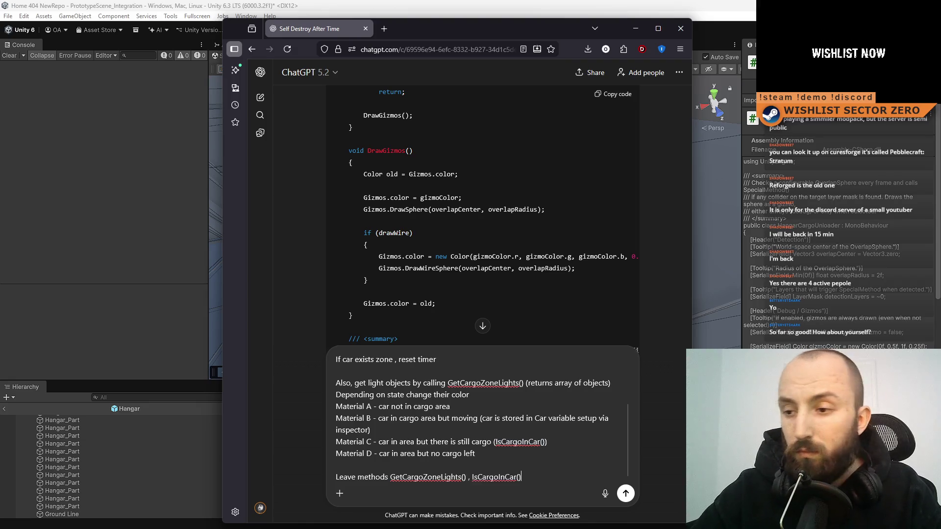
pyautogui.write('and')
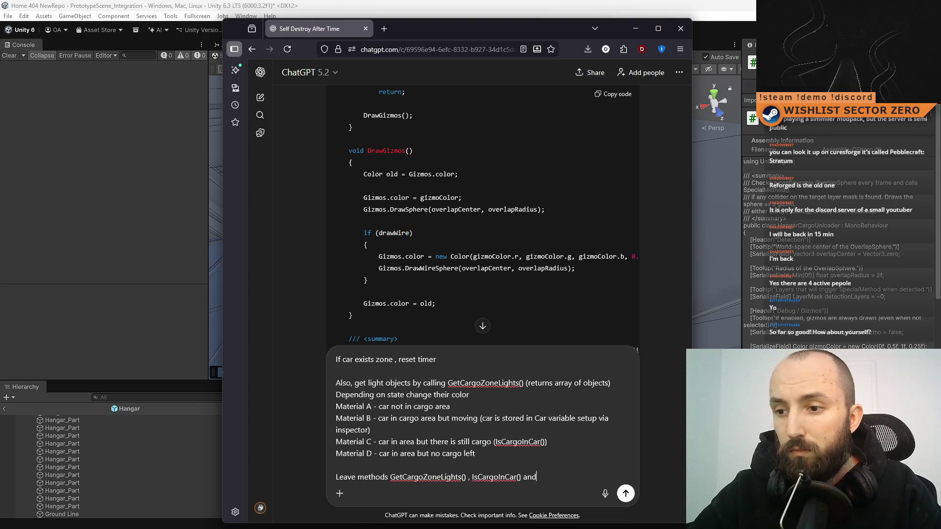
# Paste DropCargo(), finish with 'empty I will fill their contents.' and send the prompt.
pyautogui.scroll(3, 509, 457)
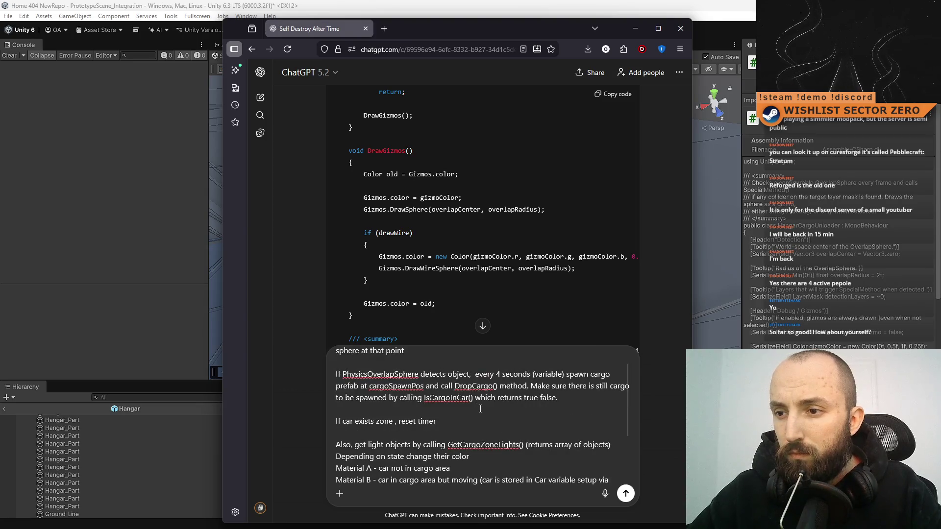
pyautogui.moveTo(499, 391); pyautogui.dragTo(456, 391)
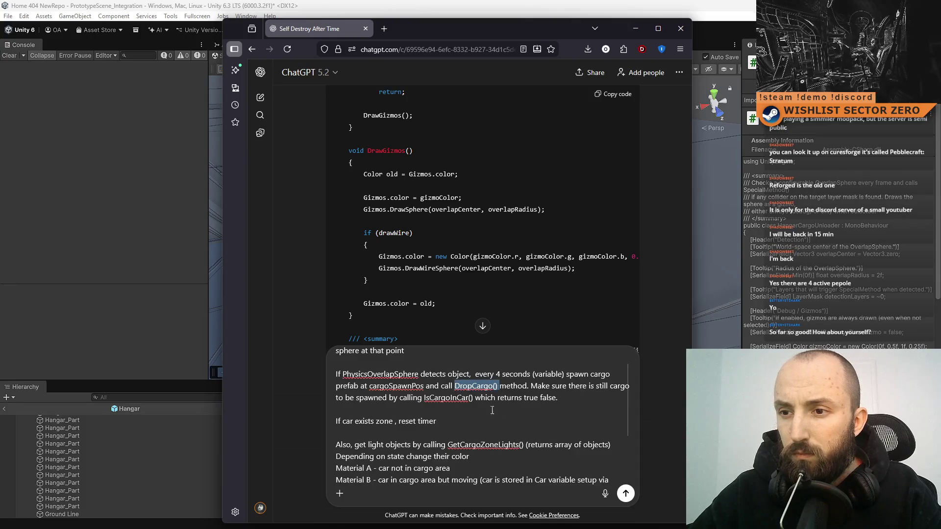
pyautogui.scroll(-3, 539, 436)
pyautogui.click(617, 471)
pyautogui.hotkey('ctrl', 'v')
pyautogui.write('empty')
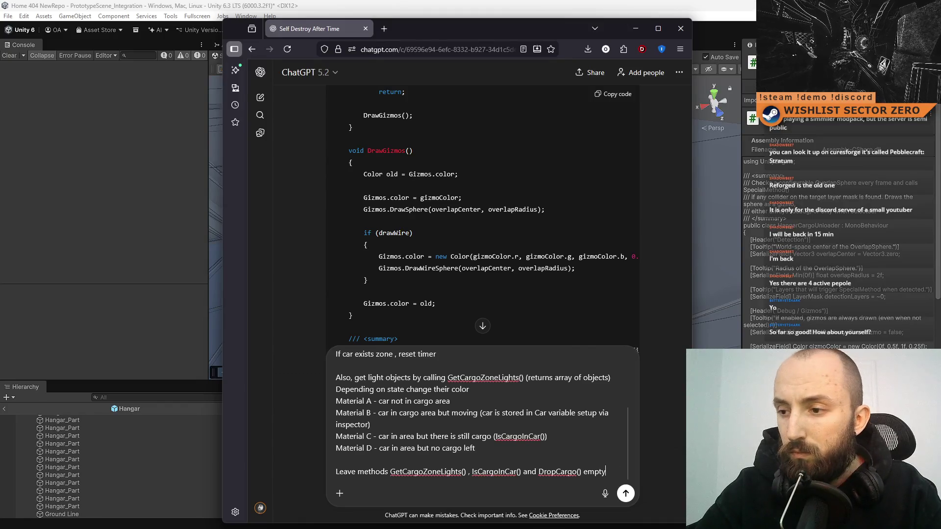
pyautogui.write(' I will fi')
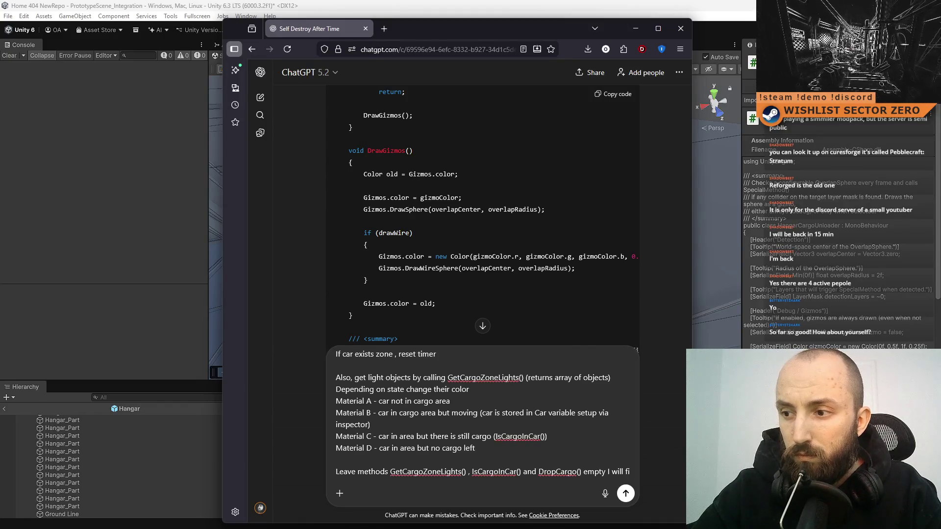
pyautogui.write('ll them')
pyautogui.press('BackSpace')
pyautogui.press('BackSpace')
pyautogui.write('ir contents.')
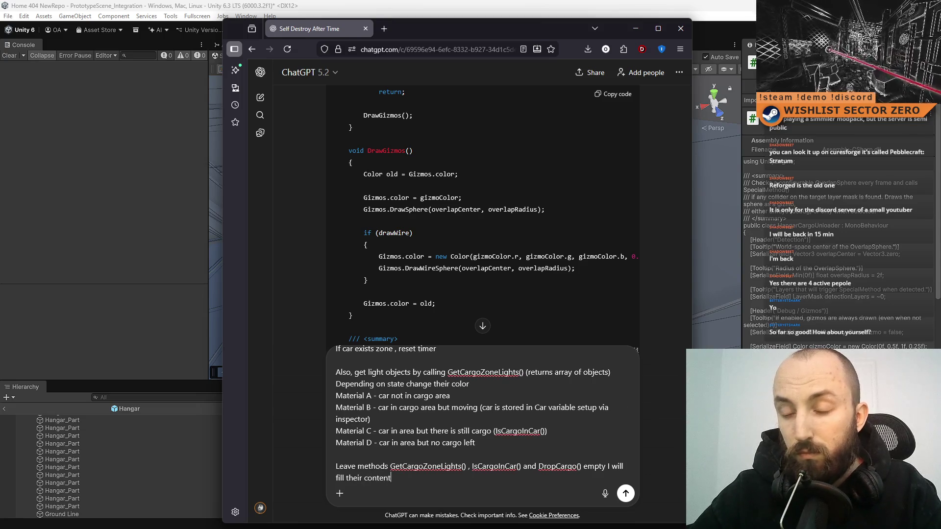
pyautogui.press('Return')
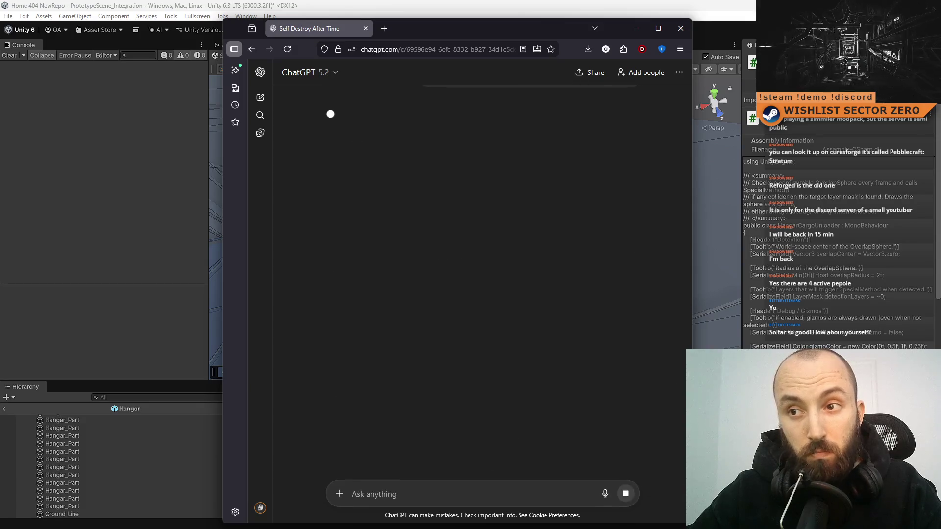
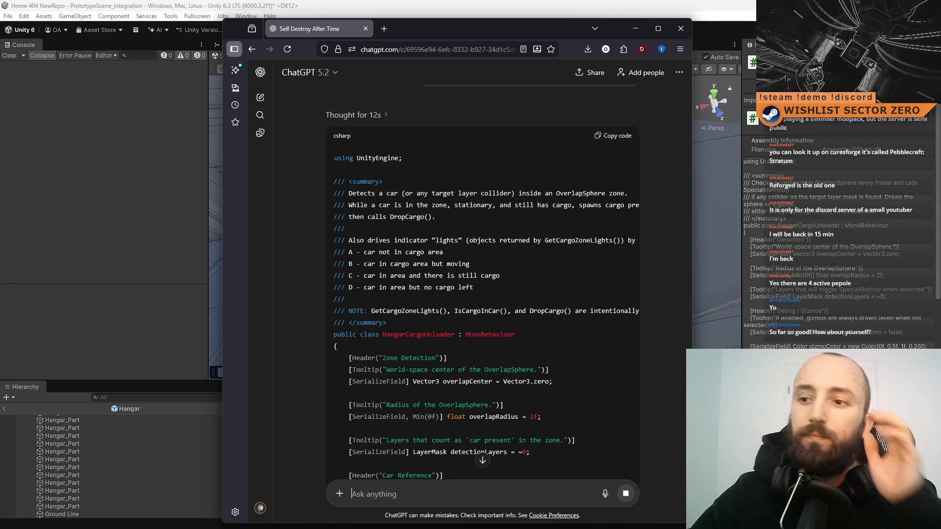
# Read through ChatGPT's previous cargo-unloader script answer.
pyautogui.scroll(-3, 509, 324)
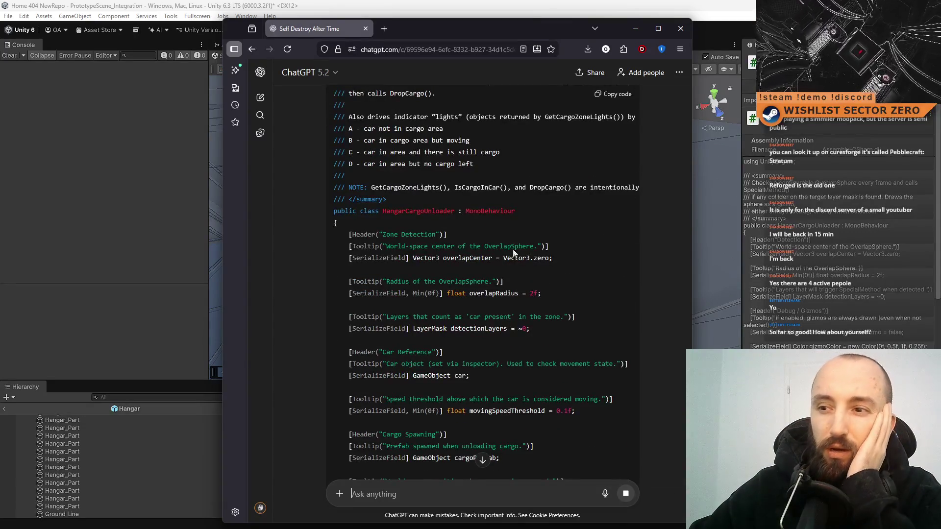
pyautogui.scroll(-2, 475, 249)
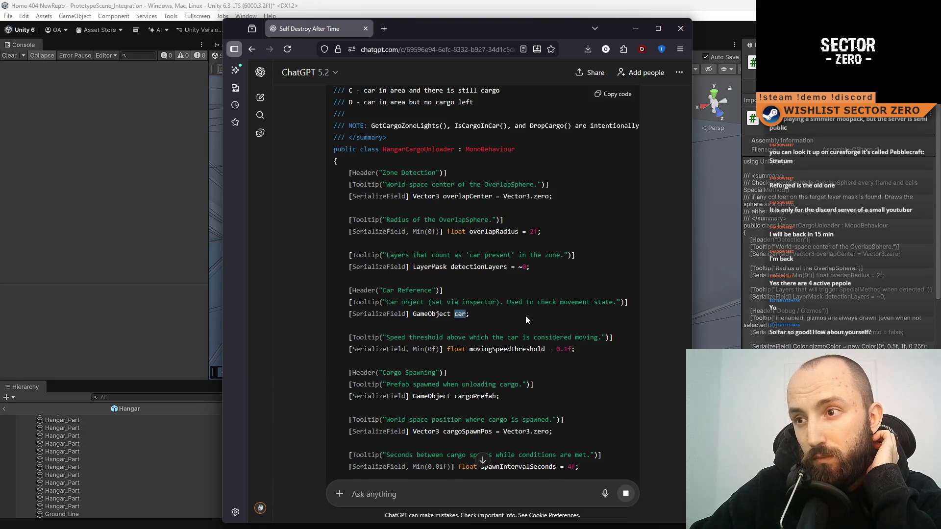
pyautogui.scroll(-3, 525, 320)
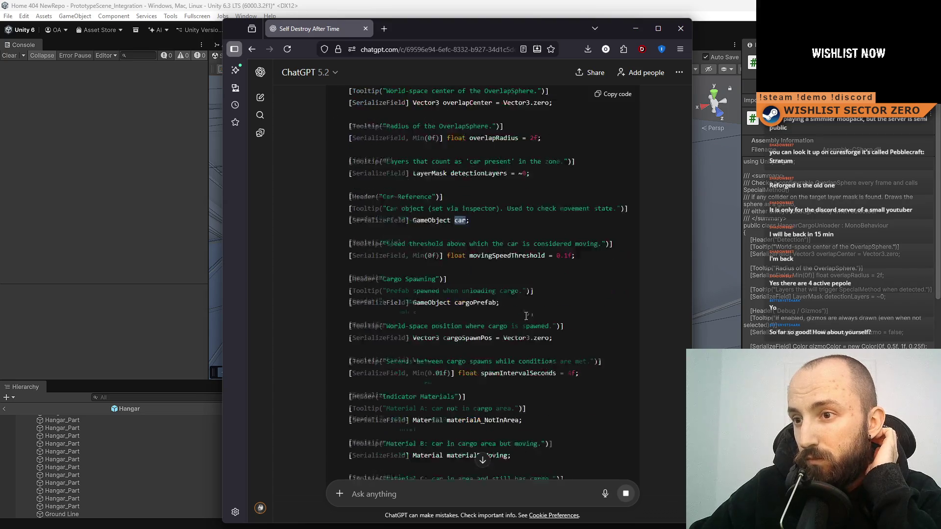
pyautogui.scroll(2, 525, 320)
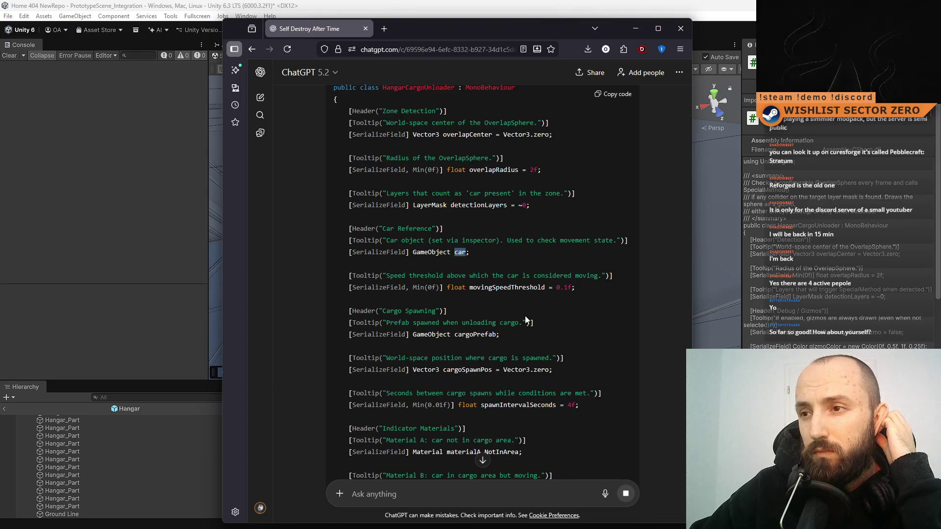
pyautogui.scroll(-5, 525, 320)
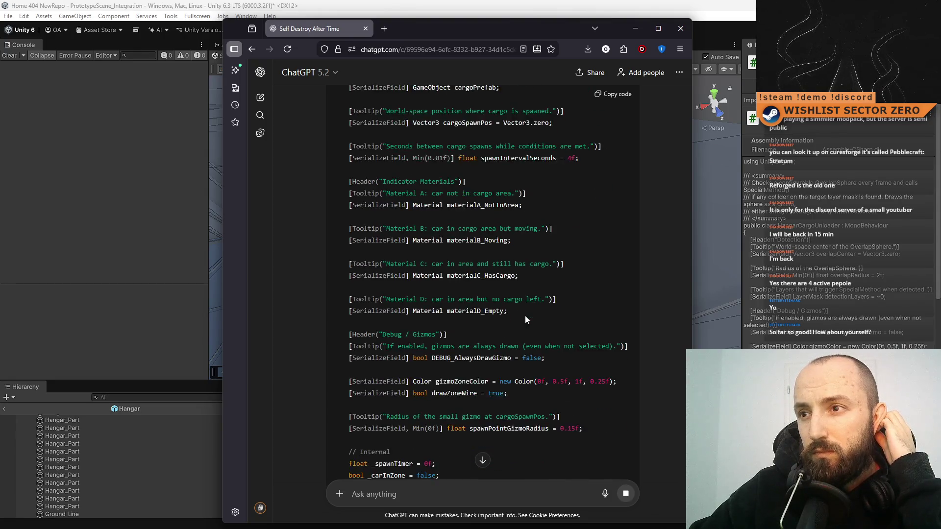
pyautogui.scroll(3, 525, 317)
pyautogui.scroll(-10, 525, 316)
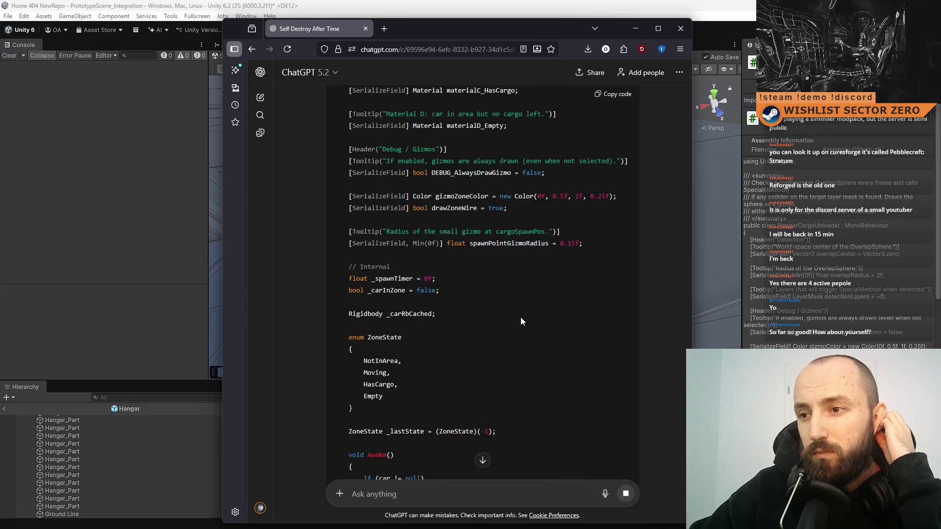
pyautogui.scroll(-4, 498, 312)
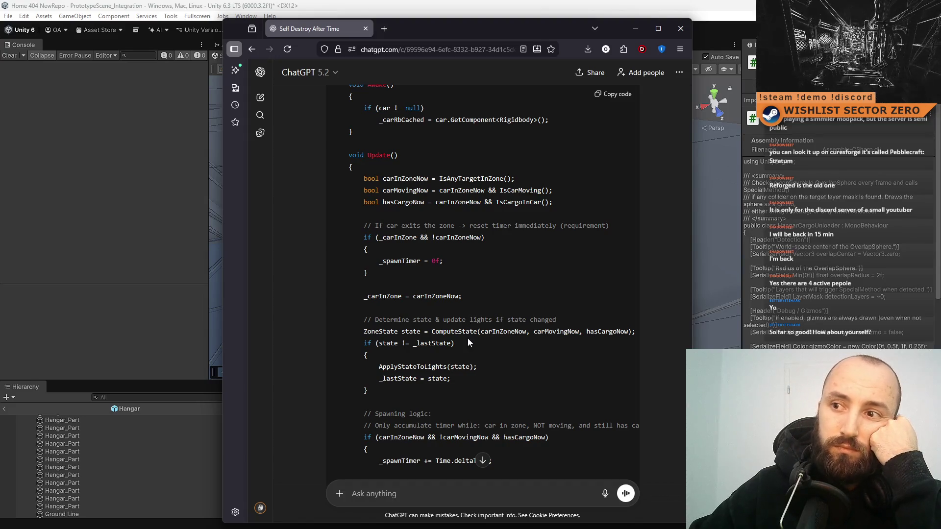
pyautogui.scroll(-11, 467, 339)
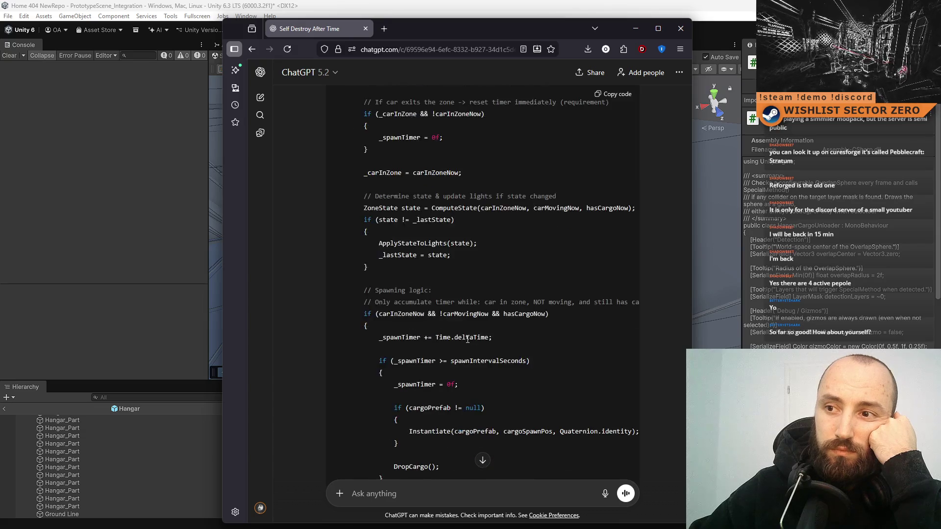
pyautogui.scroll(-12, 445, 377)
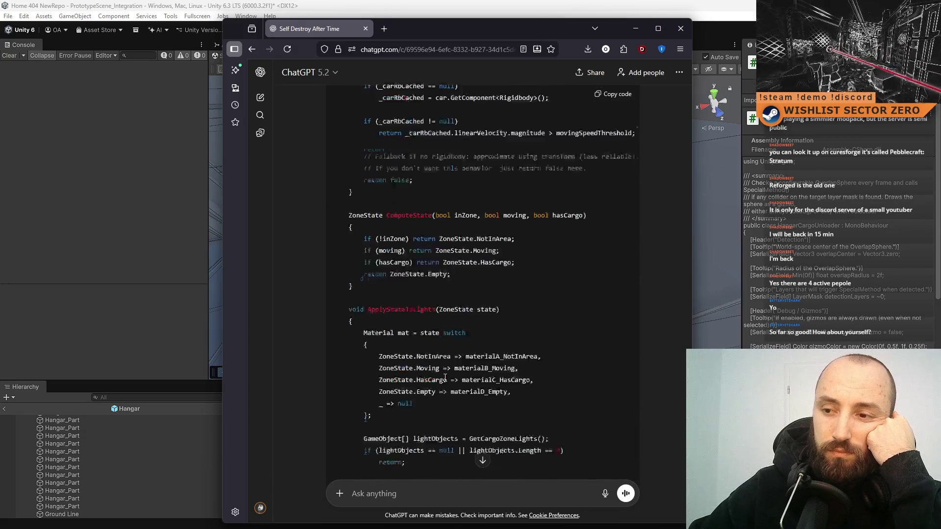
pyautogui.scroll(-6, 478, 369)
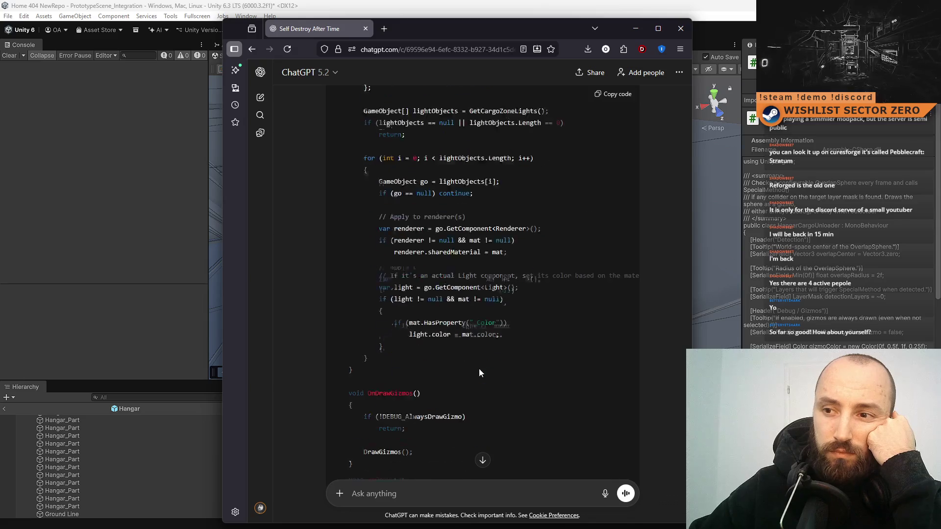
pyautogui.scroll(-9, 479, 368)
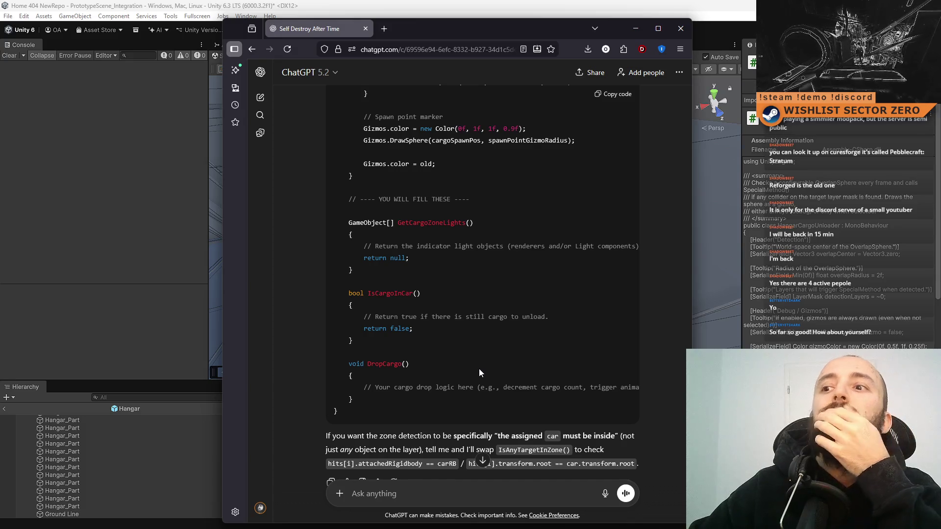
pyautogui.scroll(-2, 474, 372)
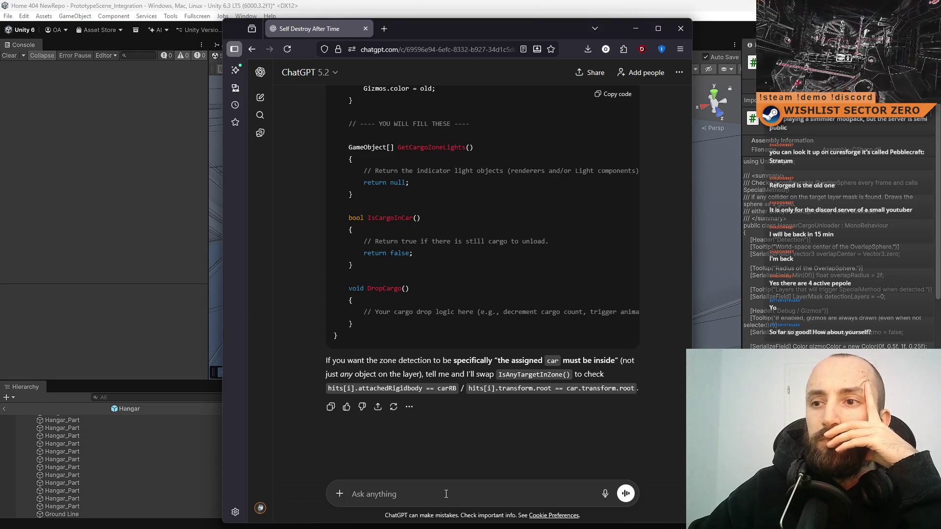
# Ask ChatGPT to detect the car by distance instead of an overlap sphere, treating a null car as outside the zone.
pyautogui.write('one')
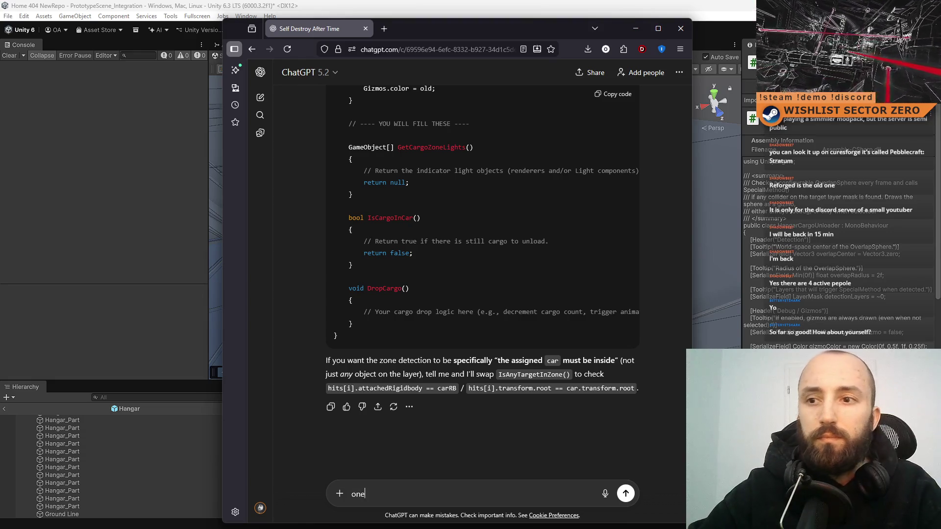
pyautogui.write(' more thing, I on')
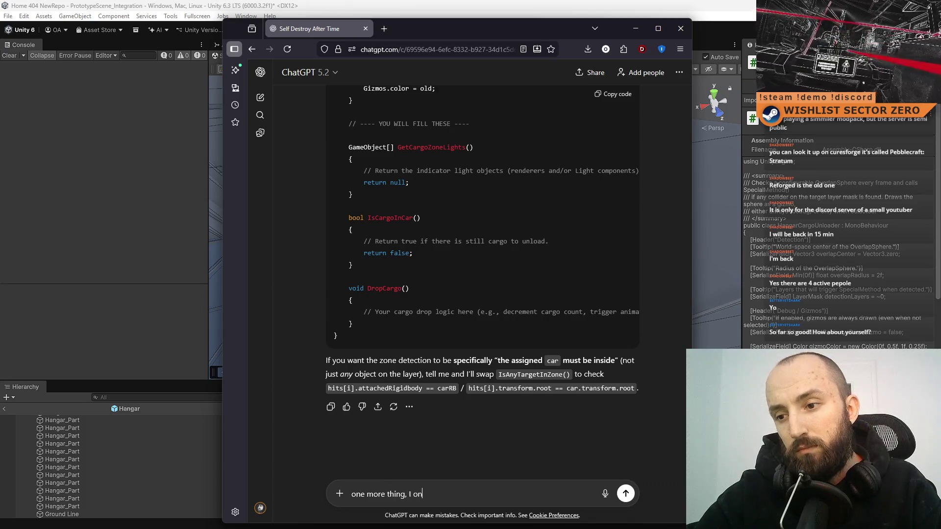
pyautogui.write('ly need to check for')
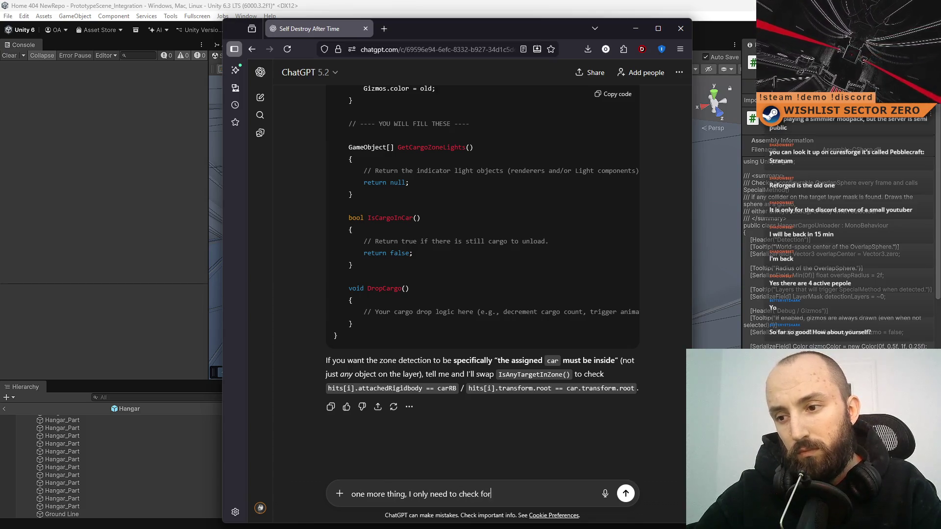
pyautogui.write(' car in the zone s')
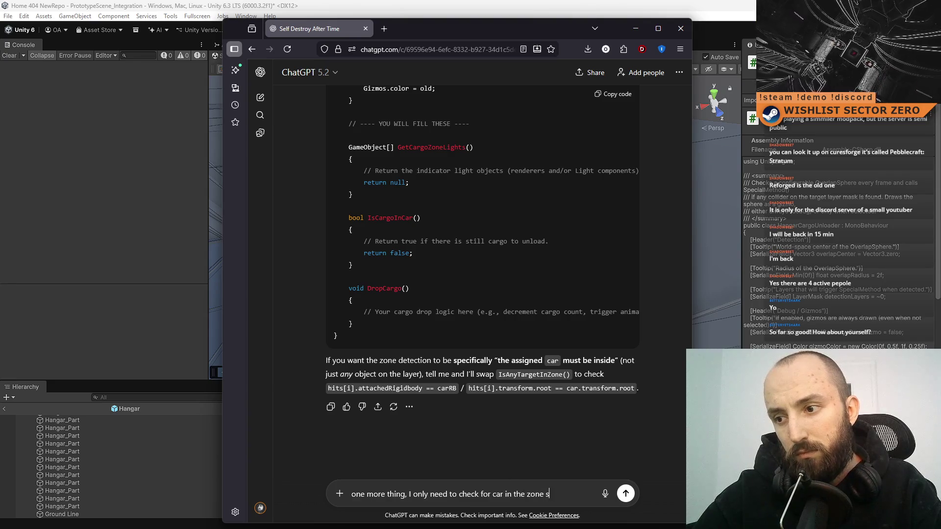
pyautogui.write('o physics ove')
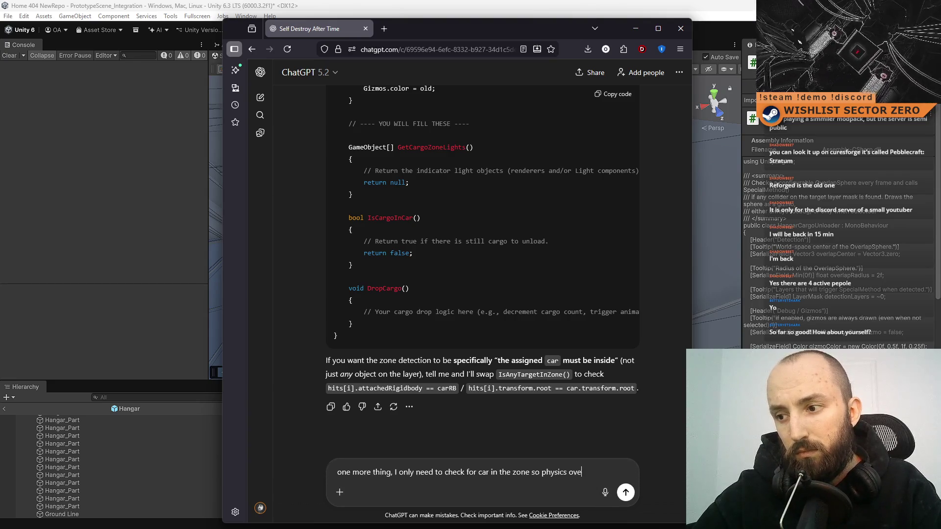
pyautogui.write('rlap sphere might be v')
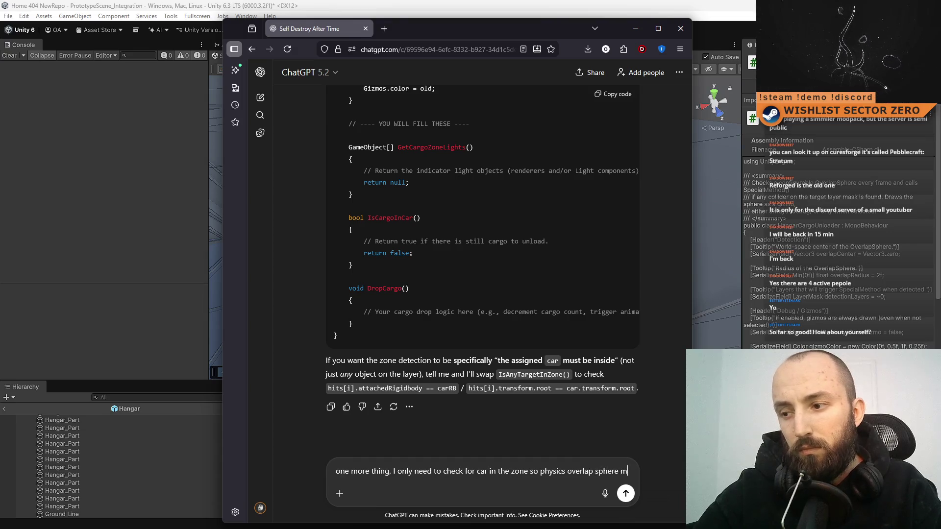
pyautogui.press('BackSpace')
pyautogui.write('overkill, just')
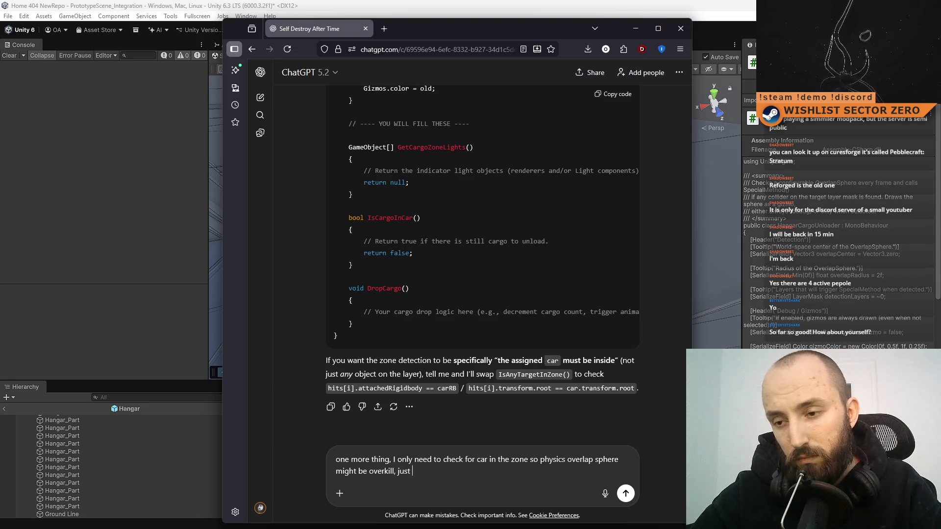
pyautogui.write(' check ')
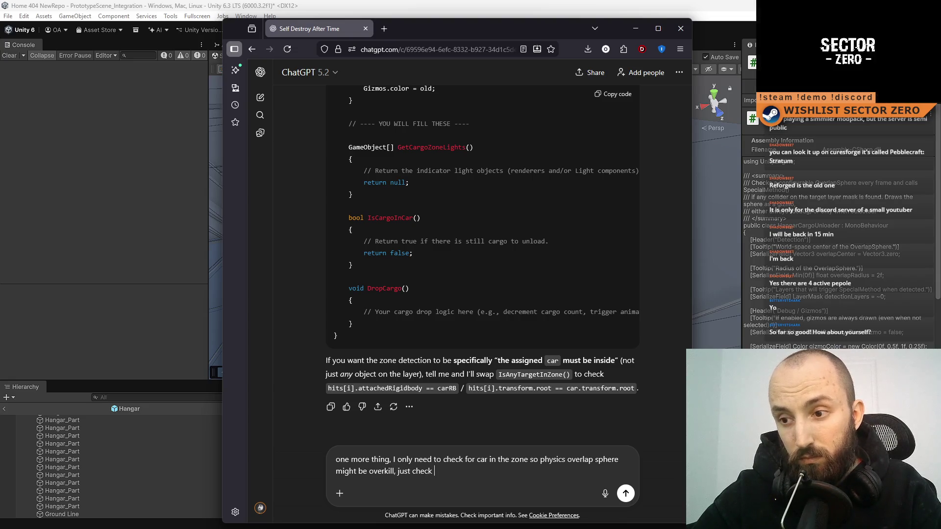
pyautogui.write('for car via ')
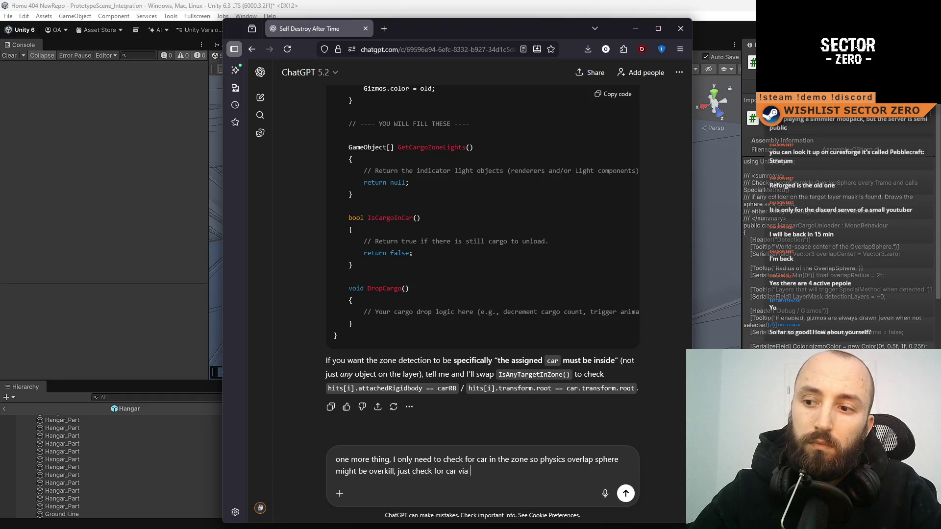
pyautogui.write('distance and if car is null return as car not in zon')
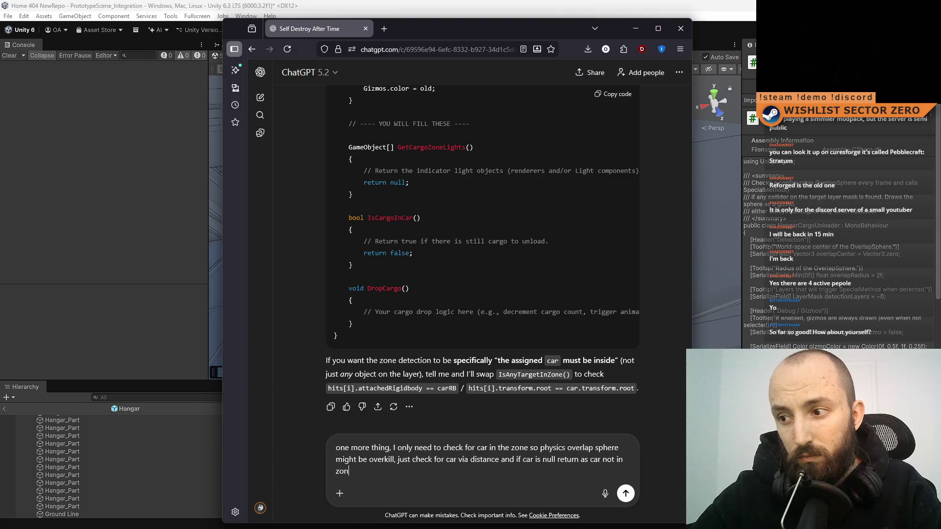
pyautogui.write('e')
pyautogui.press('Return')
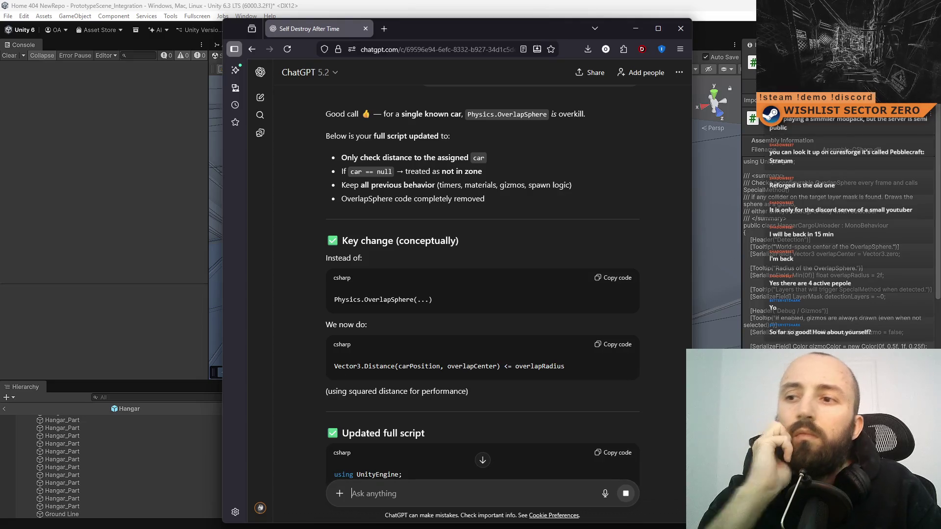
# Review the new distance-based script to its end, then minimise the browser.
pyautogui.scroll(-3, 448, 275)
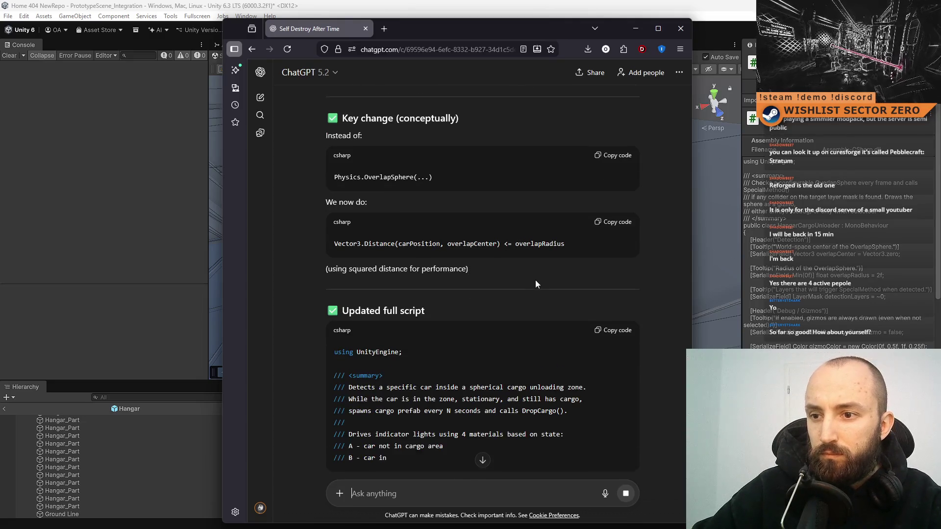
pyautogui.scroll(-5, 536, 280)
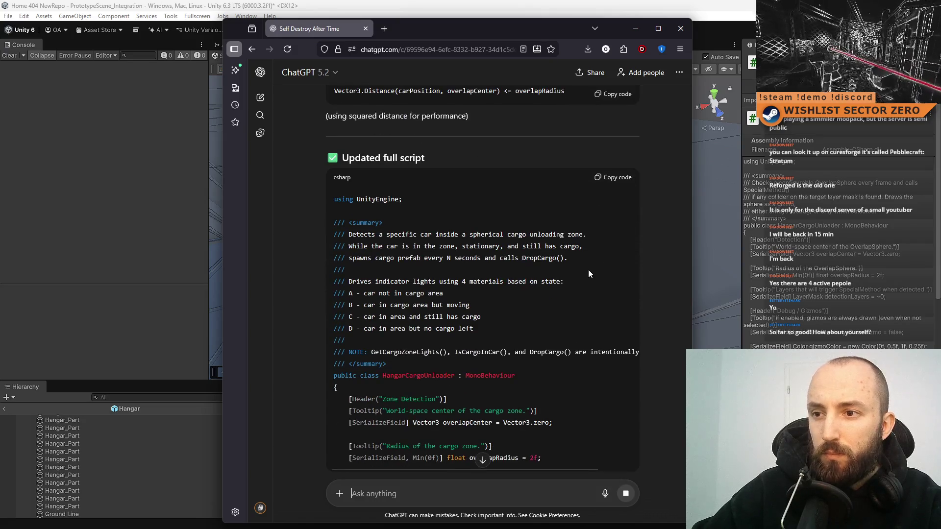
pyautogui.scroll(-5, 563, 256)
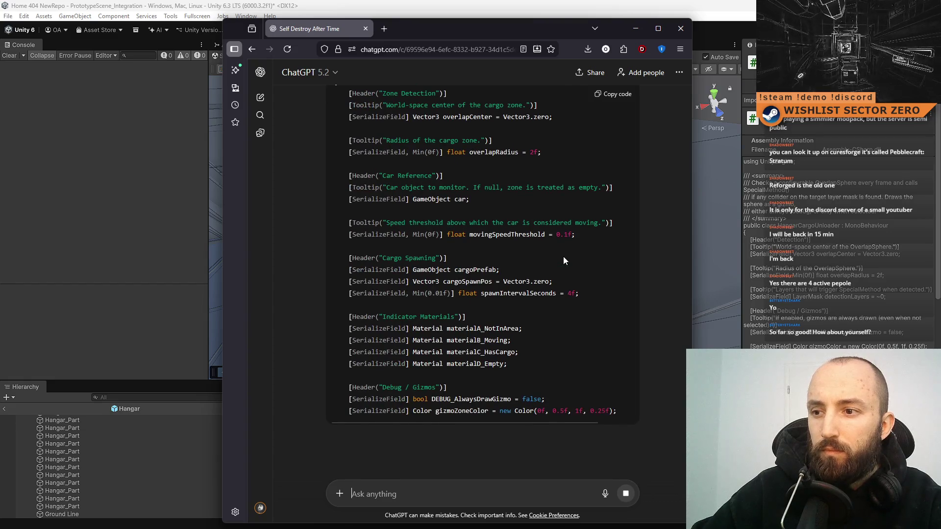
pyautogui.scroll(-6, 563, 257)
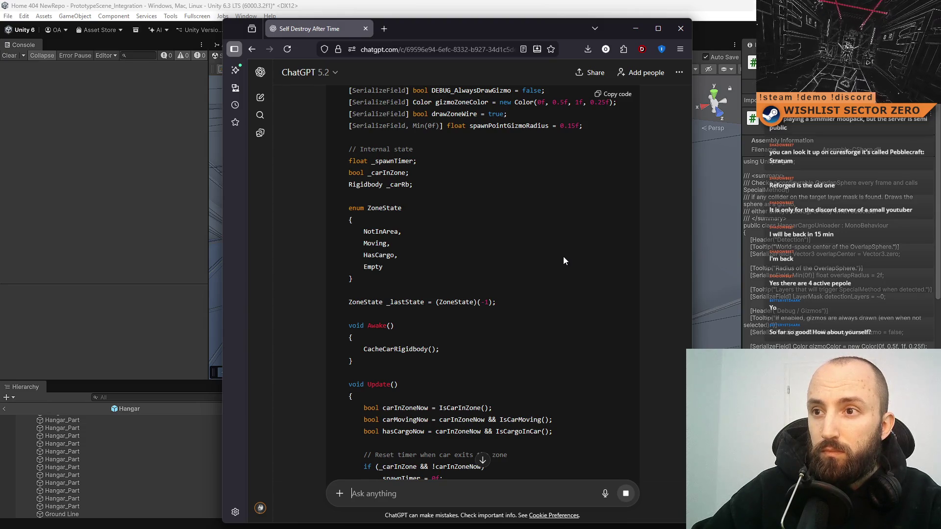
pyautogui.scroll(-4, 563, 257)
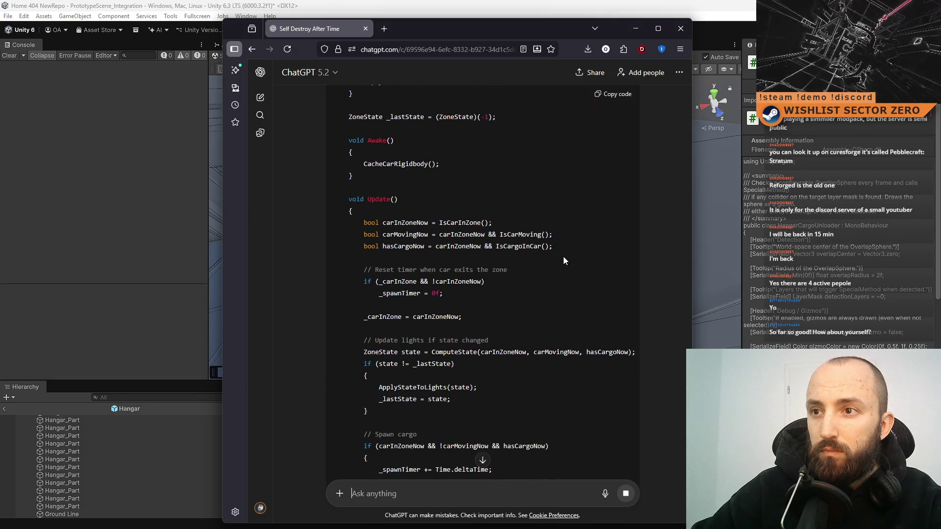
pyautogui.scroll(-3, 564, 256)
pyautogui.scroll(7, 563, 257)
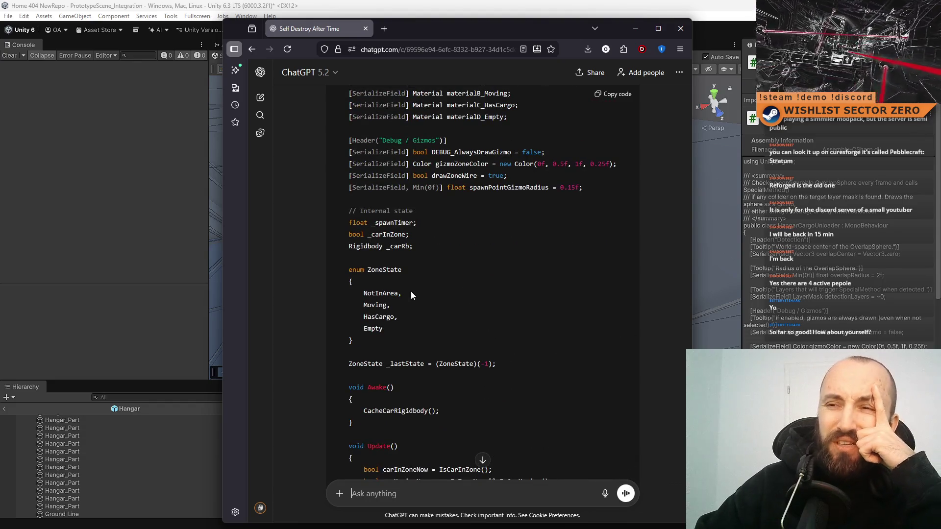
pyautogui.scroll(-5, 476, 275)
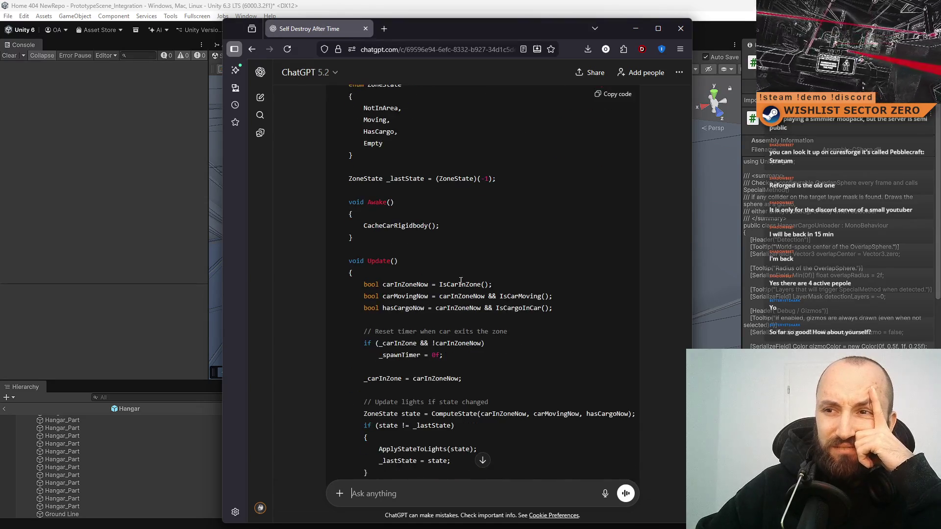
pyautogui.scroll(-3, 526, 273)
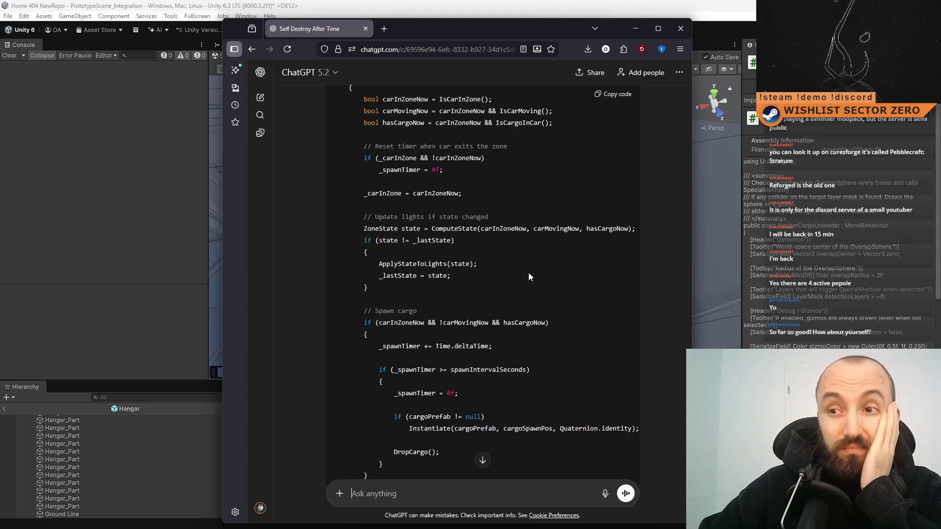
pyautogui.scroll(-8, 528, 273)
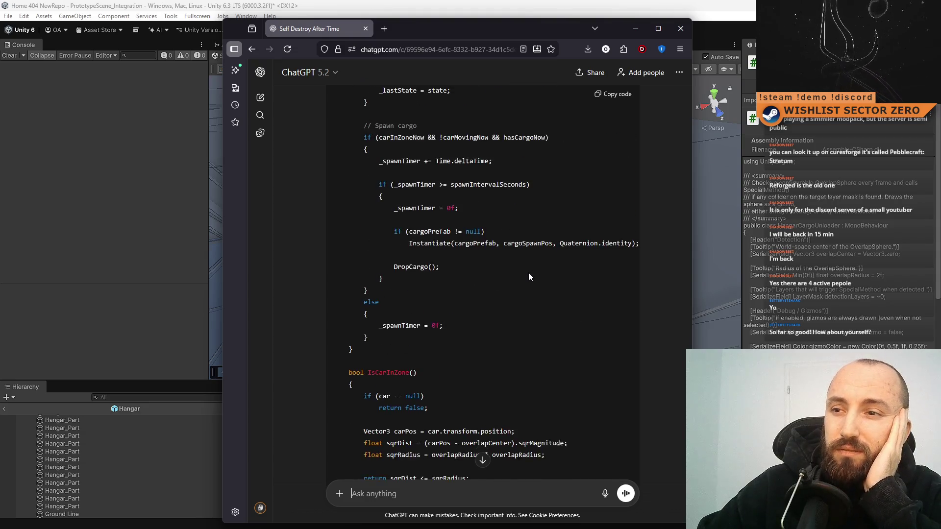
pyautogui.scroll(-15, 529, 273)
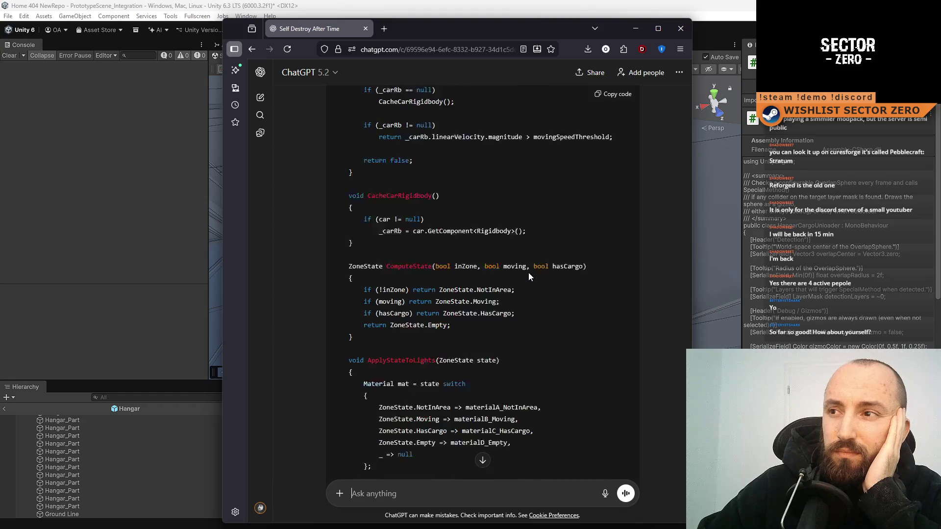
pyautogui.scroll(-10, 528, 273)
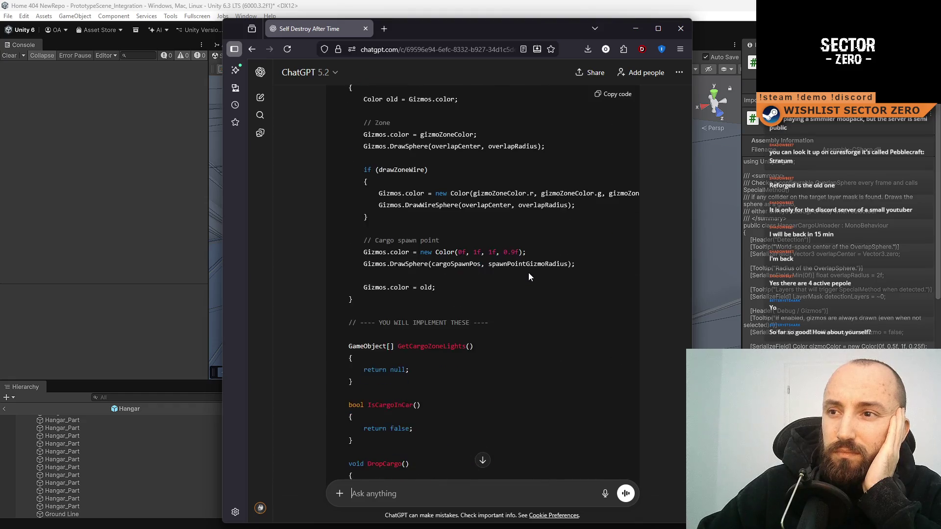
pyautogui.click(636, 28)
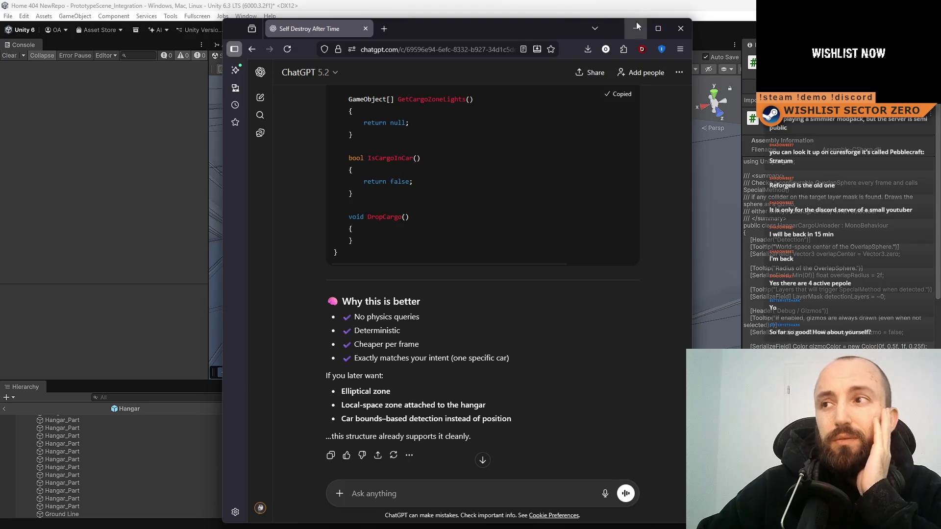
# Replace the contents of HangarCargoUnloader.cs with the copied script and save it.
pyautogui.hotkey('alt', 'Tab')
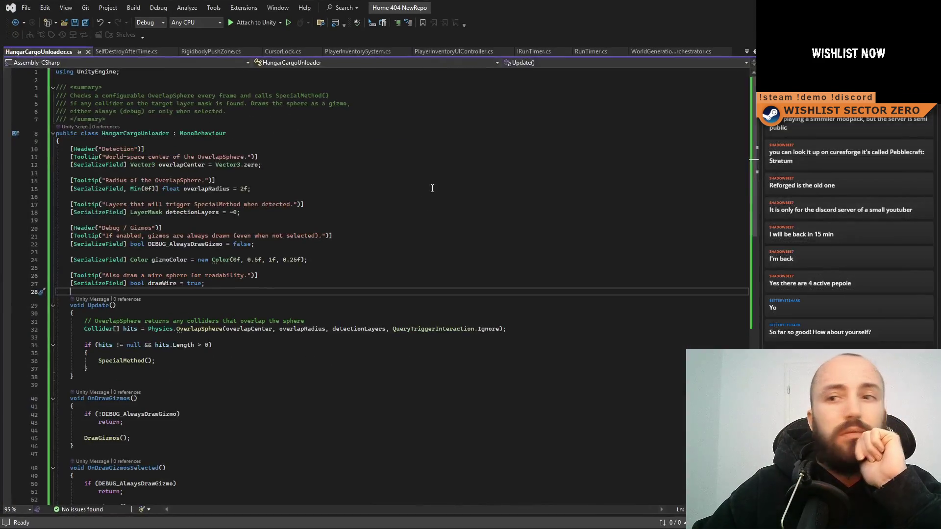
pyautogui.hotkey('ctrl', 'a')
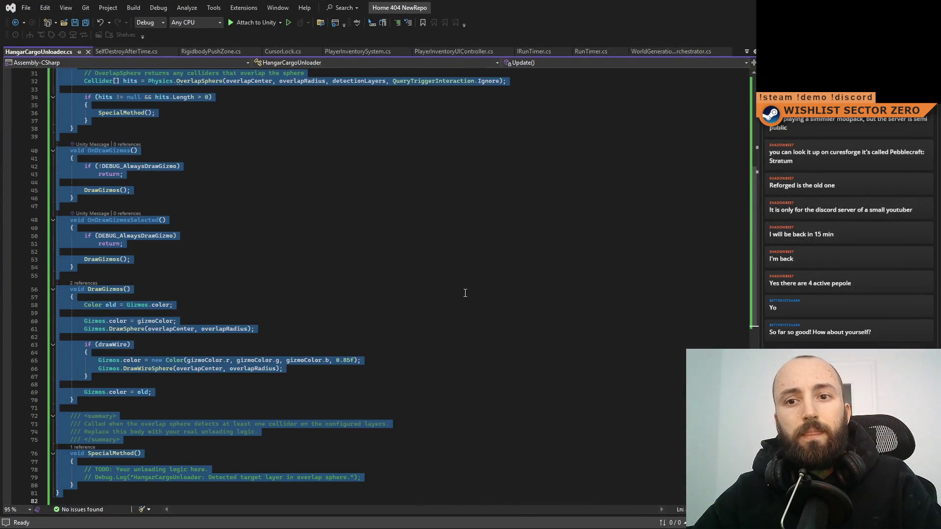
pyautogui.hotkey('ctrl', 'v')
pyautogui.click(471, 334)
pyautogui.hotkey('ctrl', 's')
# Scroll through the pasted script to review it.
pyautogui.moveTo(754, 342)
pyautogui.mouseDown()
pyautogui.moveTo(791, 124)
pyautogui.moveTo(784, 500)
pyautogui.moveTo(727, 82)
pyautogui.mouseUp()
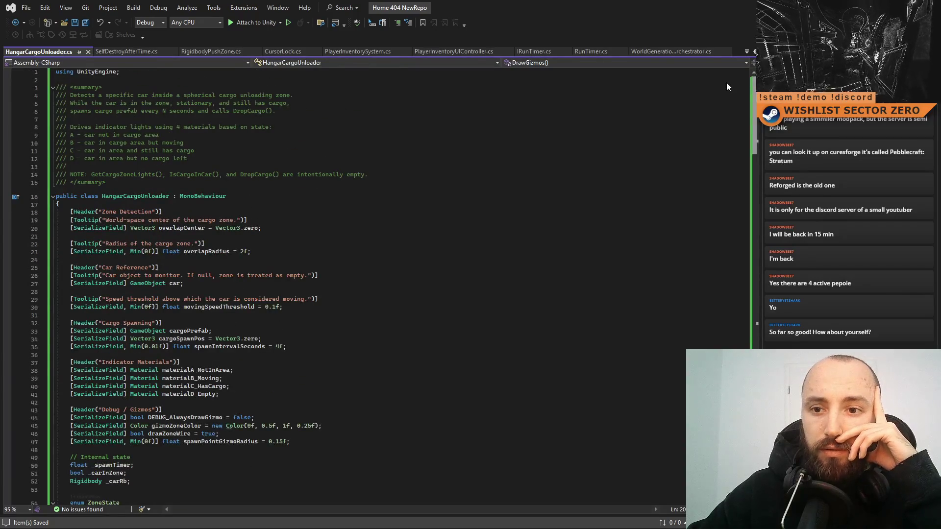
pyautogui.scroll(-11, 726, 83)
pyautogui.scroll(-1, 724, 156)
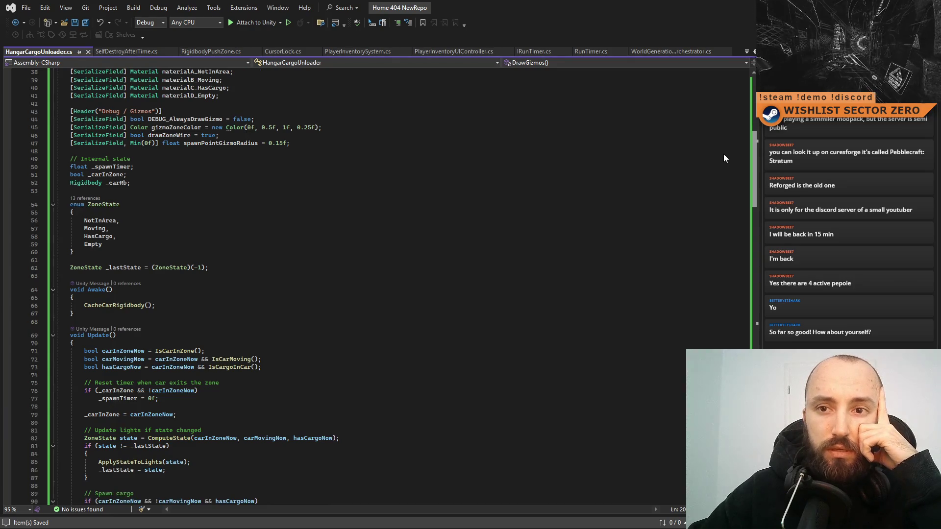
pyautogui.scroll(-6, 728, 172)
pyautogui.scroll(-8, 728, 172)
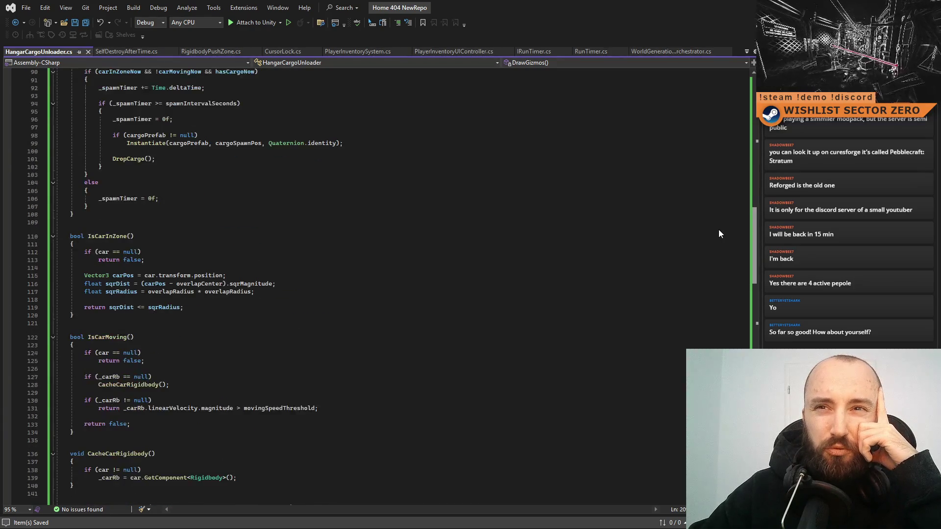
pyautogui.scroll(-10, 718, 230)
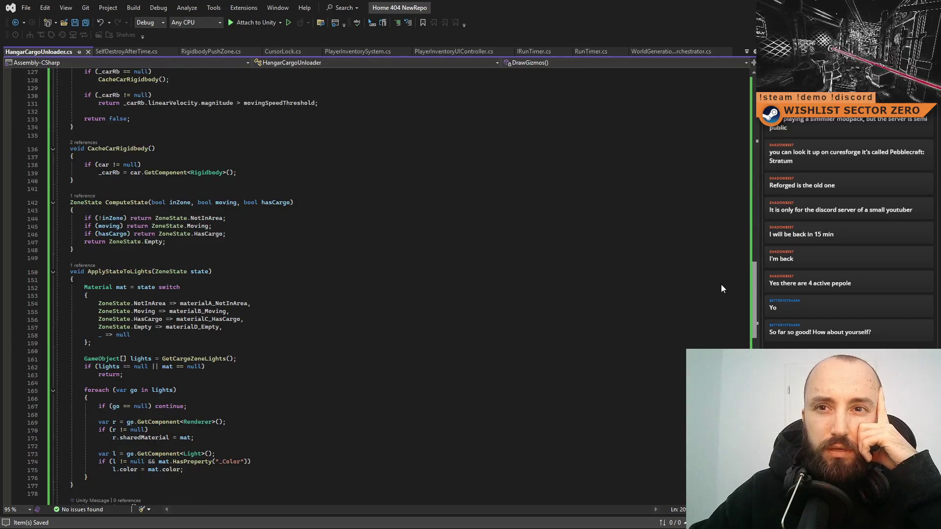
pyautogui.scroll(-2, 722, 288)
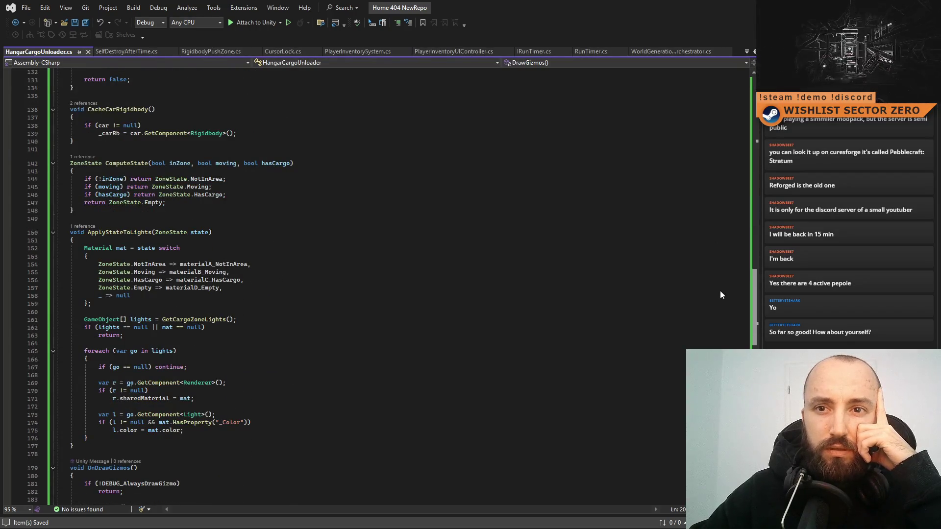
pyautogui.scroll(-3, 720, 290)
pyautogui.scroll(4, 720, 290)
# Inspect the ComputeState method and highlight every use of ZoneState.
pyautogui.click(139, 171)
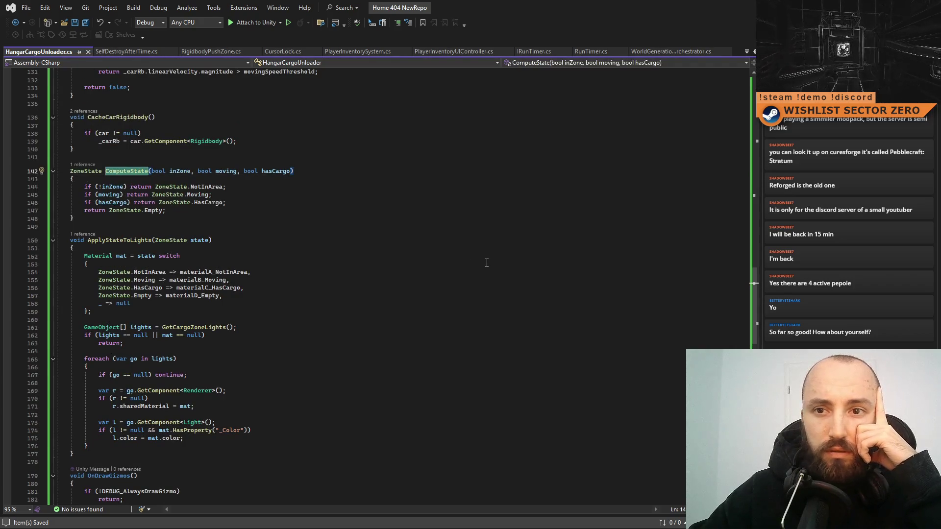
pyautogui.click(175, 186)
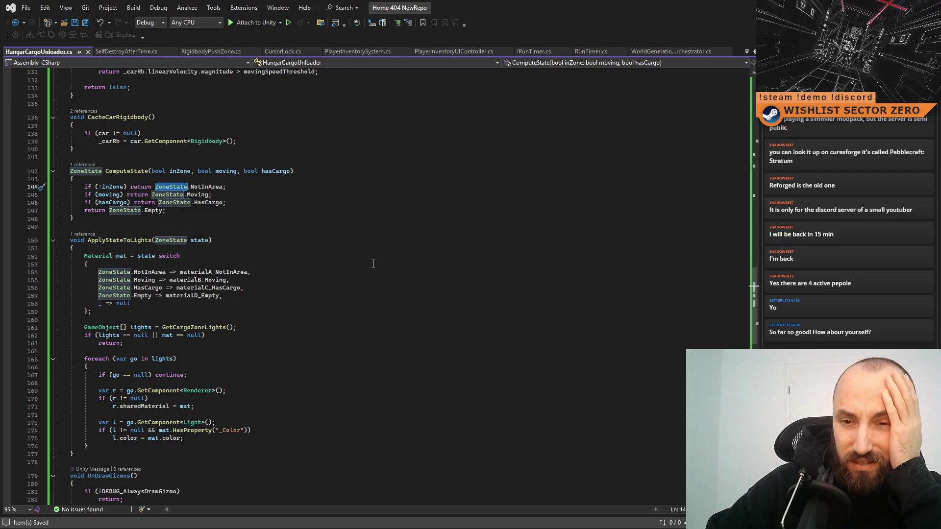
pyautogui.scroll(-4, 316, 304)
pyautogui.scroll(-4, 317, 304)
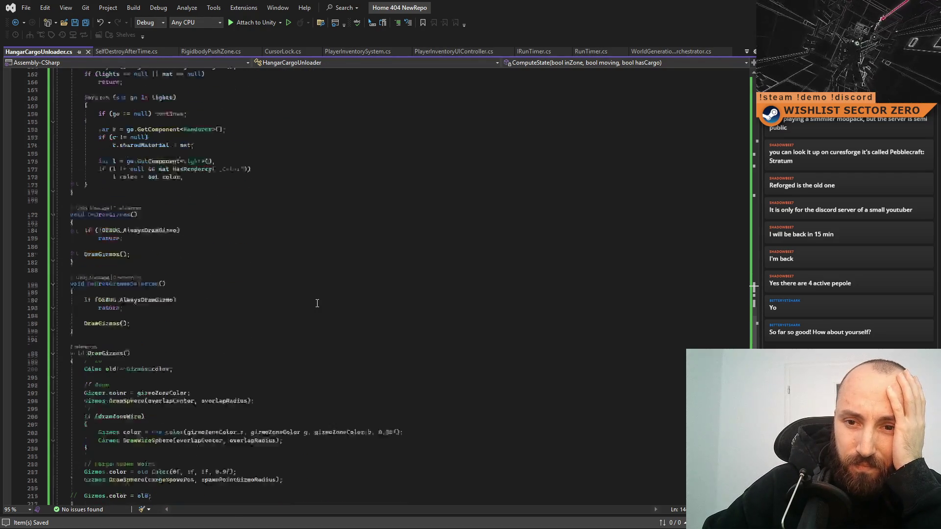
pyautogui.scroll(8, 317, 304)
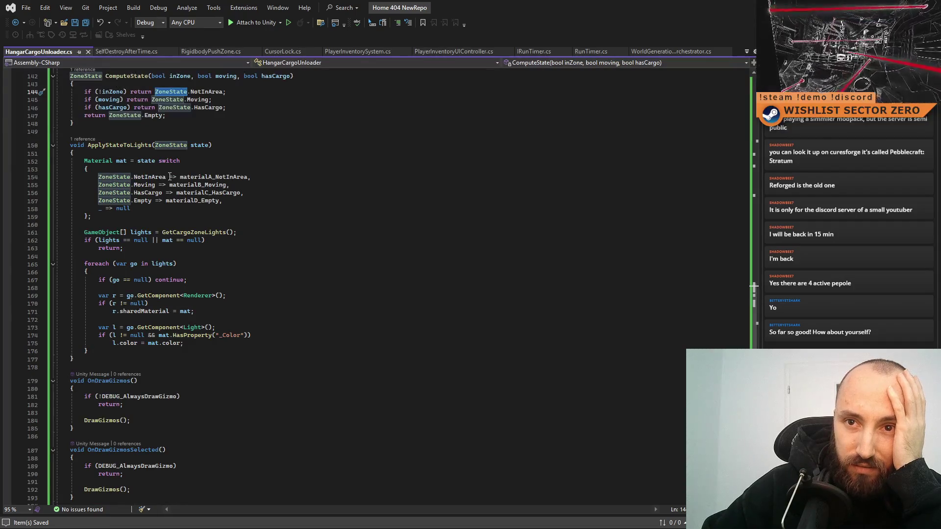
pyautogui.moveTo(756, 310)
pyautogui.mouseDown()
pyautogui.moveTo(720, 98)
pyautogui.moveTo(725, 264)
pyautogui.mouseUp()
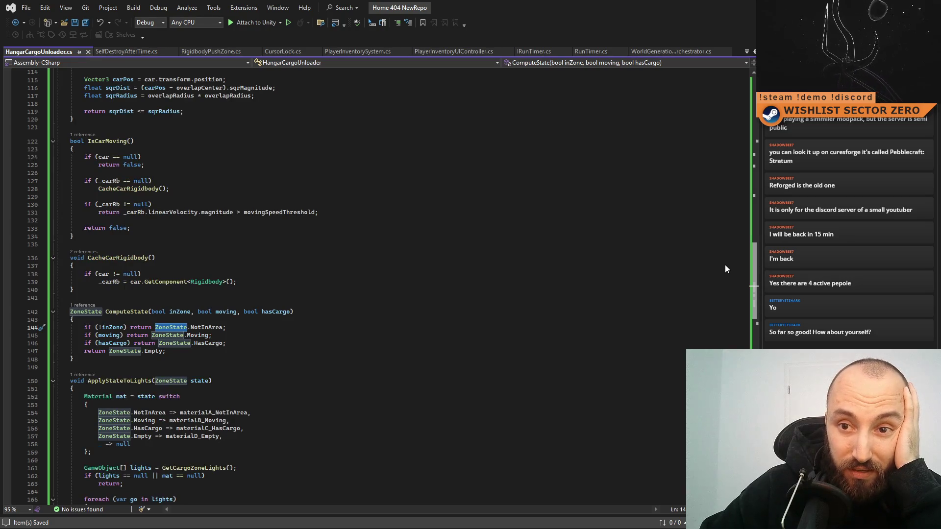
pyautogui.moveTo(725, 264); pyautogui.dragTo(749, 151)
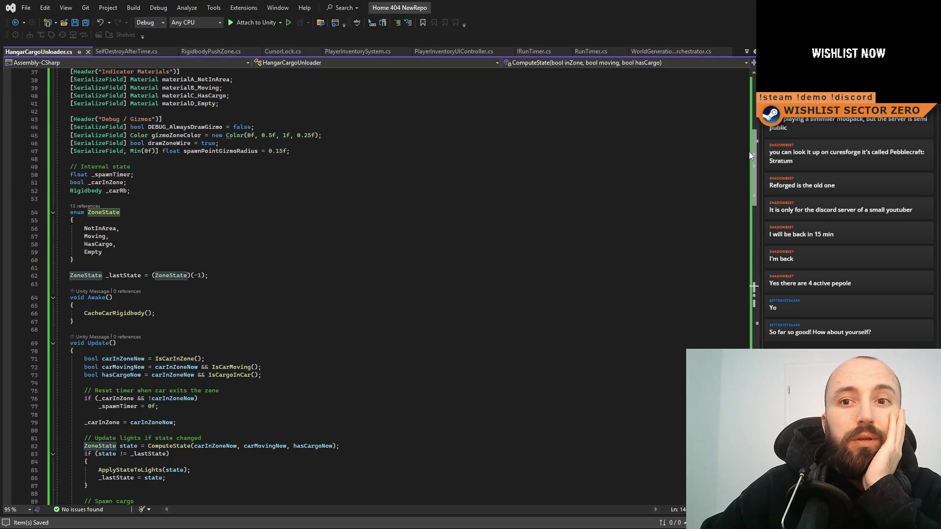
pyautogui.moveTo(749, 152); pyautogui.dragTo(736, 117)
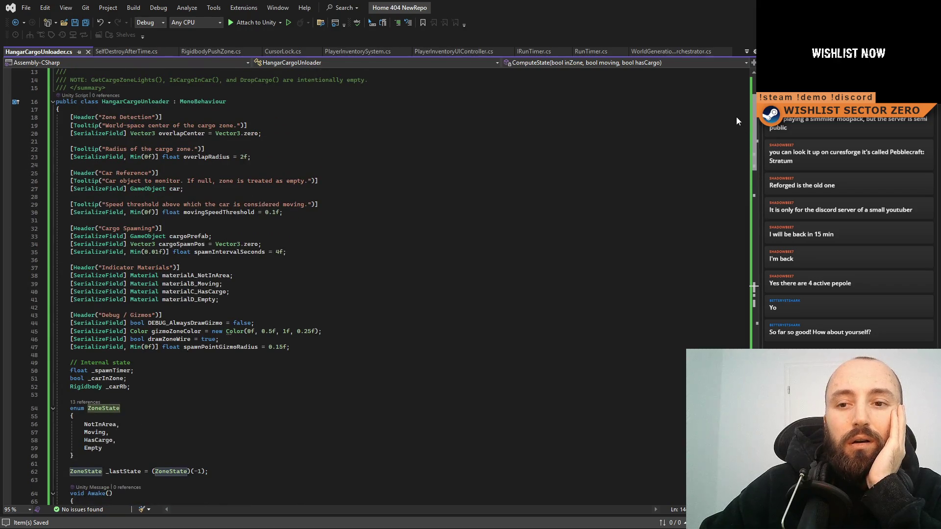
pyautogui.moveTo(736, 116); pyautogui.dragTo(723, 196)
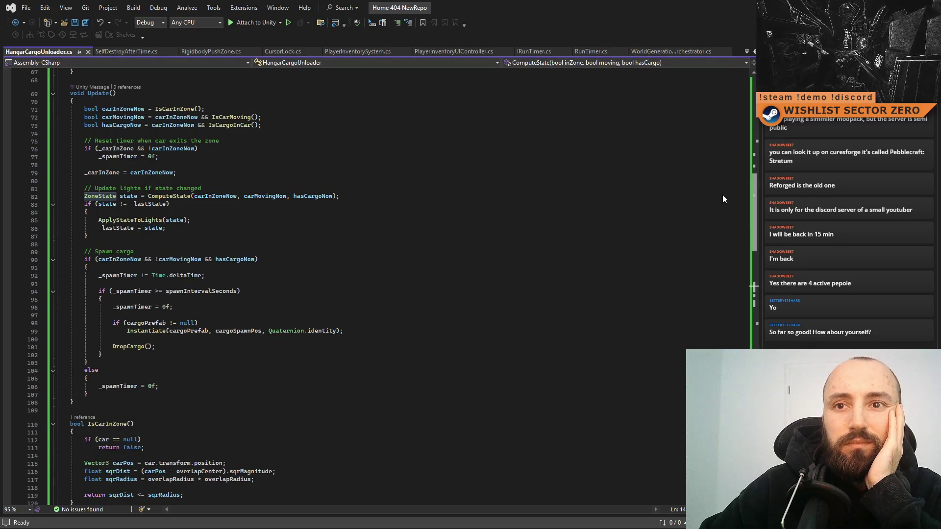
pyautogui.click(107, 127)
pyautogui.doubleClick(107, 126)
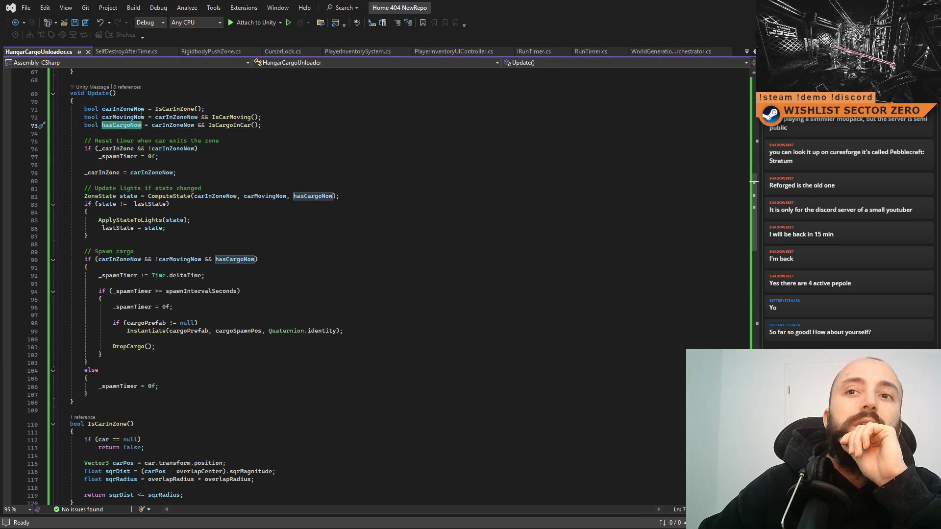
pyautogui.click(123, 109)
pyautogui.doubleClick(123, 118)
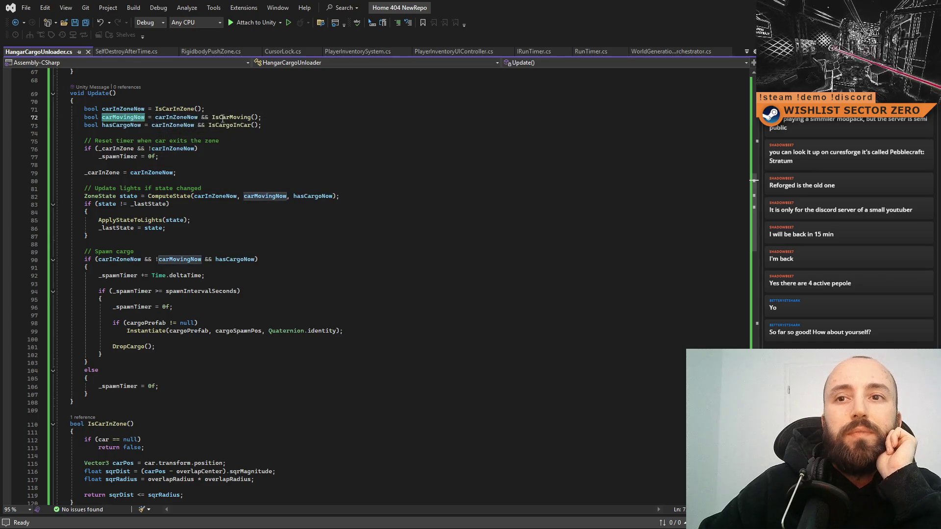
pyautogui.click(128, 127)
pyautogui.doubleClick(127, 127)
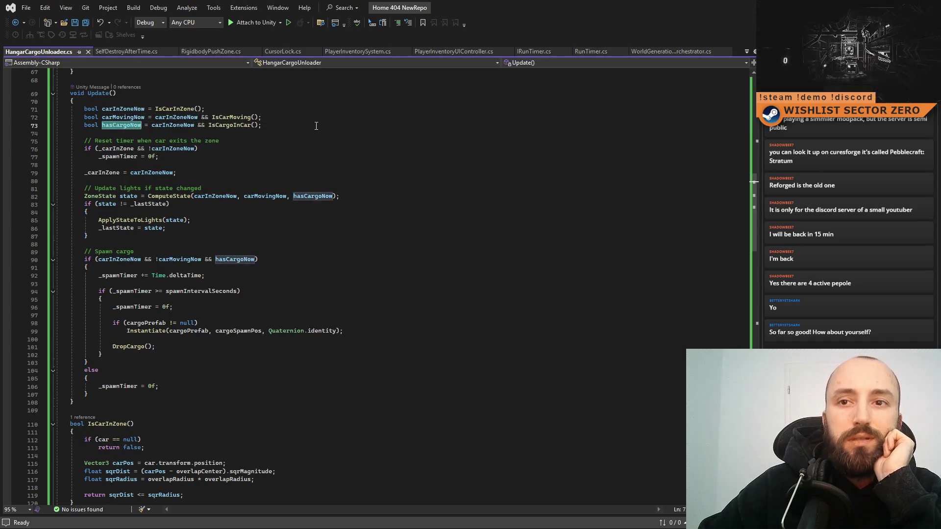
pyautogui.click(355, 149)
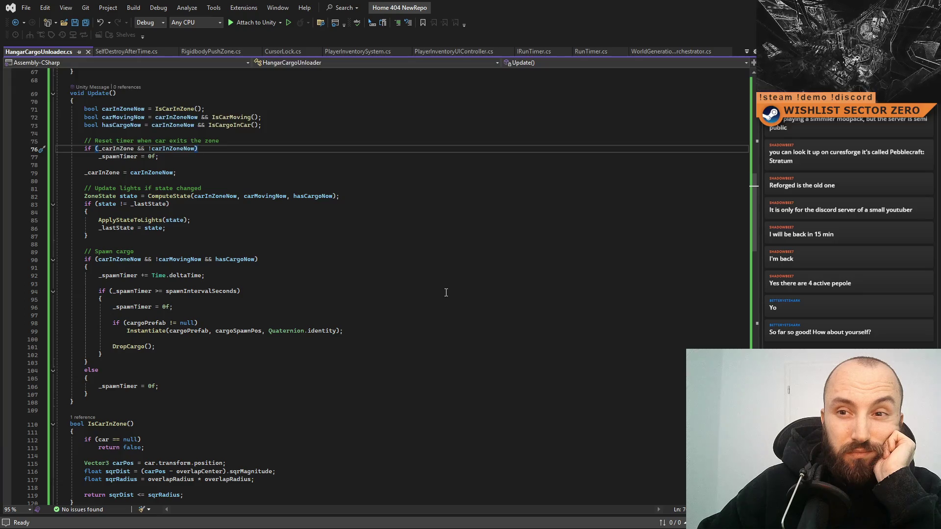
pyautogui.scroll(-11, 446, 293)
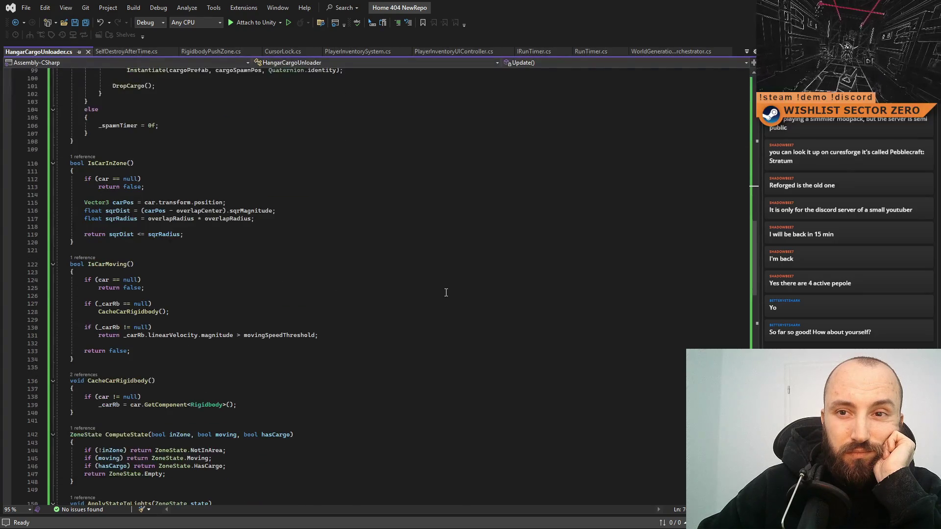
pyautogui.scroll(-3, 446, 293)
pyautogui.scroll(12, 446, 292)
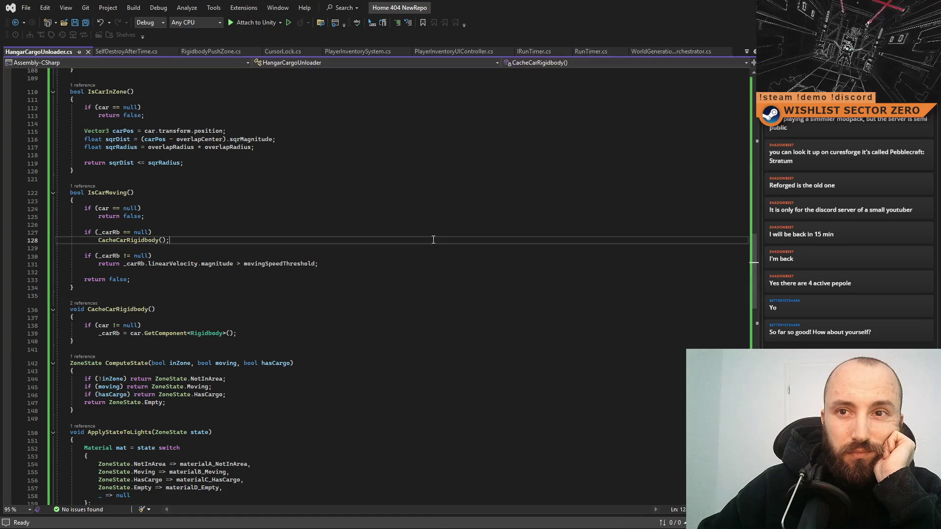
pyautogui.scroll(3, 430, 242)
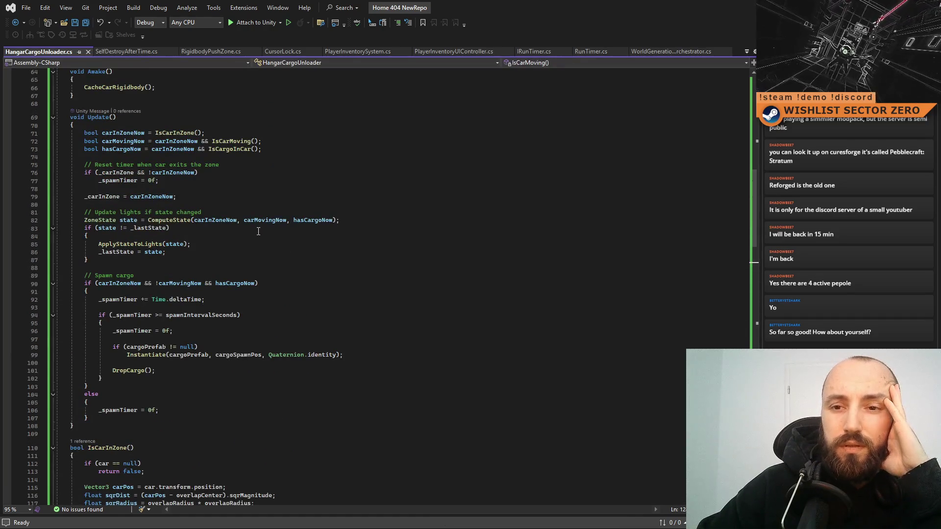
pyautogui.moveTo(134, 213); pyautogui.dragTo(217, 221)
pyautogui.click(203, 239)
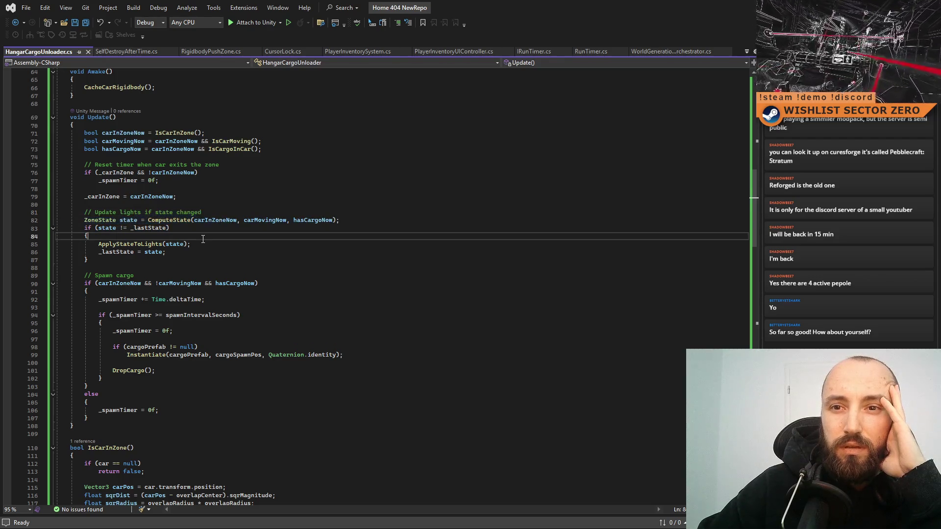
pyautogui.click(336, 220)
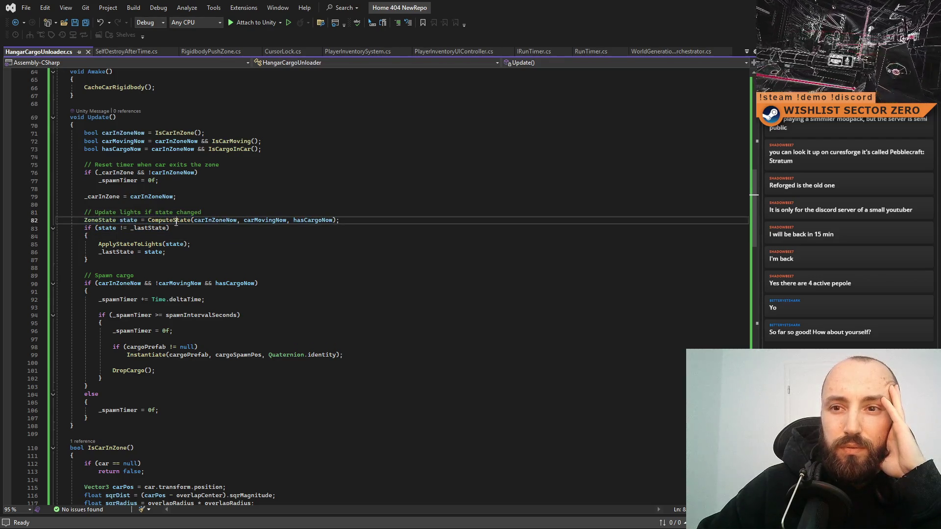
pyautogui.click(328, 242)
pyautogui.click(309, 252)
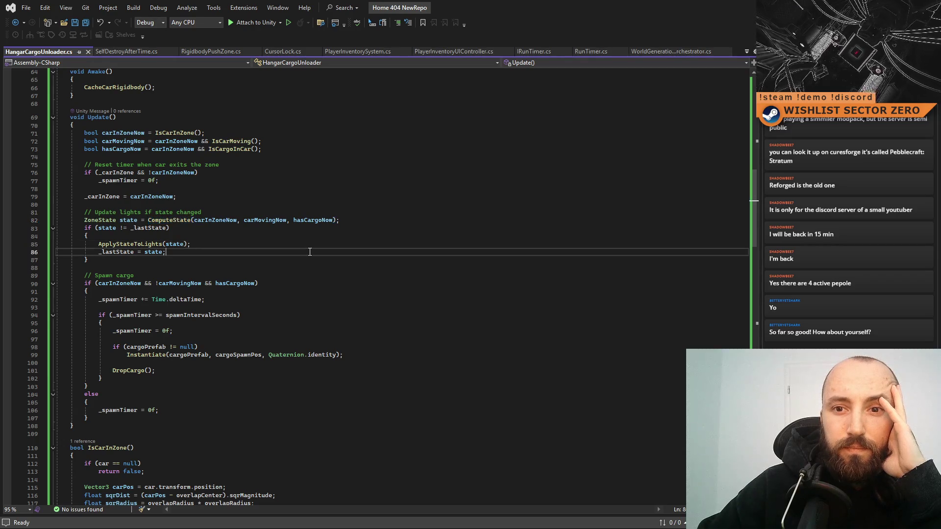
pyautogui.moveTo(78, 212); pyautogui.dragTo(194, 260)
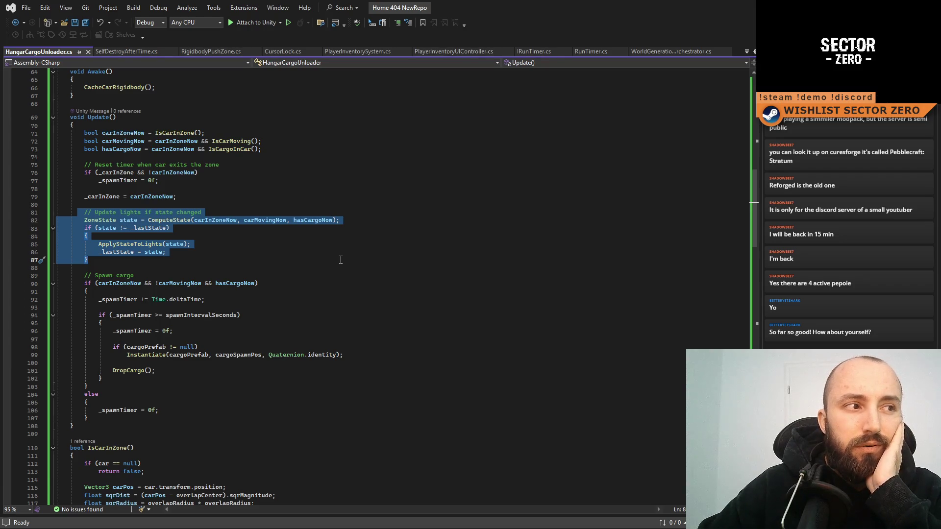
pyautogui.scroll(-10, 341, 259)
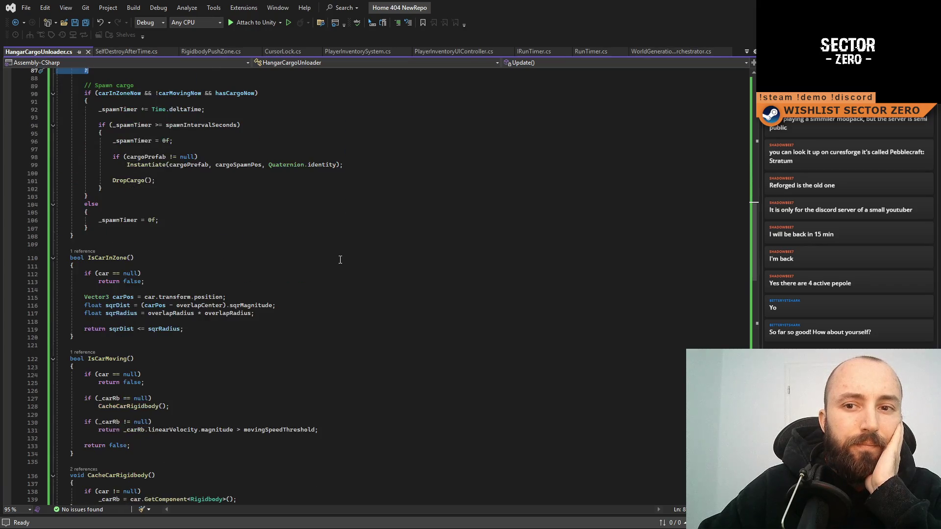
pyautogui.scroll(-1, 340, 260)
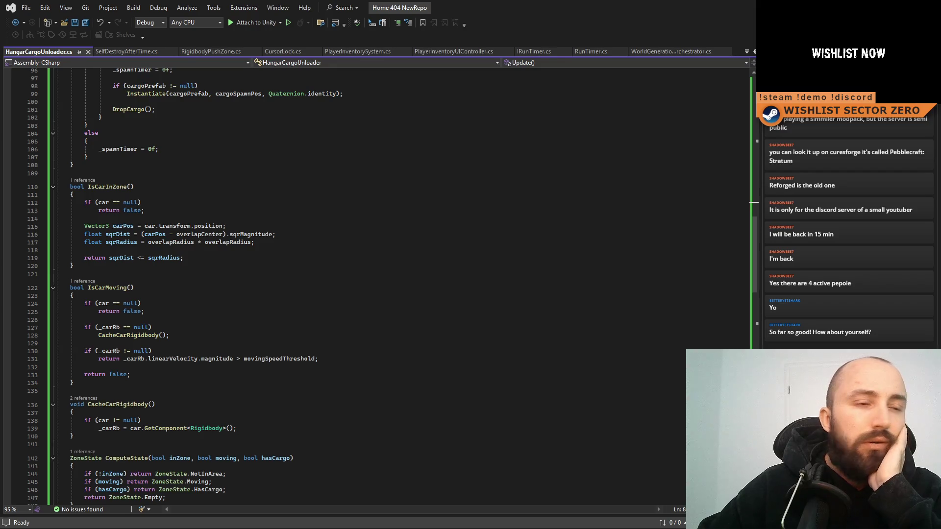
pyautogui.click(309, 288)
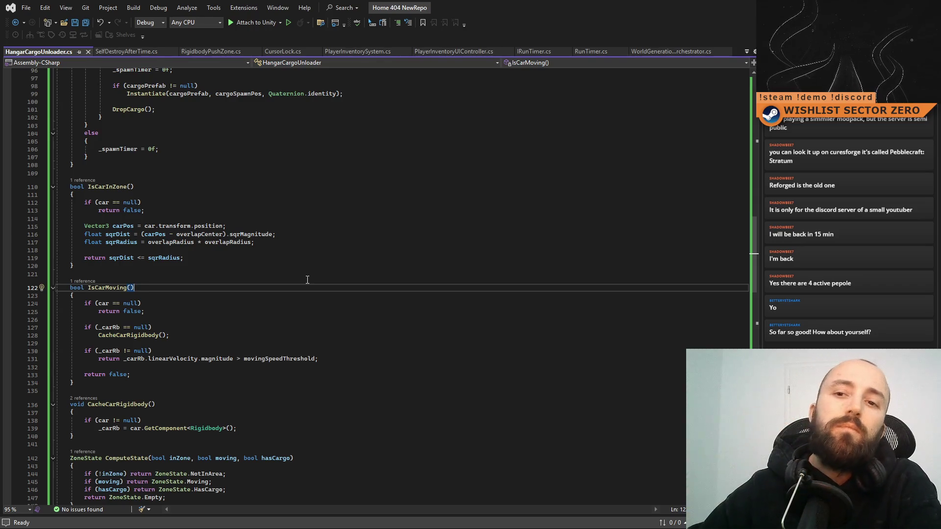
pyautogui.scroll(-3, 307, 279)
pyautogui.click(371, 241)
pyautogui.press('Home')
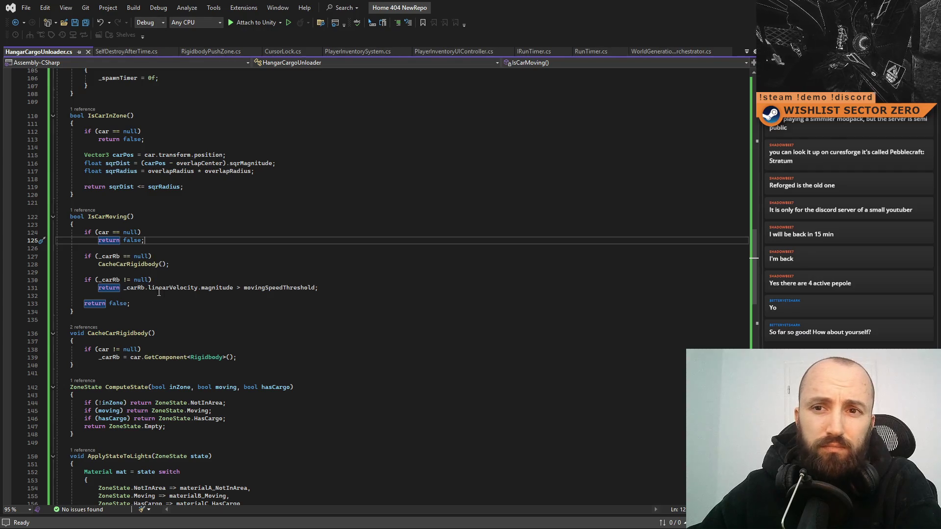
pyautogui.click(374, 270)
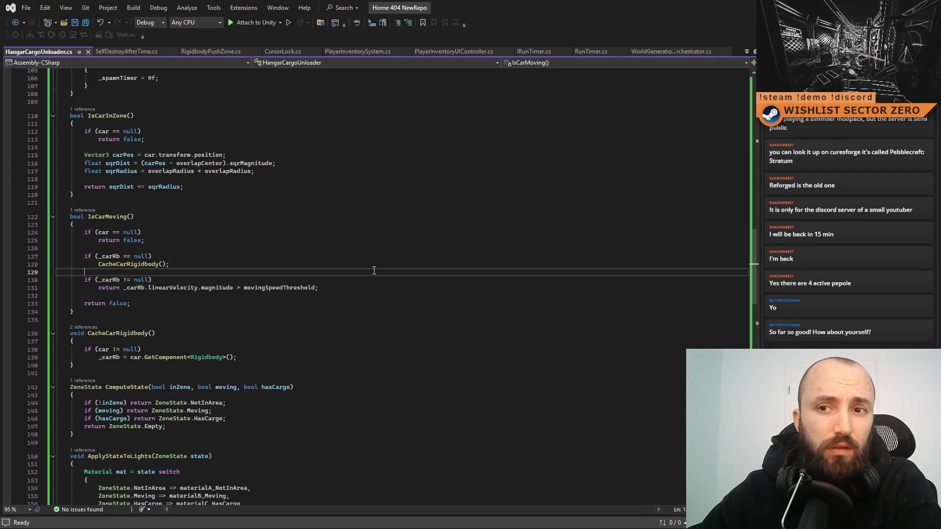
pyautogui.doubleClick(102, 232)
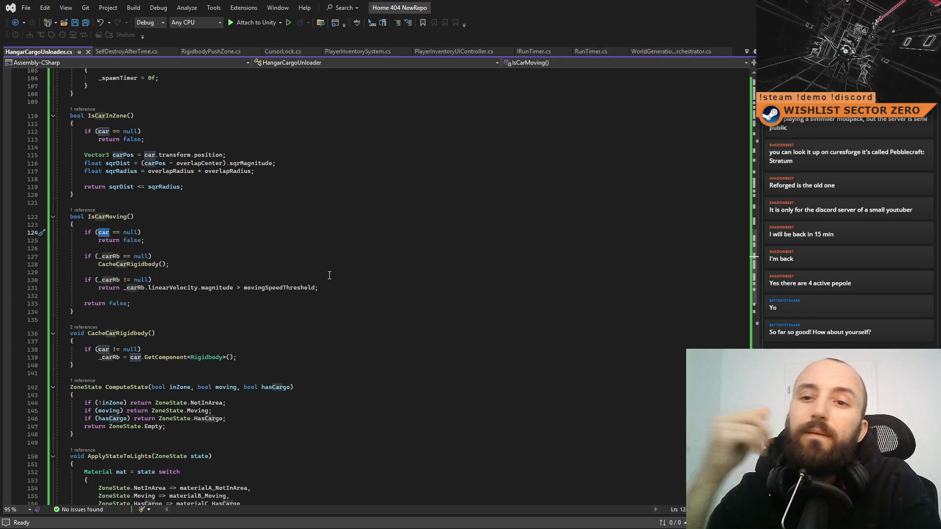
pyautogui.scroll(-6, 323, 277)
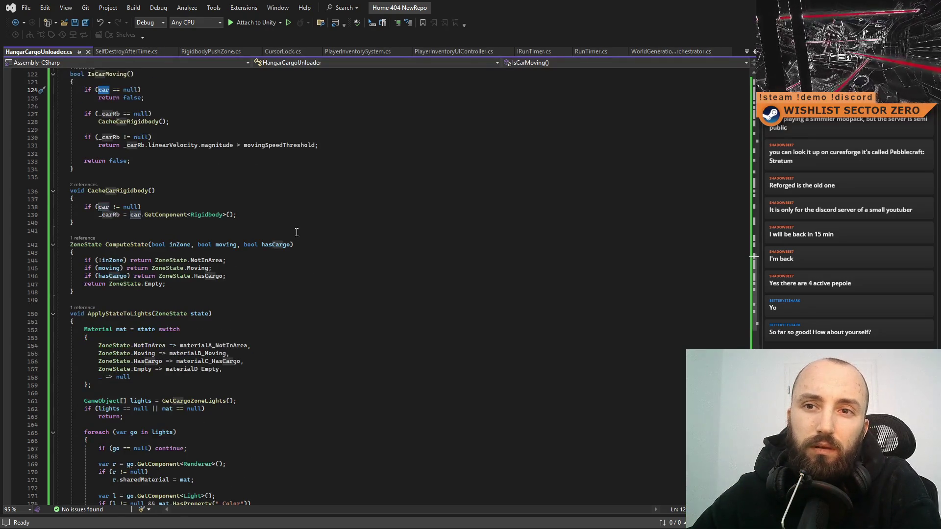
pyautogui.scroll(-2, 301, 221)
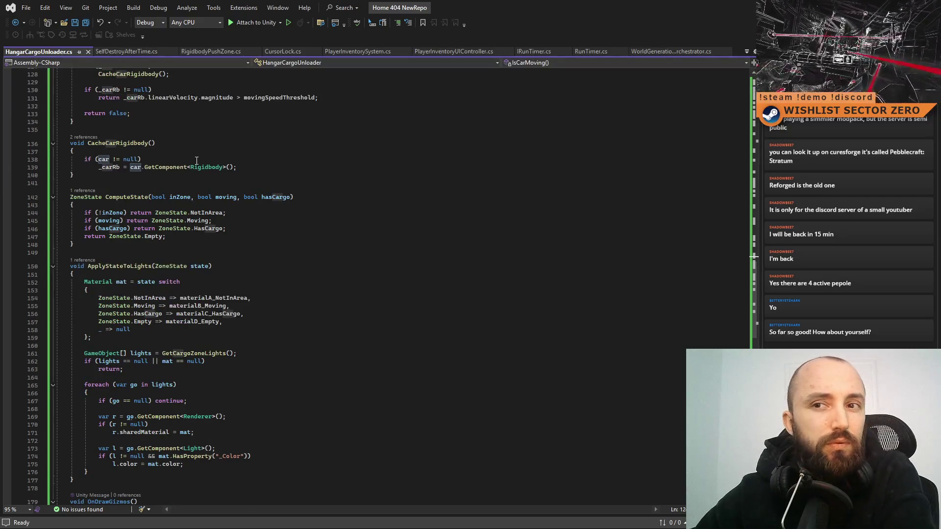
pyautogui.scroll(-5, 374, 164)
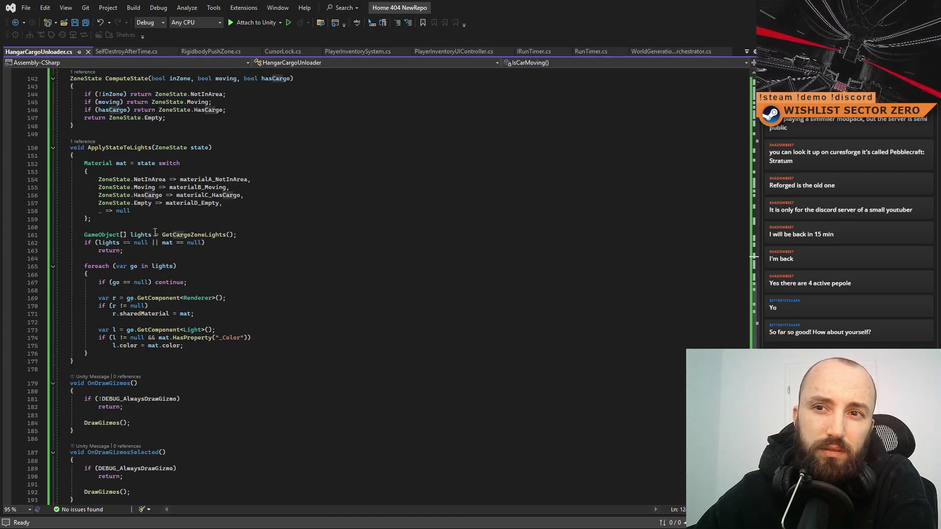
pyautogui.moveTo(81, 168); pyautogui.dragTo(93, 220)
pyautogui.click(351, 238)
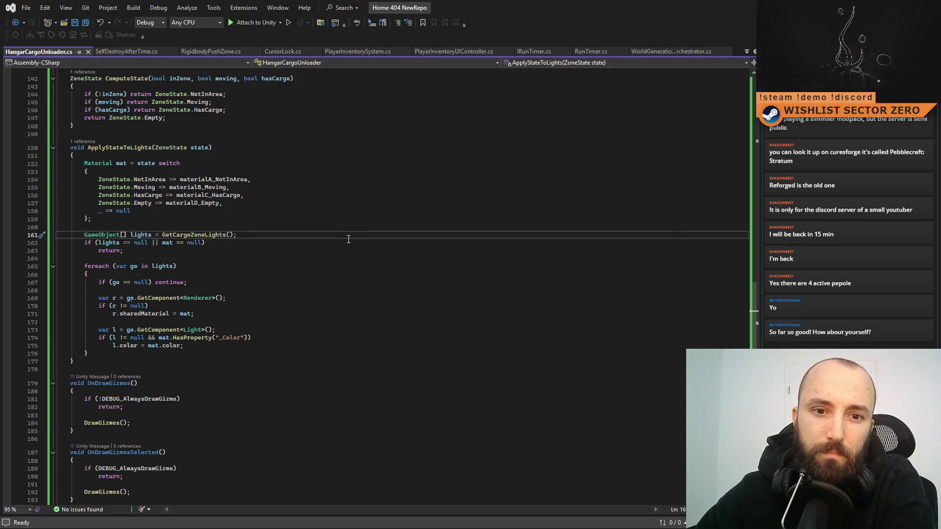
# Look over the empty GetCargoZoneLights stub and the IsCargoInCar method.
pyautogui.scroll(-15, 349, 239)
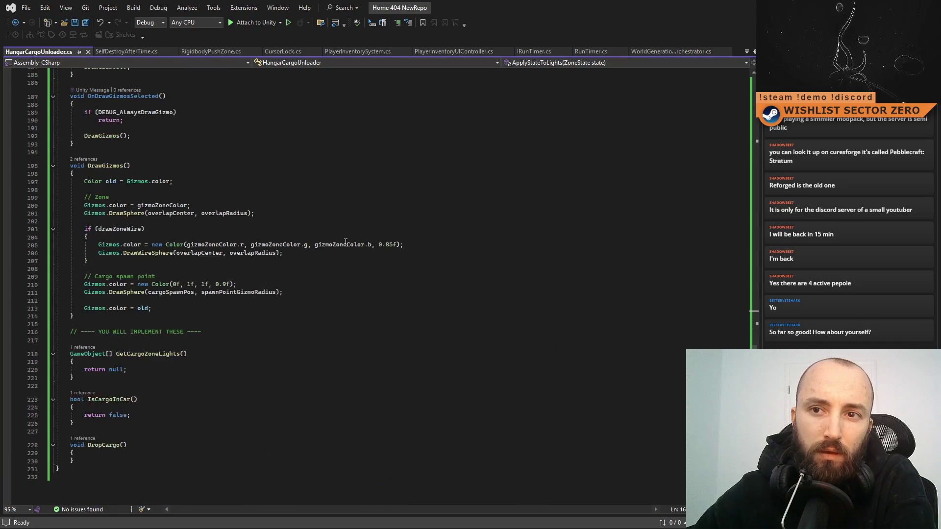
pyautogui.scroll(-3, 346, 216)
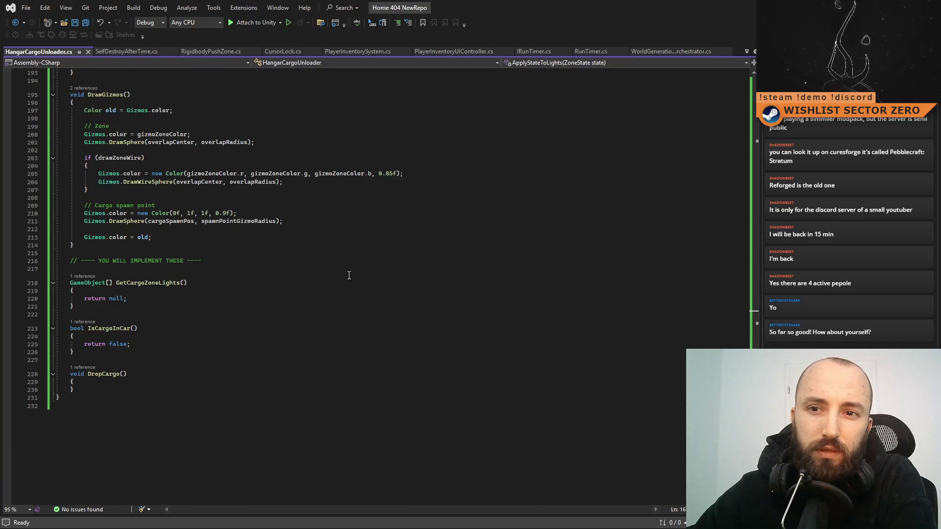
pyautogui.click(330, 264)
pyautogui.click(374, 359)
pyautogui.click(366, 293)
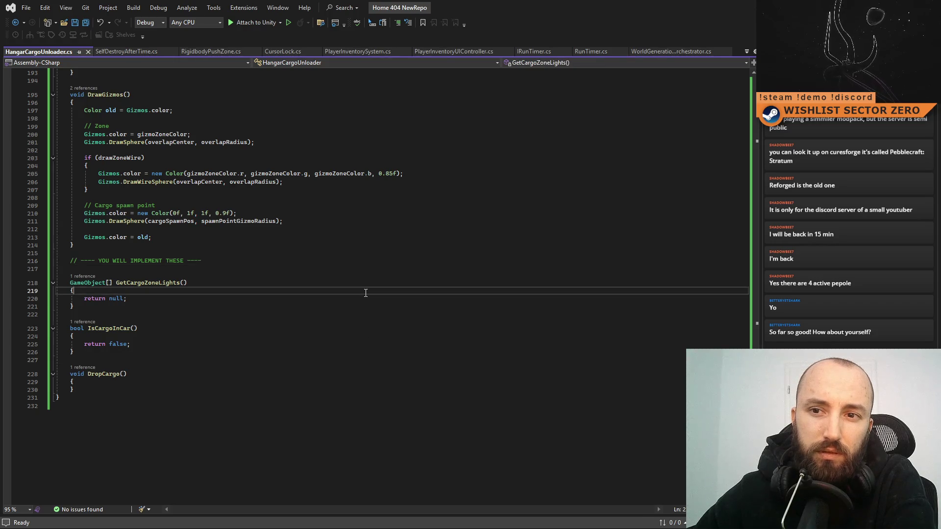
pyautogui.click(351, 316)
pyautogui.click(349, 307)
pyautogui.click(343, 298)
pyautogui.click(337, 328)
pyautogui.click(333, 301)
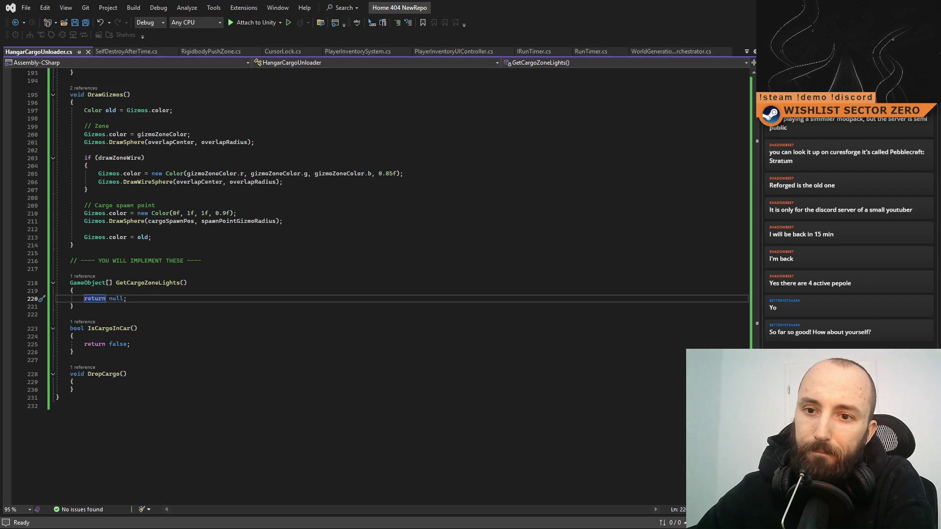
# Go back up to the summary comment and class header, then return to Unity to recompile.
pyautogui.moveTo(754, 343); pyautogui.dragTo(747, 110)
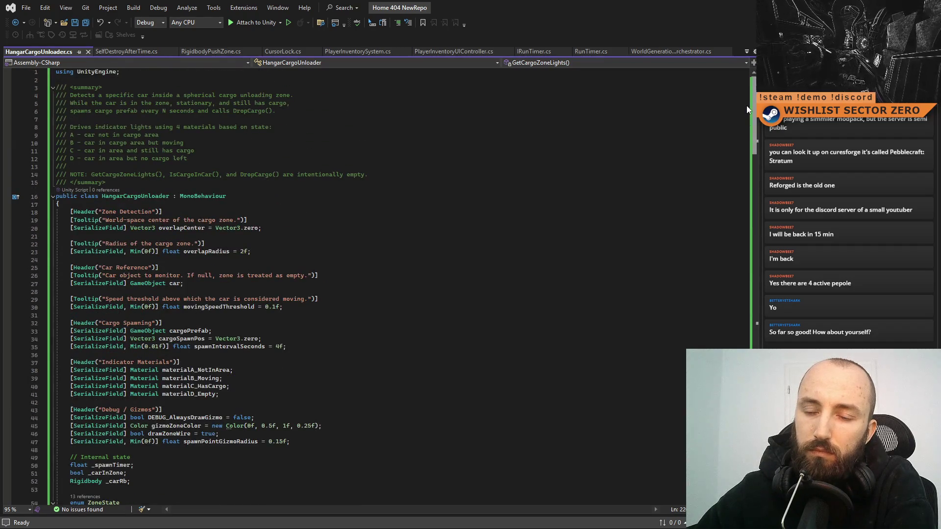
pyautogui.moveTo(743, 110); pyautogui.dragTo(730, 140)
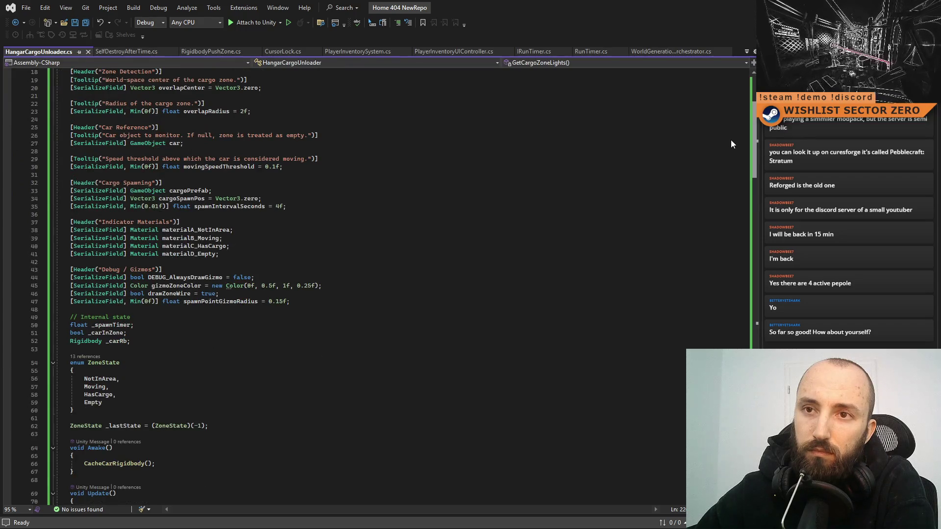
pyautogui.scroll(-4, 723, 157)
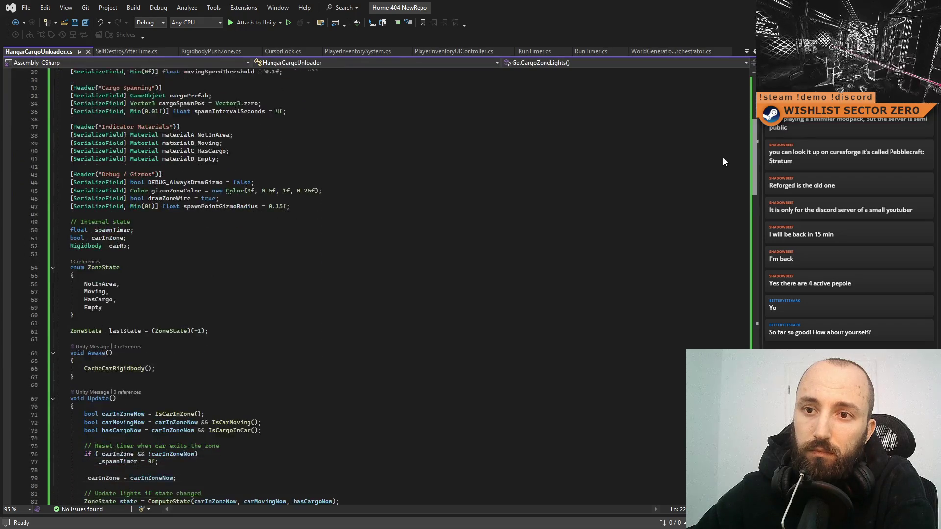
pyautogui.scroll(-14, 720, 196)
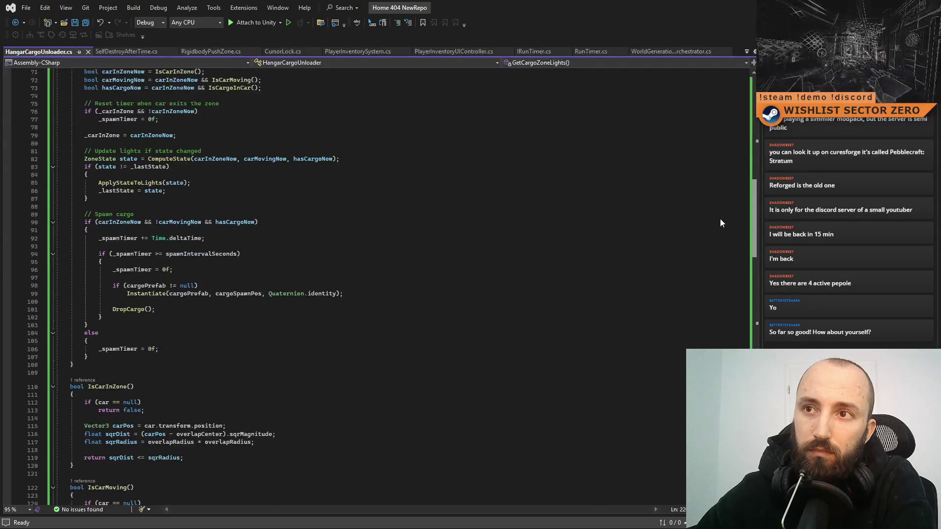
pyautogui.scroll(20, 721, 171)
pyautogui.click(727, 166)
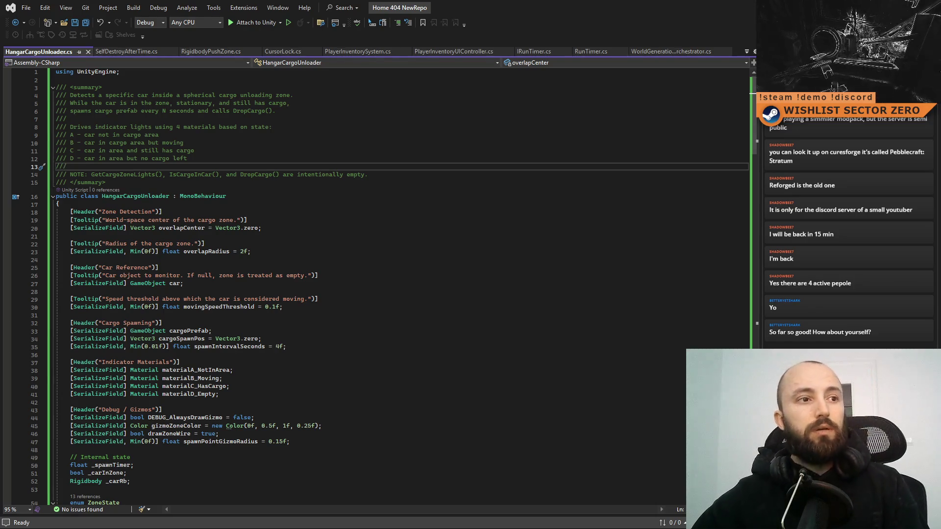
pyautogui.click(59, 205)
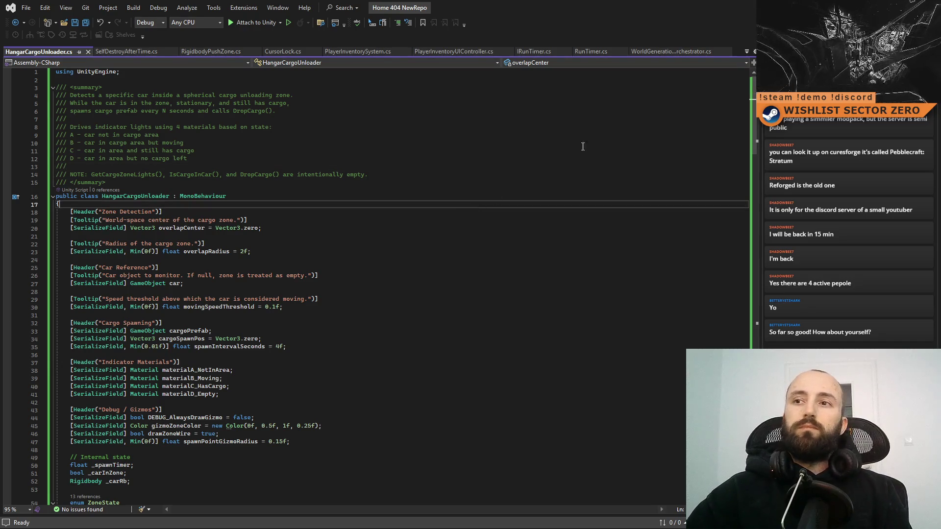
pyautogui.hotkey('alt', 'Tab')
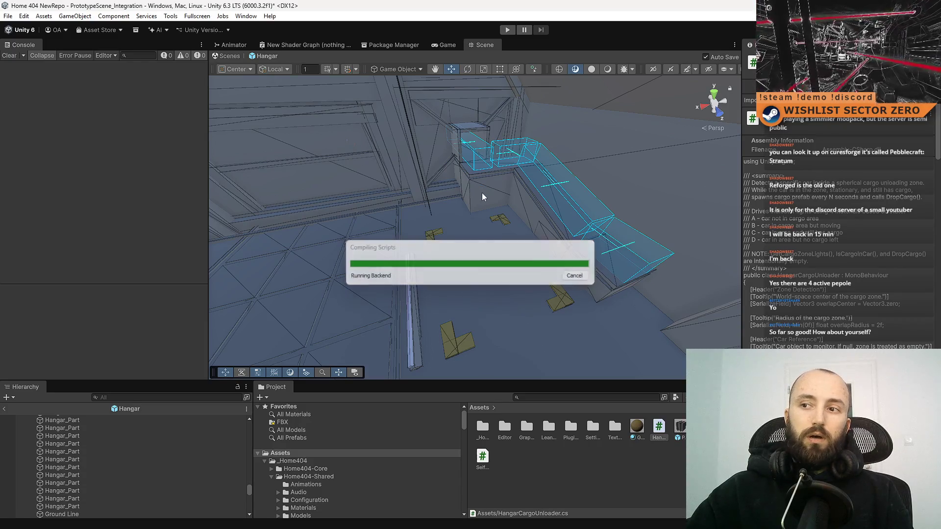
# Fly the Scene view through the hangar toward the wall and select the window panel.
pyautogui.rightClick(445, 252)
pyautogui.moveTo(446, 251)
pyautogui.mouseDown()
pyautogui.moveTo(401, 253)
pyautogui.moveTo(498, 253)
pyautogui.moveTo(391, 256)
pyautogui.moveTo(729, 321)
pyautogui.moveTo(441, 178)
pyautogui.moveTo(358, 168)
pyautogui.moveTo(389, 171)
pyautogui.mouseUp()
pyautogui.moveTo(461, 162)
pyautogui.mouseDown()
pyautogui.moveTo(468, 152)
pyautogui.moveTo(204, 141)
pyautogui.moveTo(516, 139)
pyautogui.moveTo(449, 165)
pyautogui.moveTo(397, 225)
pyautogui.moveTo(299, 225)
pyautogui.moveTo(619, 222)
pyautogui.moveTo(537, 212)
pyautogui.moveTo(544, 234)
pyautogui.moveTo(728, 234)
pyautogui.moveTo(582, 230)
pyautogui.moveTo(578, 239)
pyautogui.mouseUp()
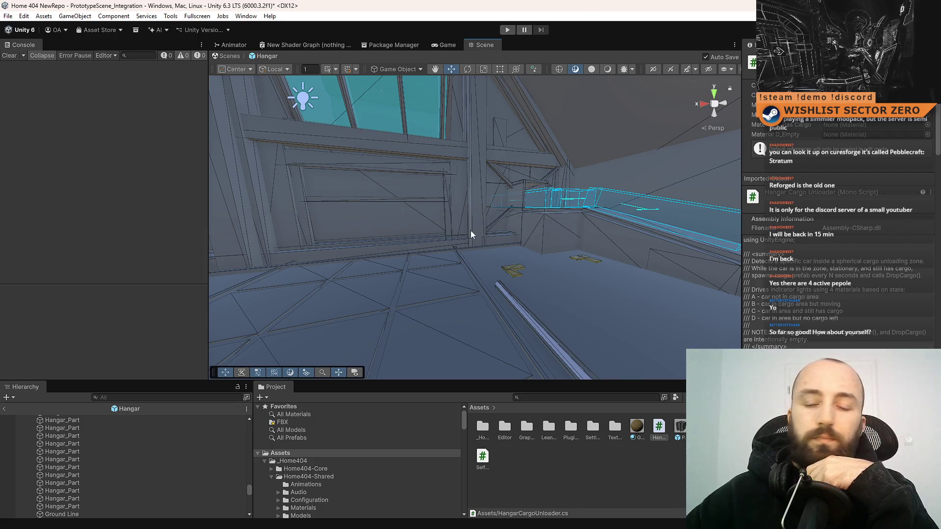
pyautogui.moveTo(455, 236)
pyautogui.mouseDown()
pyautogui.moveTo(383, 233)
pyautogui.moveTo(399, 226)
pyautogui.moveTo(455, 252)
pyautogui.moveTo(442, 118)
pyautogui.moveTo(397, 257)
pyautogui.moveTo(207, 292)
pyautogui.moveTo(196, 316)
pyautogui.moveTo(594, 381)
pyautogui.moveTo(442, 256)
pyautogui.moveTo(351, 256)
pyautogui.moveTo(257, 273)
pyautogui.moveTo(441, 316)
pyautogui.moveTo(529, 304)
pyautogui.moveTo(490, 354)
pyautogui.moveTo(458, 223)
pyautogui.mouseUp()
pyautogui.click(455, 251)
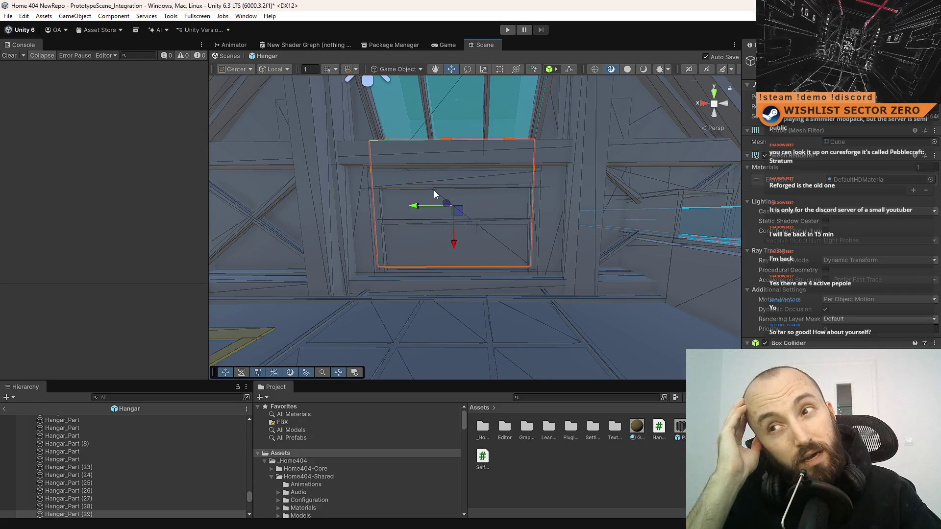
pyautogui.moveTo(434, 190)
pyautogui.mouseDown()
pyautogui.moveTo(25, 173)
pyautogui.moveTo(12, 194)
pyautogui.moveTo(25, 131)
pyautogui.moveTo(35, 154)
pyautogui.moveTo(439, 188)
pyautogui.moveTo(67, 189)
pyautogui.moveTo(936, 175)
pyautogui.moveTo(471, 157)
pyautogui.moveTo(463, 143)
pyautogui.moveTo(39, 168)
pyautogui.moveTo(934, 174)
pyautogui.moveTo(637, 181)
pyautogui.moveTo(441, 215)
pyautogui.moveTo(294, 264)
pyautogui.moveTo(804, 150)
pyautogui.moveTo(479, 197)
pyautogui.moveTo(394, 193)
pyautogui.moveTo(482, 171)
pyautogui.moveTo(460, 168)
pyautogui.moveTo(890, 178)
pyautogui.moveTo(500, 228)
pyautogui.moveTo(480, 263)
pyautogui.moveTo(418, 276)
pyautogui.moveTo(388, 267)
pyautogui.mouseUp()
pyautogui.moveTo(499, 285)
pyautogui.mouseDown()
pyautogui.moveTo(685, 336)
pyautogui.moveTo(527, 289)
pyautogui.moveTo(494, 305)
pyautogui.mouseUp()
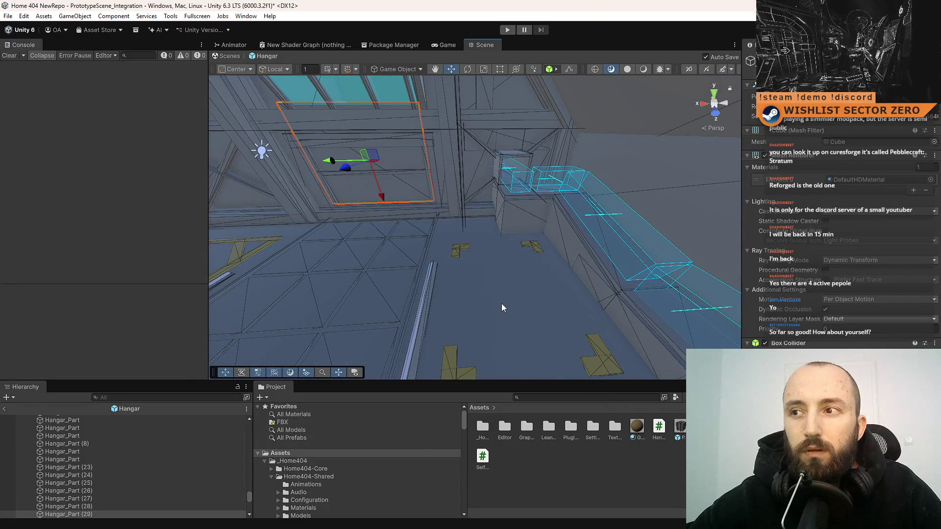
pyautogui.moveTo(470, 187); pyautogui.dragTo(568, 249)
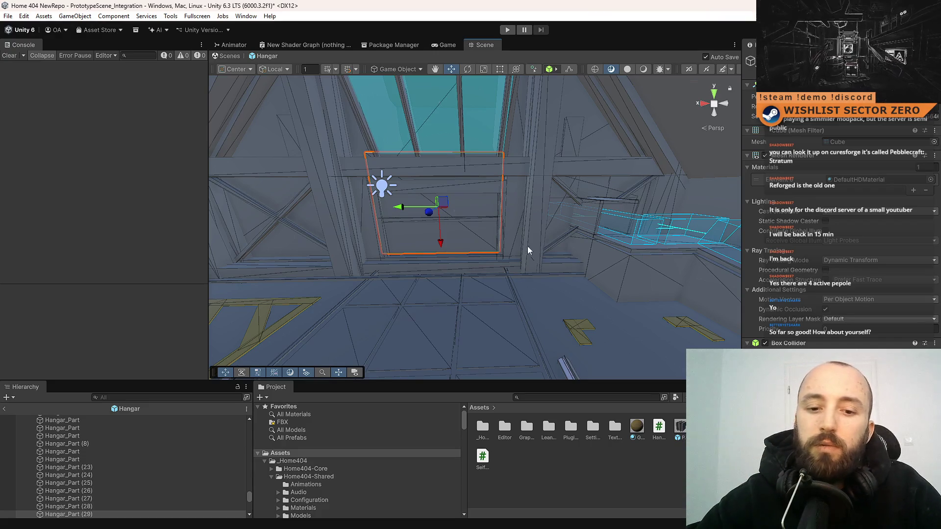
pyautogui.moveTo(528, 246); pyautogui.dragTo(500, 239)
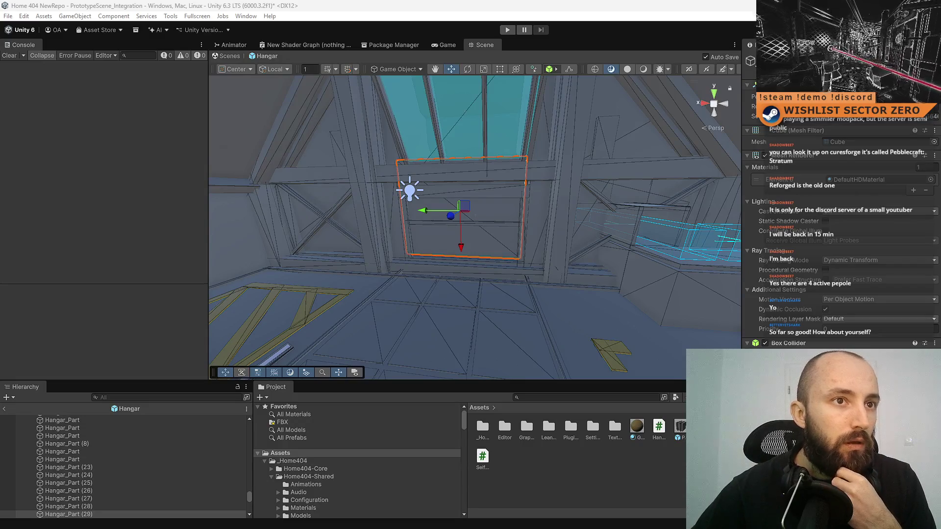
# Orbit up to the window frame and trusses, then select a yellow ground line piece.
pyautogui.moveTo(531, 198)
pyautogui.mouseDown()
pyautogui.moveTo(529, 222)
pyautogui.moveTo(537, 217)
pyautogui.moveTo(508, 227)
pyautogui.mouseUp()
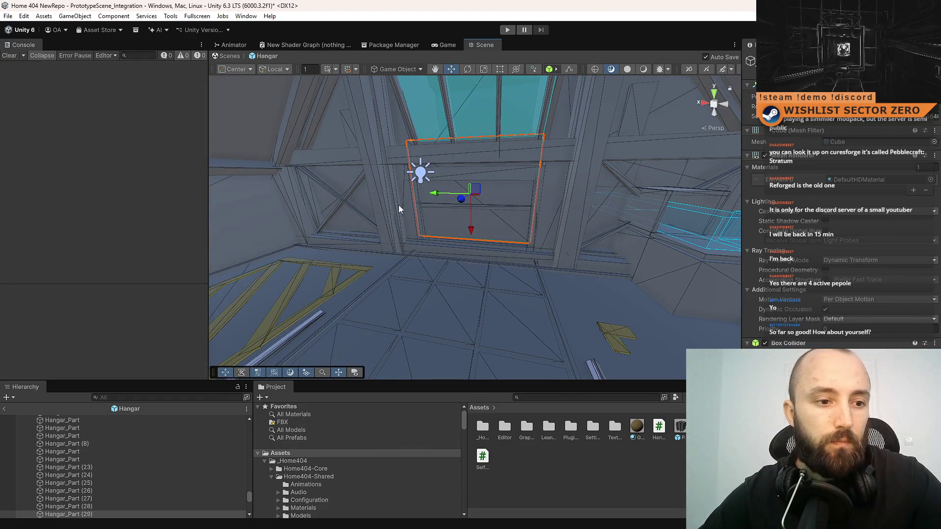
pyautogui.moveTo(395, 204)
pyautogui.mouseDown()
pyautogui.moveTo(357, 246)
pyautogui.moveTo(579, 204)
pyautogui.moveTo(557, 151)
pyautogui.moveTo(343, 193)
pyautogui.moveTo(432, 195)
pyautogui.moveTo(464, 218)
pyautogui.moveTo(449, 233)
pyautogui.moveTo(171, 219)
pyautogui.moveTo(155, 195)
pyautogui.moveTo(534, 198)
pyautogui.moveTo(273, 235)
pyautogui.moveTo(395, 290)
pyautogui.moveTo(570, 283)
pyautogui.moveTo(596, 197)
pyautogui.moveTo(554, 255)
pyautogui.moveTo(509, 290)
pyautogui.mouseUp()
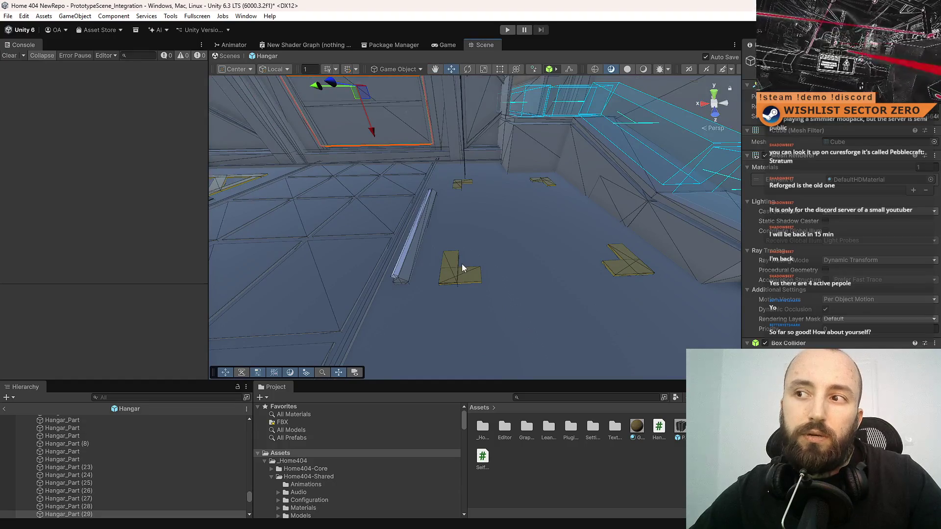
pyautogui.moveTo(461, 268)
pyautogui.mouseDown()
pyautogui.moveTo(470, 267)
pyautogui.moveTo(353, 251)
pyautogui.moveTo(237, 288)
pyautogui.moveTo(392, 216)
pyautogui.moveTo(510, 146)
pyautogui.moveTo(599, 178)
pyautogui.moveTo(537, 220)
pyautogui.moveTo(430, 347)
pyautogui.moveTo(424, 230)
pyautogui.mouseUp()
pyautogui.click(424, 229)
# Duplicate the ground line piece as Ground Line (23) and save the Hangar scene.
pyautogui.moveTo(523, 226)
pyautogui.mouseDown()
pyautogui.moveTo(495, 211)
pyautogui.moveTo(509, 209)
pyautogui.mouseUp()
pyautogui.hotkey('ctrl', 'd')
pyautogui.press('r')
pyautogui.moveTo(496, 242); pyautogui.dragTo(434, 234)
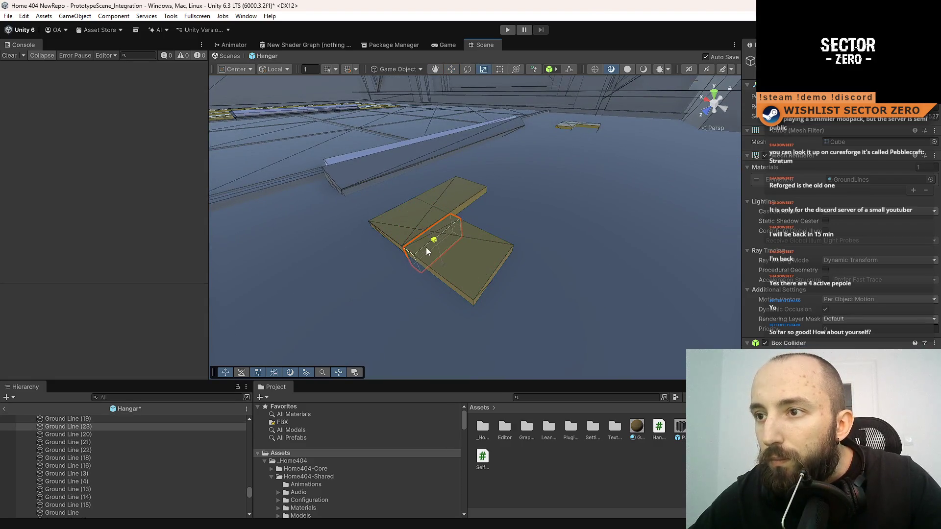
pyautogui.hotkey('ctrl', 's')
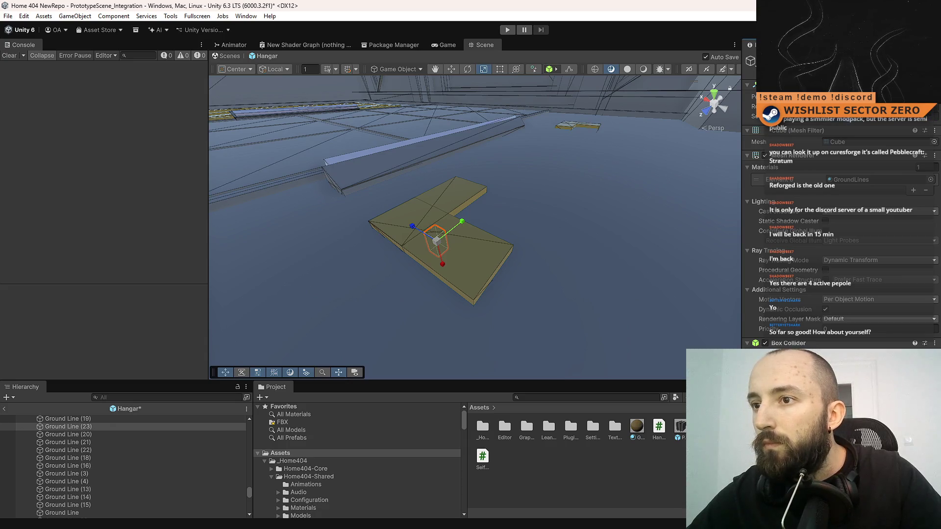
# Try vertex-snapping the cube toward the L slab's corner, then undo the moves.
pyautogui.scroll(5, 378, 243)
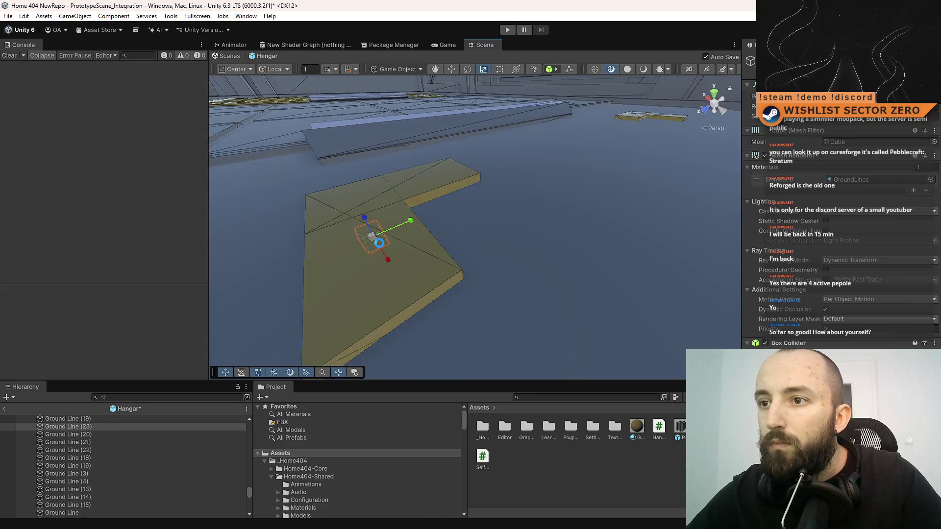
pyautogui.moveTo(454, 217); pyautogui.dragTo(454, 217)
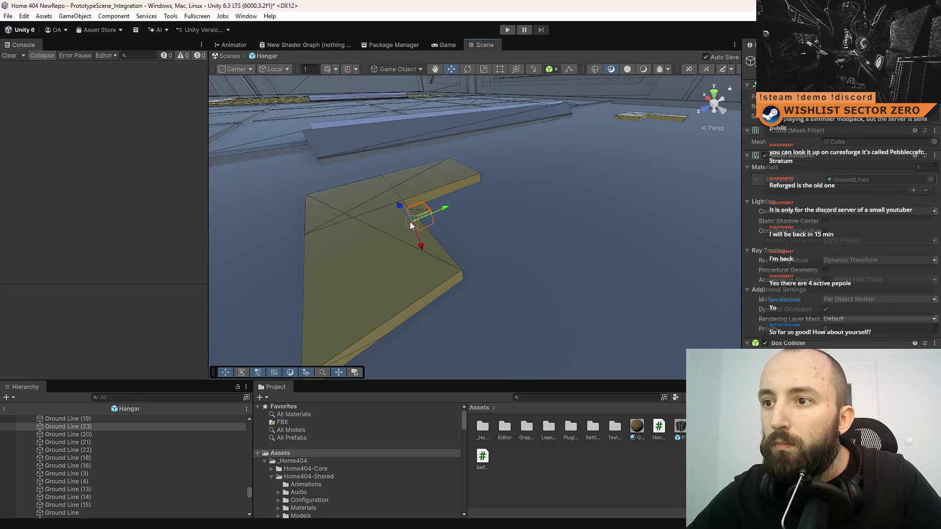
pyautogui.moveTo(412, 229); pyautogui.dragTo(430, 240)
pyautogui.press('v')
pyautogui.moveTo(654, 291)
pyautogui.mouseDown()
pyautogui.moveTo(466, 269)
pyautogui.moveTo(630, 283)
pyautogui.mouseUp()
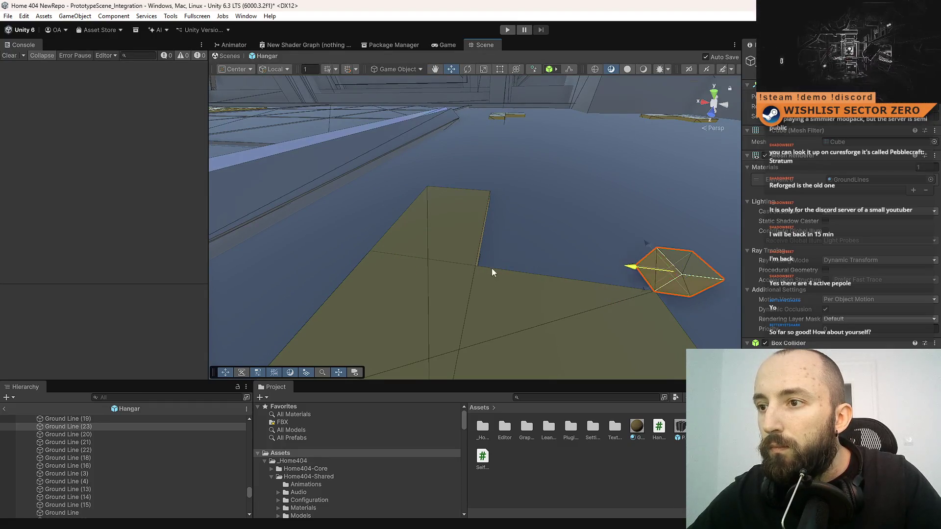
pyautogui.hotkey('ctrl', 'z')
pyautogui.hotkey('ctrl', 'z')
# Place the cube against the L slab's inner step corner and nudge it into position.
pyautogui.moveTo(508, 230)
pyautogui.mouseDown()
pyautogui.moveTo(552, 262)
pyautogui.moveTo(510, 294)
pyautogui.moveTo(481, 256)
pyautogui.mouseUp()
pyautogui.press('f')
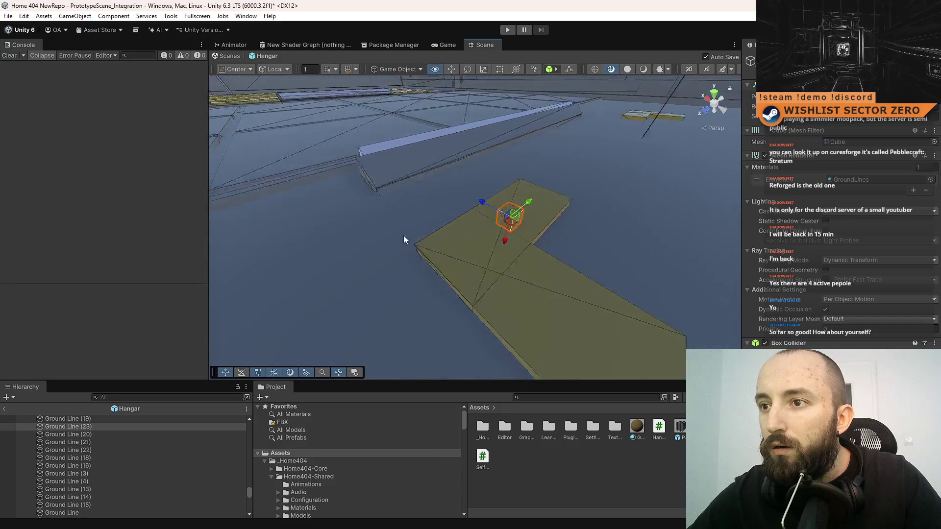
pyautogui.moveTo(518, 243); pyautogui.dragTo(458, 246)
pyautogui.moveTo(567, 280)
pyautogui.mouseDown()
pyautogui.moveTo(523, 298)
pyautogui.moveTo(489, 208)
pyautogui.moveTo(549, 279)
pyautogui.mouseUp()
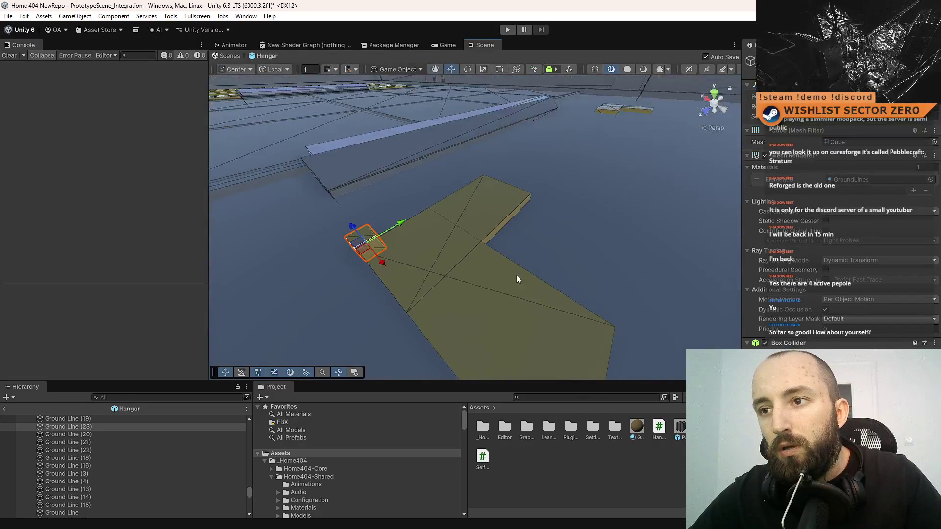
pyautogui.moveTo(370, 254)
pyautogui.mouseDown()
pyautogui.moveTo(524, 235)
pyautogui.moveTo(544, 253)
pyautogui.moveTo(683, 273)
pyautogui.moveTo(530, 231)
pyautogui.mouseUp()
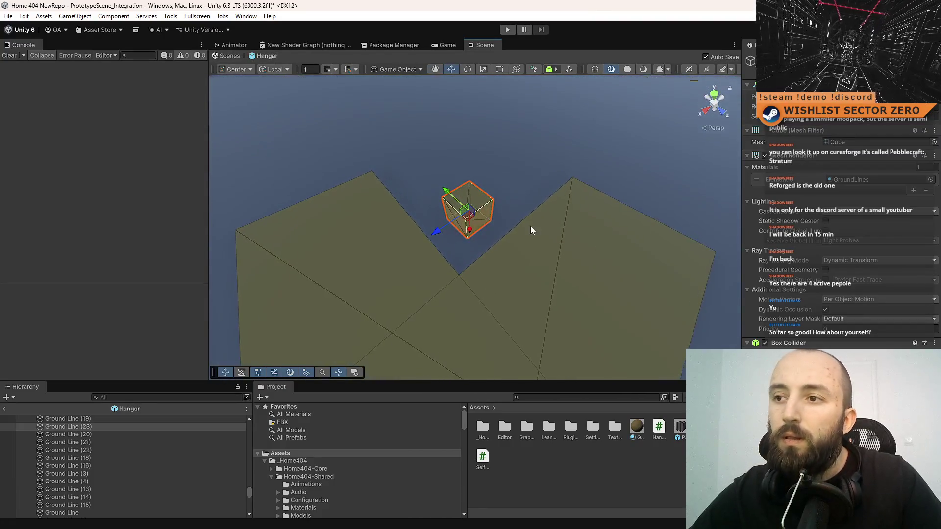
pyautogui.moveTo(468, 219); pyautogui.dragTo(463, 220)
pyautogui.moveTo(531, 247); pyautogui.dragTo(413, 195)
pyautogui.moveTo(413, 229); pyautogui.dragTo(413, 243)
# Move the placed cube onto the slab edge.
pyautogui.moveTo(555, 215)
pyautogui.keyDown('alt'); pyautogui.mouseDown()
pyautogui.moveTo(484, 266)
pyautogui.moveTo(464, 330)
pyautogui.moveTo(451, 322)
pyautogui.moveTo(554, 229)
pyautogui.moveTo(466, 273)
pyautogui.mouseUp(); pyautogui.keyUp('alt')
pyautogui.press('r')
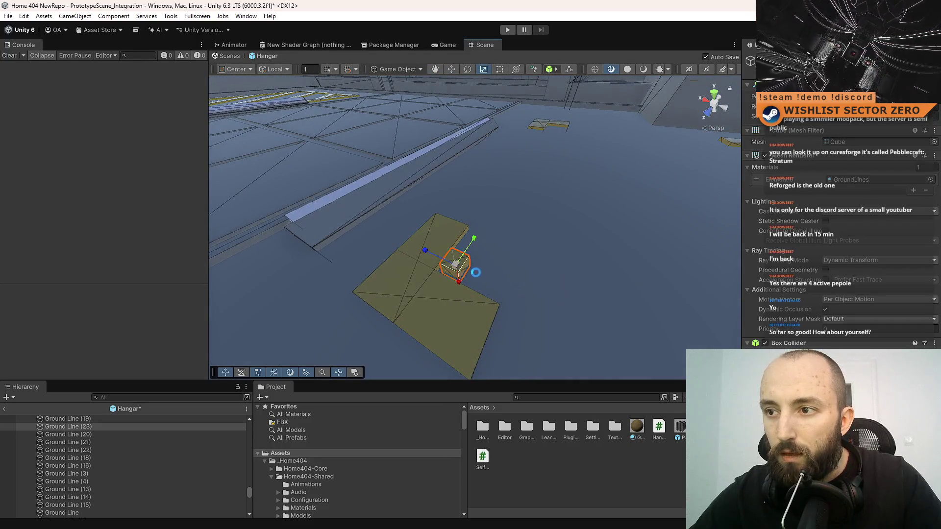
pyautogui.press('w')
pyautogui.moveTo(472, 268)
pyautogui.mouseDown()
pyautogui.moveTo(364, 291)
pyautogui.moveTo(519, 304)
pyautogui.mouseUp()
pyautogui.scroll(-3, 364, 291)
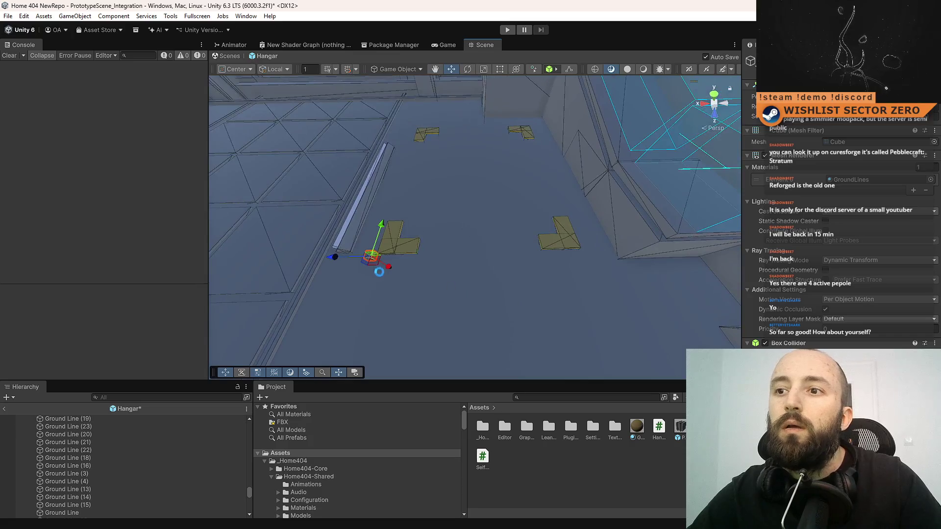
# Duplicate the cube as Ground Line (24) and move it onto the next slab.
pyautogui.hotkey('ctrl', 'd')
pyautogui.moveTo(377, 267); pyautogui.dragTo(608, 272)
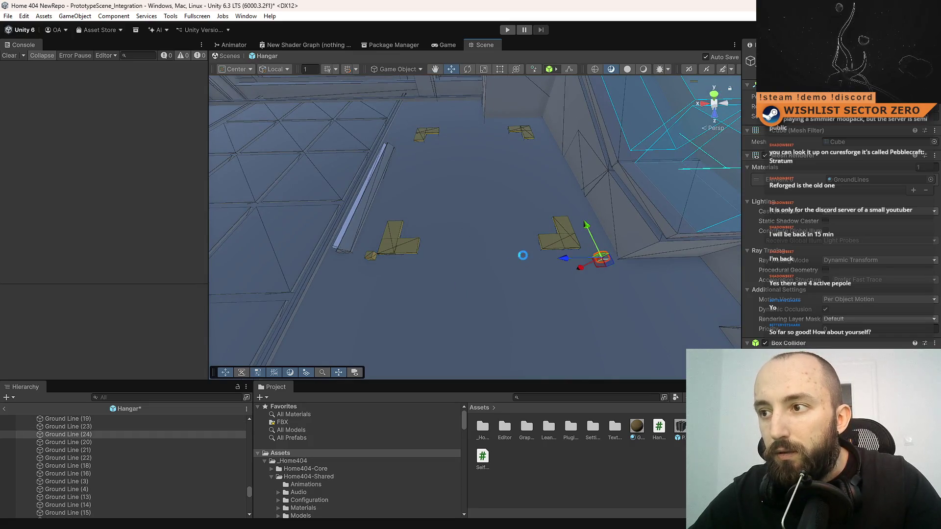
pyautogui.scroll(5, 613, 233)
pyautogui.keyDown('alt'); pyautogui.moveTo(613, 233); pyautogui.dragTo(609, 231); pyautogui.keyUp('alt')
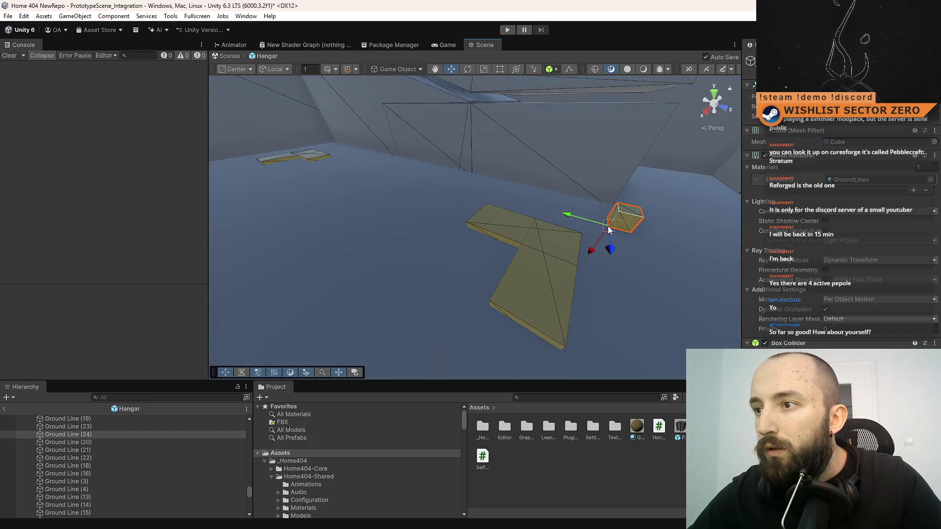
pyautogui.scroll(-4, 596, 270)
pyautogui.moveTo(596, 269)
pyautogui.keyDown('alt'); pyautogui.mouseDown()
pyautogui.moveTo(547, 303)
pyautogui.moveTo(561, 206)
pyautogui.moveTo(330, 223)
pyautogui.moveTo(409, 184)
pyautogui.moveTo(439, 208)
pyautogui.moveTo(441, 193)
pyautogui.moveTo(614, 181)
pyautogui.moveTo(495, 212)
pyautogui.mouseUp(); pyautogui.keyUp('alt')
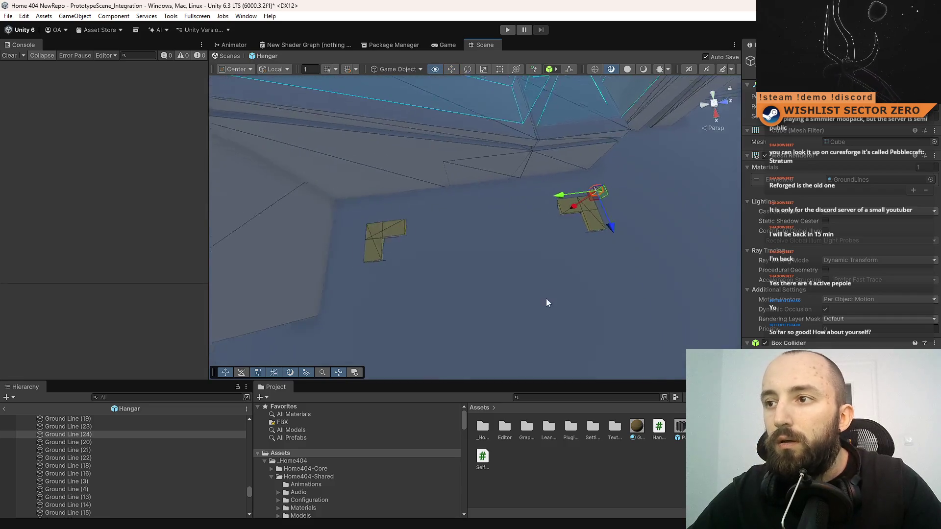
# Duplicate the cube again as Ground Line (25) with vertex snapping turned on.
pyautogui.hotkey('ctrl', 'd')
pyautogui.press('f')
pyautogui.press('v')
pyautogui.scroll(-2, 562, 199)
pyautogui.moveTo(563, 199)
pyautogui.keyDown('alt'); pyautogui.mouseDown()
pyautogui.moveTo(479, 204)
pyautogui.moveTo(381, 193)
pyautogui.moveTo(426, 216)
pyautogui.mouseUp(); pyautogui.keyUp('alt')
# Duplicate the cube as Ground Line (26) and snap it onto the left L slab.
pyautogui.hotkey('ctrl', 'd')
pyautogui.moveTo(606, 212); pyautogui.dragTo(384, 205)
pyautogui.moveTo(457, 175)
pyautogui.keyDown('alt'); pyautogui.mouseDown()
pyautogui.moveTo(441, 161)
pyautogui.moveTo(450, 184)
pyautogui.mouseUp(); pyautogui.keyUp('alt')
pyautogui.scroll(3, 441, 162)
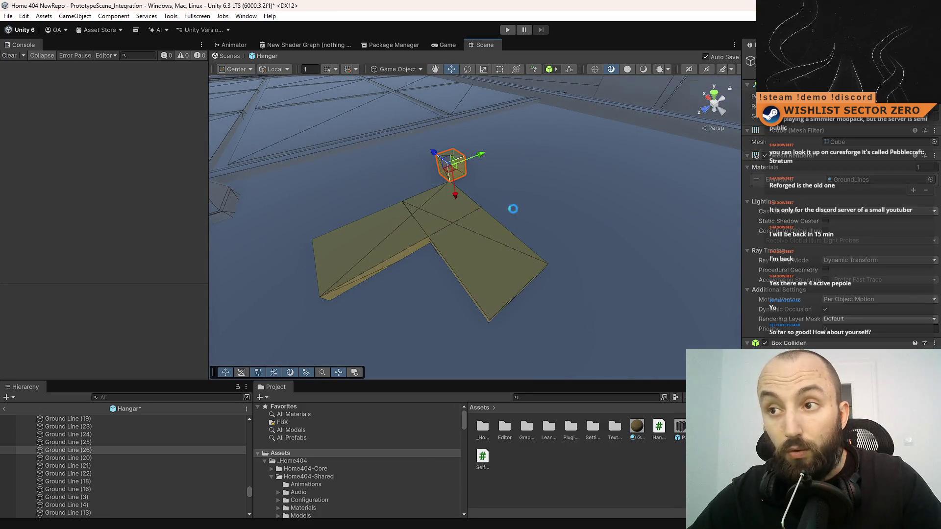
pyautogui.scroll(-5, 531, 212)
pyautogui.moveTo(531, 212)
pyautogui.keyDown('alt'); pyautogui.mouseDown()
pyautogui.moveTo(560, 235)
pyautogui.moveTo(448, 231)
pyautogui.mouseUp(); pyautogui.keyUp('alt')
# Select several marker cubes and scale them toward their shared centre.
pyautogui.keyDown('ctrl'); pyautogui.click(440, 220); pyautogui.keyUp('ctrl')
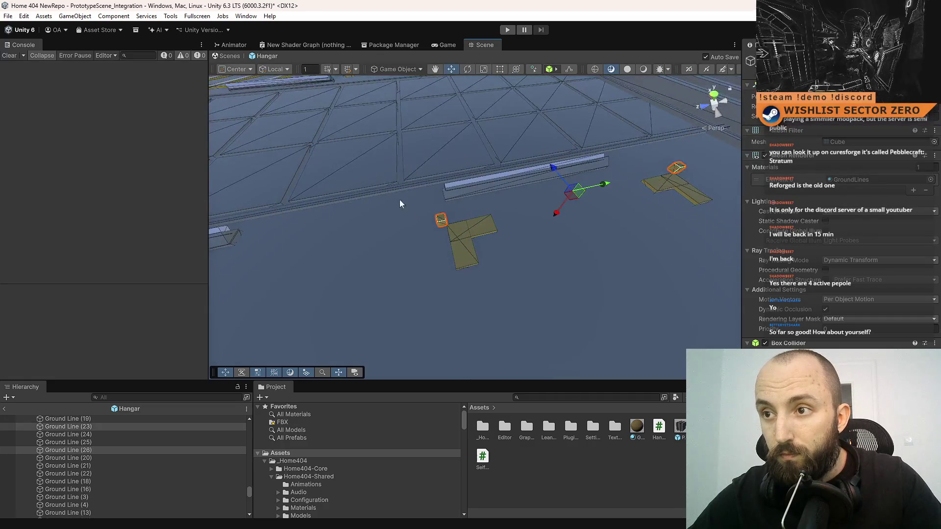
pyautogui.keyDown('alt'); pyautogui.moveTo(407, 205); pyautogui.dragTo(603, 166); pyautogui.keyUp('alt')
pyautogui.keyDown('ctrl'); pyautogui.click(503, 126); pyautogui.keyUp('ctrl')
pyautogui.keyDown('ctrl'); pyautogui.click(646, 289); pyautogui.keyUp('ctrl')
pyautogui.press('r')
pyautogui.moveTo(450, 194)
pyautogui.mouseDown()
pyautogui.moveTo(461, 219)
pyautogui.moveTo(460, 203)
pyautogui.moveTo(430, 205)
pyautogui.moveTo(294, 262)
pyautogui.moveTo(307, 267)
pyautogui.mouseUp()
pyautogui.press('w')
# Shift Ground Line (24) and the upper cube left on X, then (25) and (26) slightly right.
pyautogui.scroll(5, 305, 267)
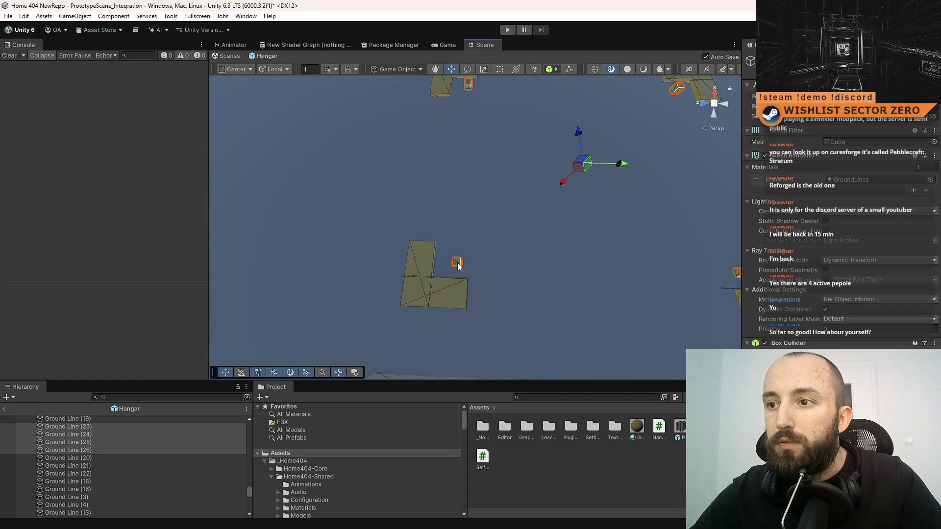
pyautogui.click(458, 263)
pyautogui.scroll(-2, 469, 120)
pyautogui.keyDown('shift'); pyautogui.click(468, 109); pyautogui.keyUp('shift')
pyautogui.moveTo(506, 178)
pyautogui.mouseDown()
pyautogui.moveTo(637, 195)
pyautogui.moveTo(844, 195)
pyautogui.mouseUp()
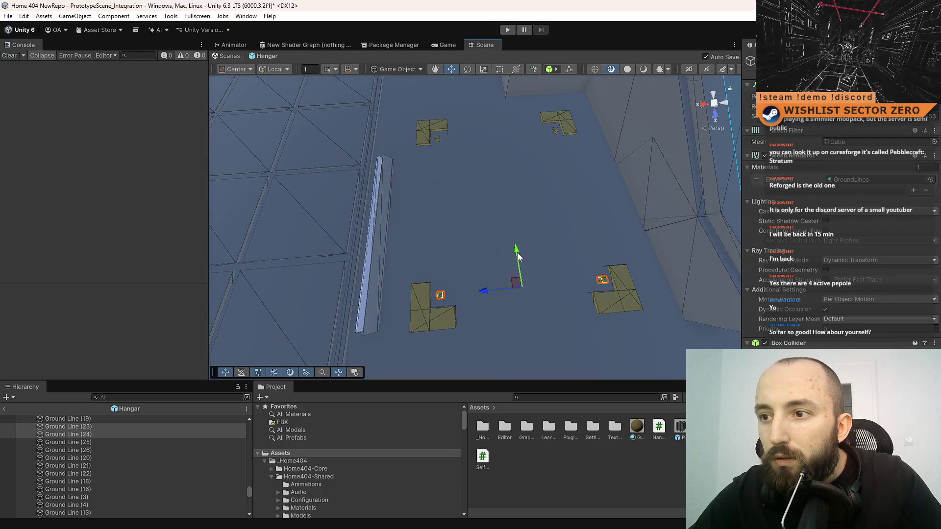
pyautogui.moveTo(436, 219); pyautogui.dragTo(460, 178)
pyautogui.click(438, 165)
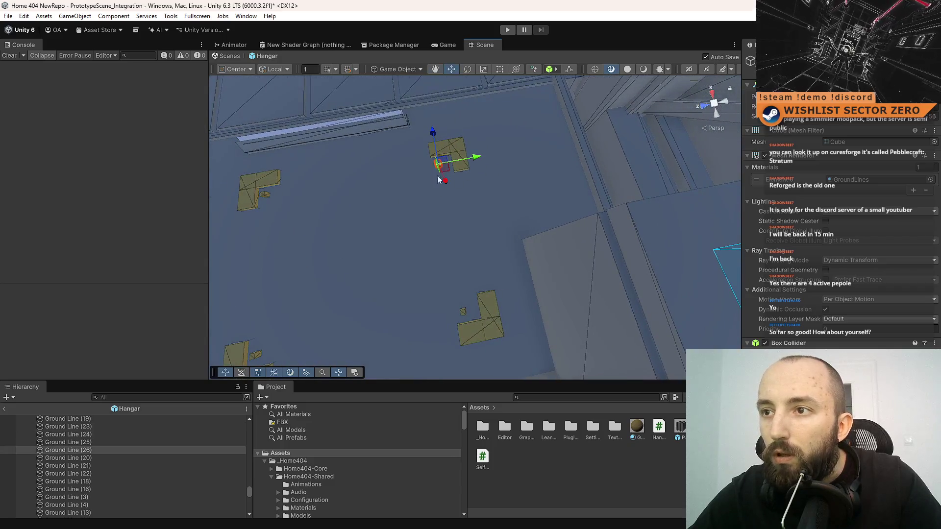
pyautogui.keyDown('shift'); pyautogui.click(463, 311); pyautogui.keyUp('shift')
pyautogui.moveTo(489, 225); pyautogui.dragTo(495, 226)
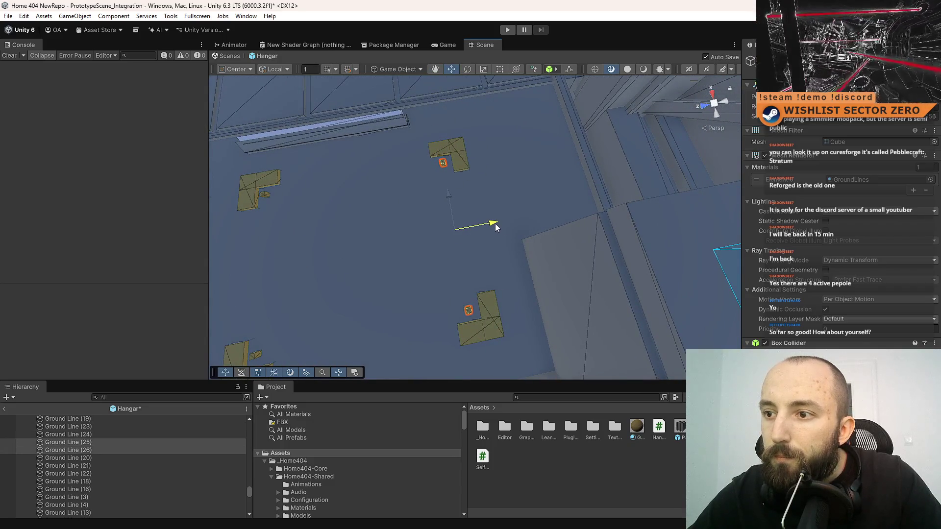
# Clear the cube selection and bring up the Game view.
pyautogui.moveTo(544, 275)
pyautogui.mouseDown()
pyautogui.moveTo(613, 268)
pyautogui.moveTo(559, 273)
pyautogui.moveTo(513, 147)
pyautogui.moveTo(745, 199)
pyautogui.moveTo(297, 135)
pyautogui.moveTo(539, 197)
pyautogui.moveTo(677, 211)
pyautogui.mouseUp()
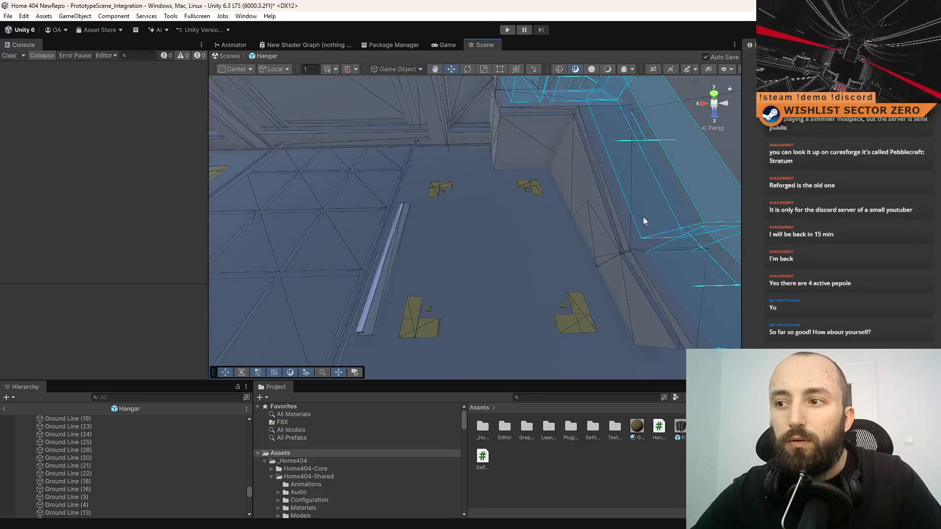
pyautogui.click(430, 311)
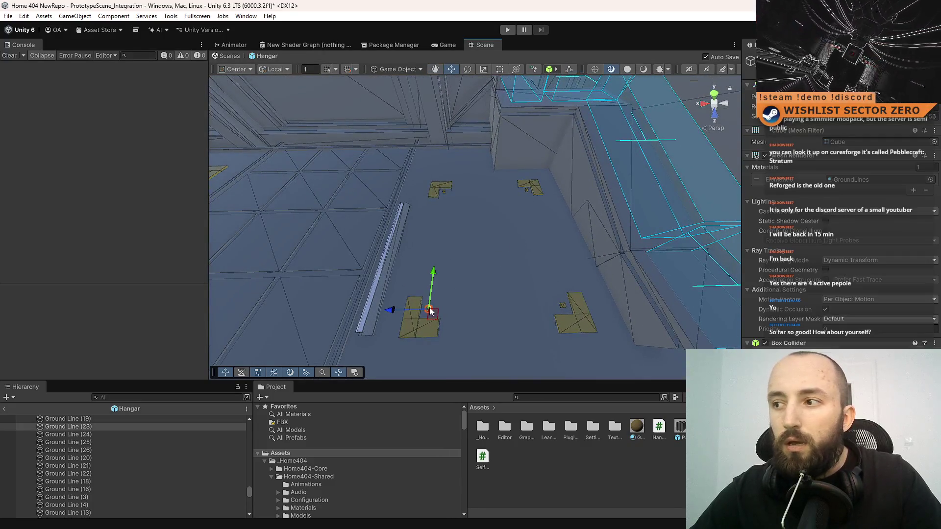
pyautogui.click(568, 368)
pyautogui.click(455, 44)
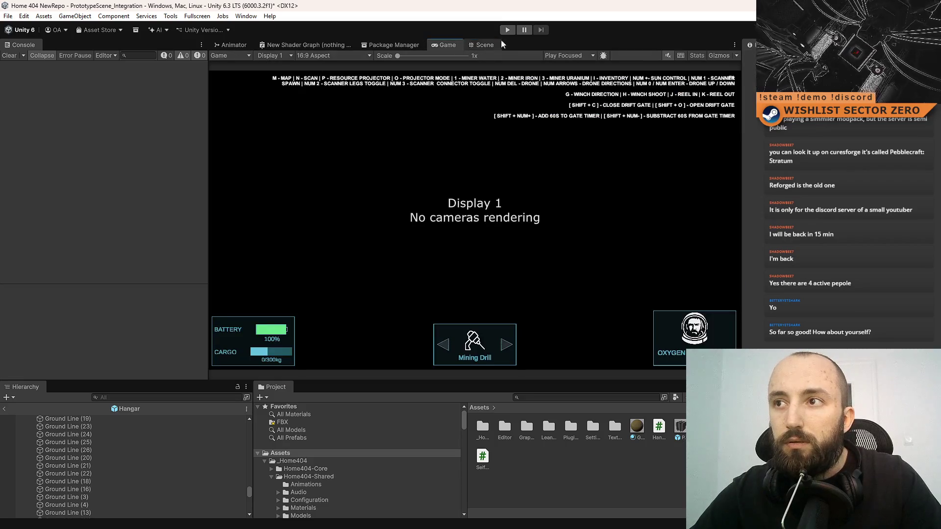
# Enter Play mode and steer the rover left, then view the hangar floor in the Scene view.
pyautogui.click(506, 31)
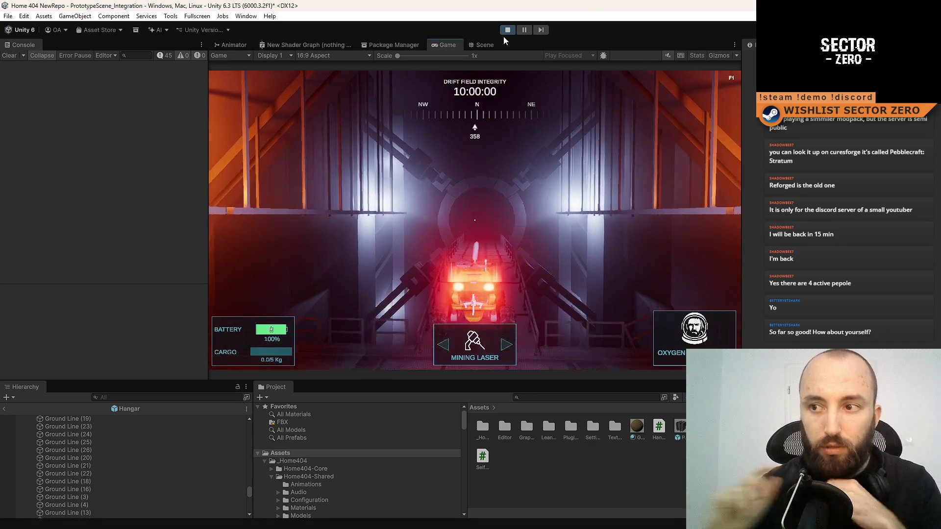
pyautogui.click(568, 142)
pyautogui.press('a')
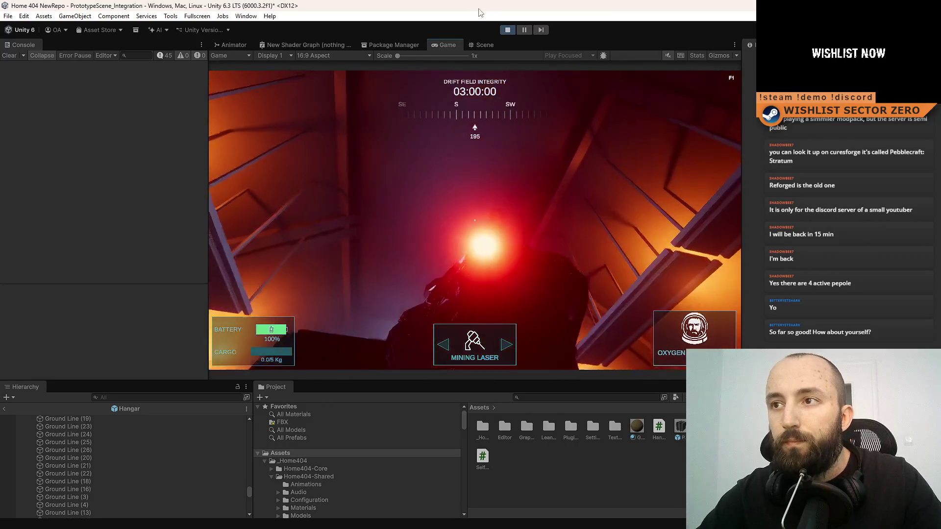
pyautogui.click(478, 45)
pyautogui.moveTo(477, 189)
pyautogui.mouseDown()
pyautogui.moveTo(445, 269)
pyautogui.moveTo(425, 245)
pyautogui.mouseUp()
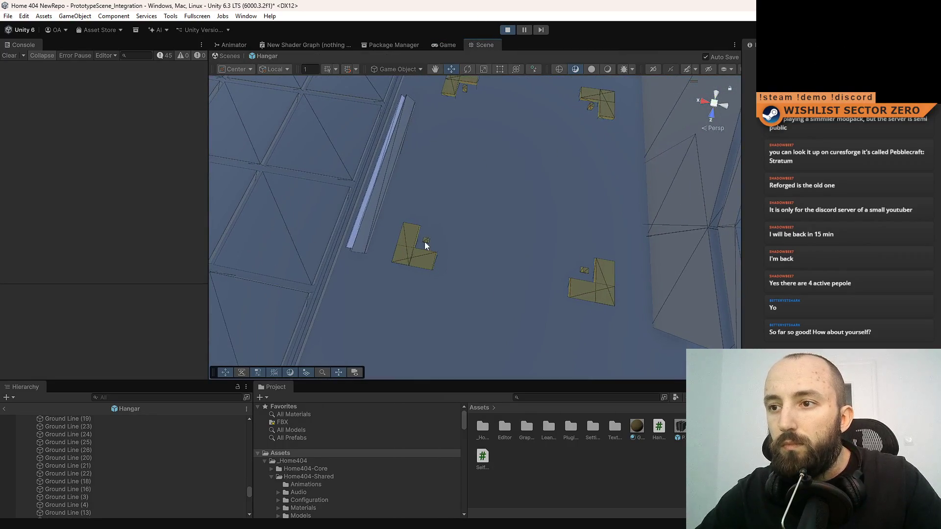
# Duplicate the PipeLight material as CargoZone_A and make further copies of it.
pyautogui.scroll(-3, 575, 466)
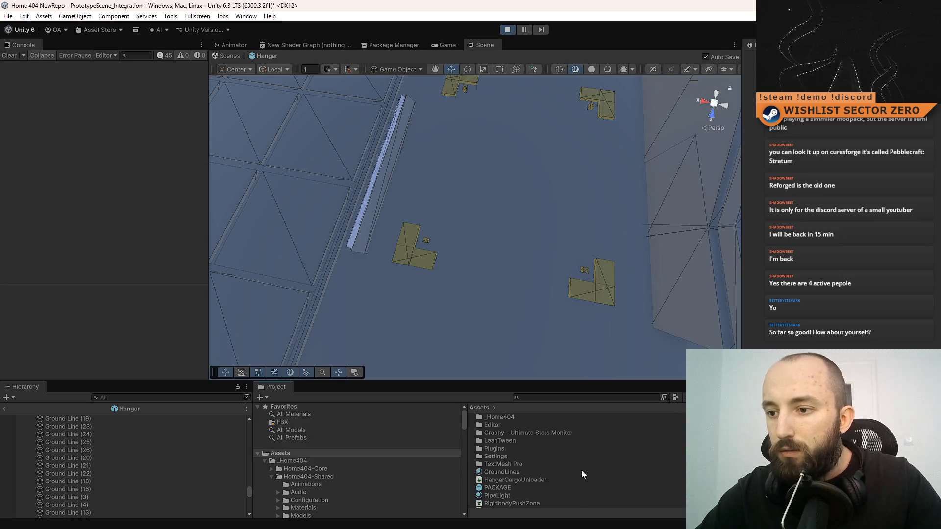
pyautogui.click(498, 496)
pyautogui.click(515, 489)
pyautogui.hotkey('ctrl', 'd')
pyautogui.press('F2')
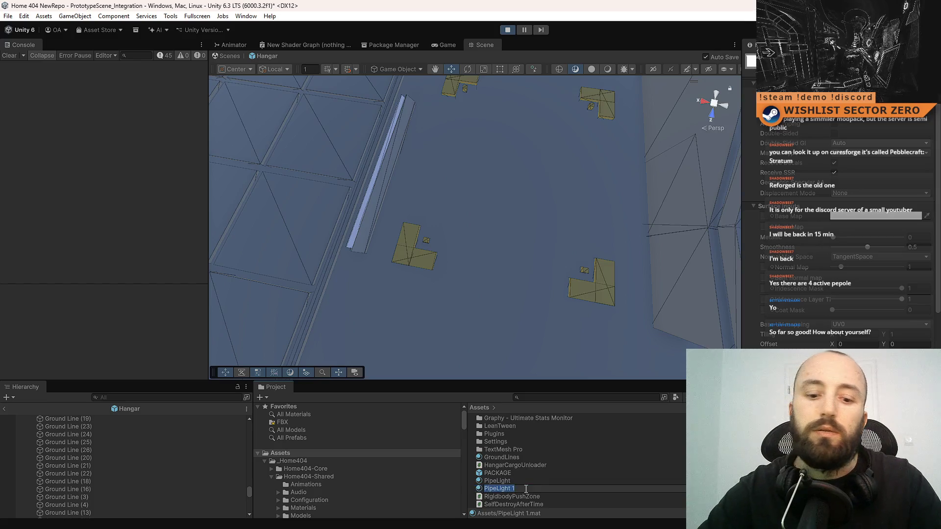
pyautogui.write('CargoZone_')
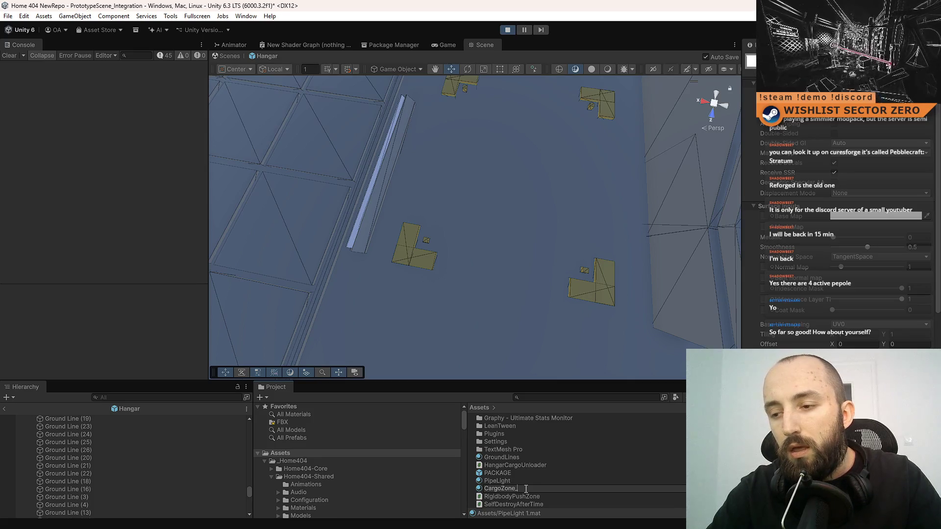
pyautogui.write('A')
pyautogui.press('Return')
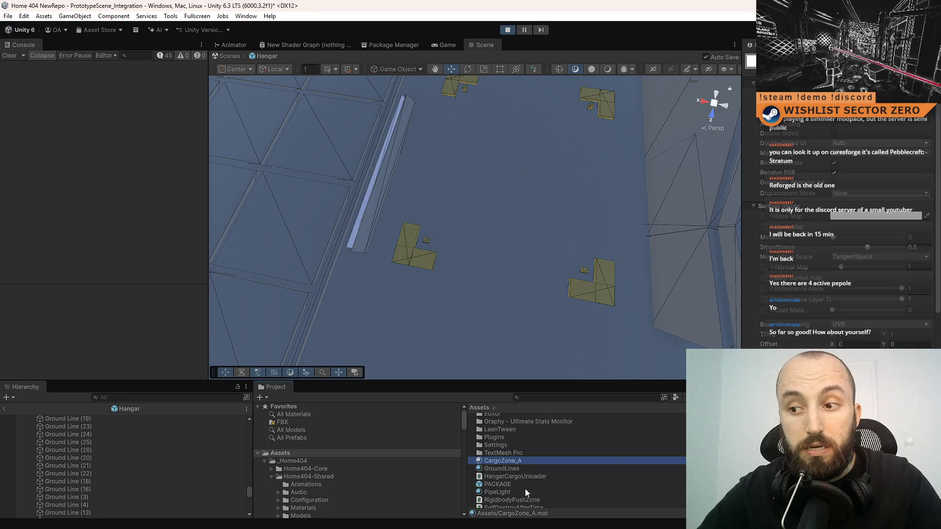
pyautogui.hotkey('ctrl', 'd')
pyautogui.hotkey('ctrl', 'd')
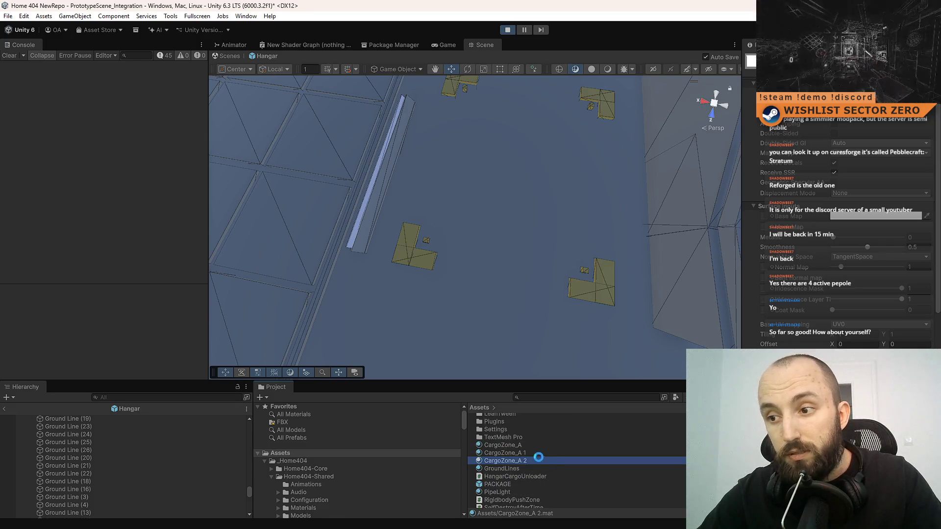
# Rename the first two copies to CargoZoneLight_A and CargoZoneLight_B.
pyautogui.scroll(2, 522, 445)
pyautogui.click(521, 456)
pyautogui.click(514, 453)
pyautogui.write('Light')
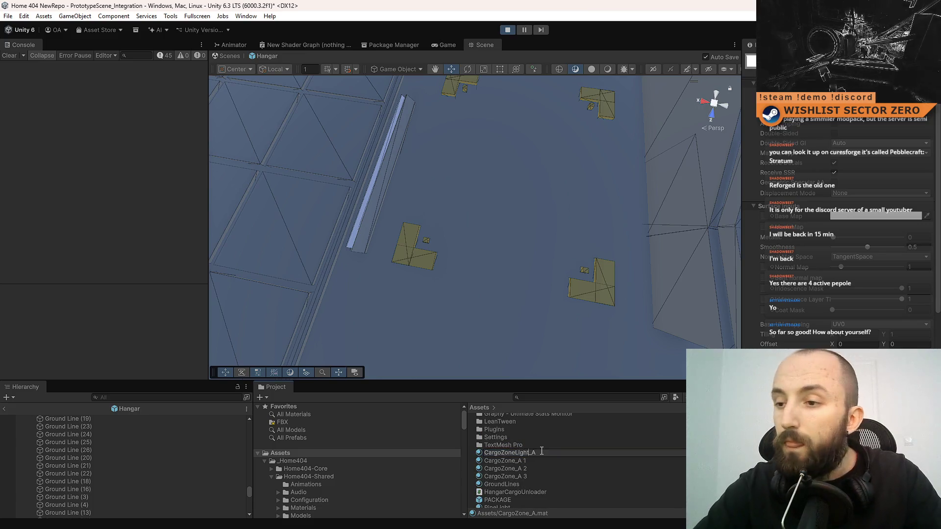
pyautogui.press('Return')
pyautogui.click(556, 443)
pyautogui.click(546, 436)
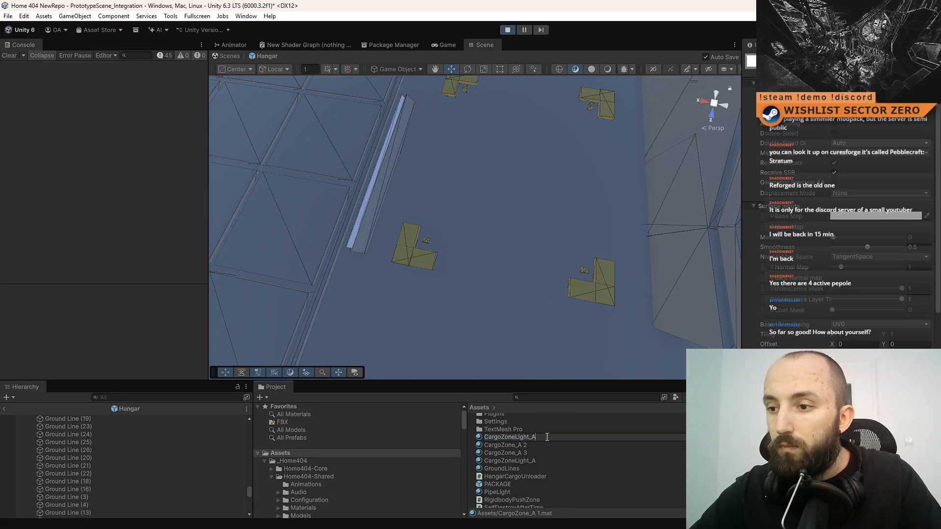
pyautogui.write('CargoZoneLight_')
pyautogui.press('Return')
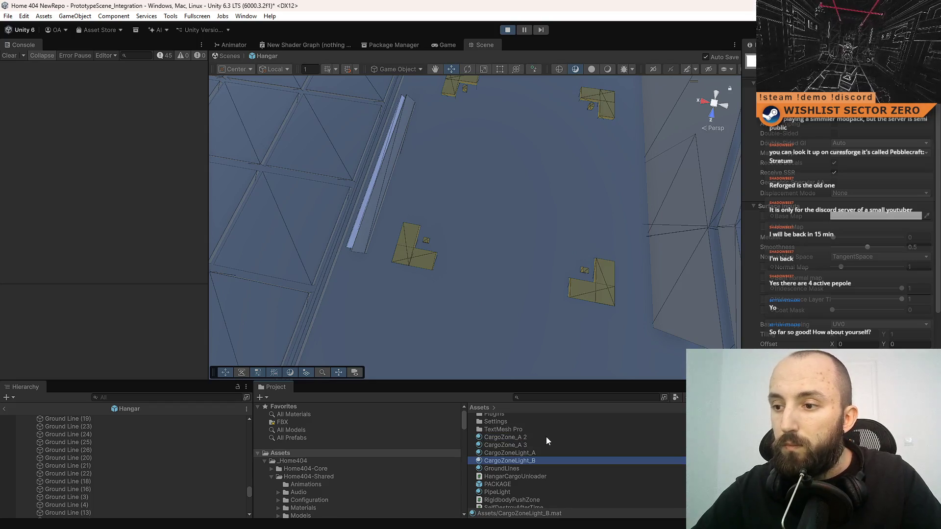
# Rename the remaining copies to CargoZoneLight_C and CargoZoneLight_D.
pyautogui.click(546, 436)
pyautogui.click(531, 439)
pyautogui.write('CargoZoneLight_A')
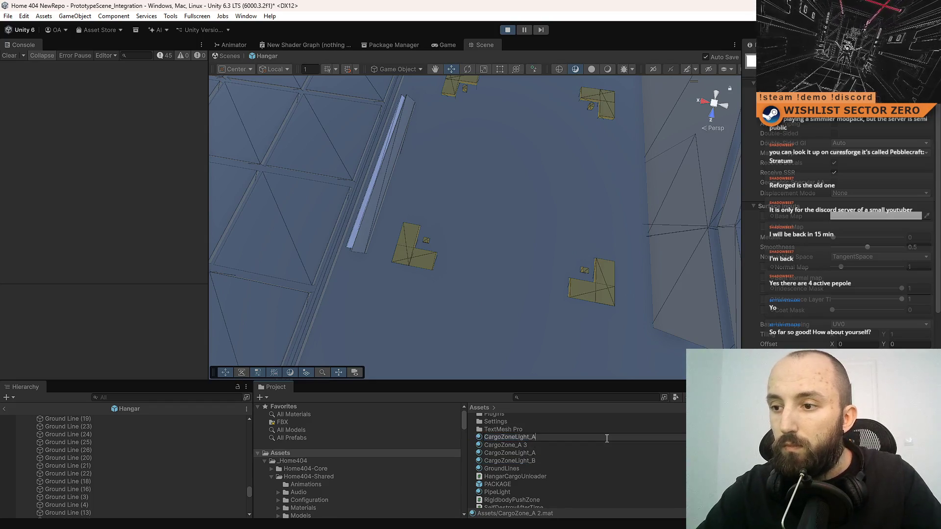
pyautogui.press('Return')
pyautogui.click(569, 438)
pyautogui.click(553, 439)
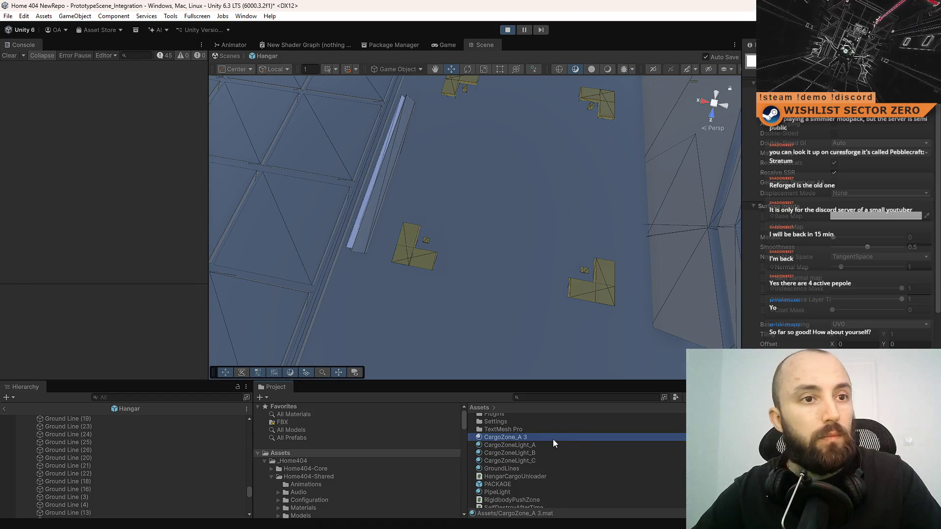
pyautogui.write('CargoZoneLight_A')
pyautogui.press('Return')
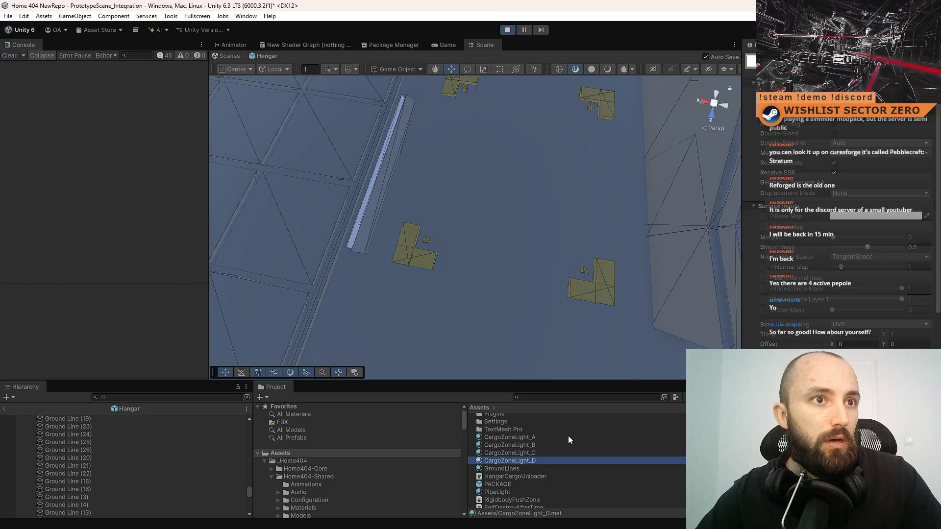
# Orbit to the floor markers and select the small cargo light squares.
pyautogui.moveTo(530, 329)
pyautogui.mouseDown()
pyautogui.moveTo(498, 162)
pyautogui.moveTo(478, 252)
pyautogui.moveTo(443, 240)
pyautogui.mouseUp()
pyautogui.click(443, 240)
pyautogui.moveTo(448, 284)
pyautogui.mouseDown()
pyautogui.moveTo(525, 263)
pyautogui.moveTo(525, 242)
pyautogui.moveTo(520, 354)
pyautogui.mouseUp()
pyautogui.click(553, 437)
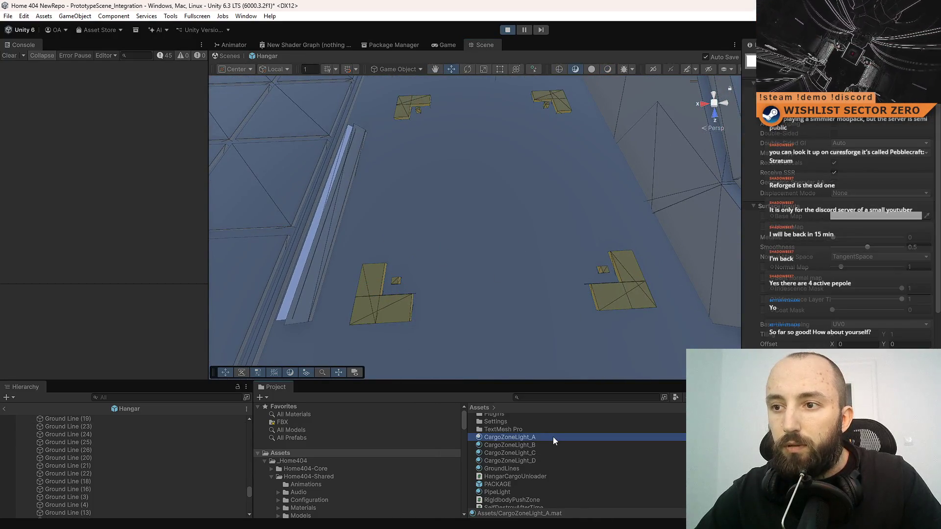
pyautogui.click(396, 280)
pyautogui.keyDown('shift'); pyautogui.click(605, 267); pyautogui.keyUp('shift')
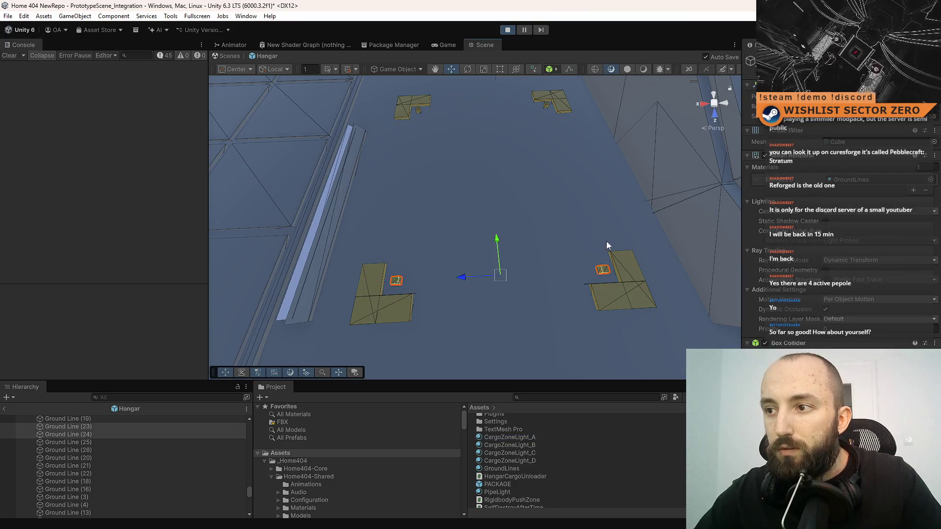
# Add the top light squares to the selection and apply CargoZoneLight_A to them.
pyautogui.keyDown('shift'); pyautogui.click(547, 104); pyautogui.keyUp('shift')
pyautogui.keyDown('shift'); pyautogui.click(419, 111); pyautogui.keyUp('shift')
pyautogui.moveTo(534, 438); pyautogui.dragTo(603, 270)
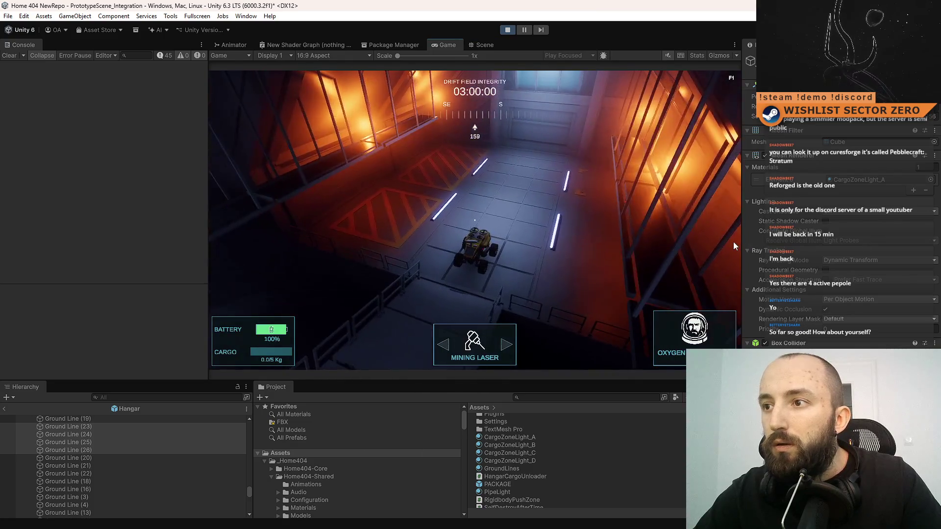
# Leave the Hangar prefab and apply CargoZoneLight_A to the four L-shaped floor pieces.
pyautogui.click(493, 46)
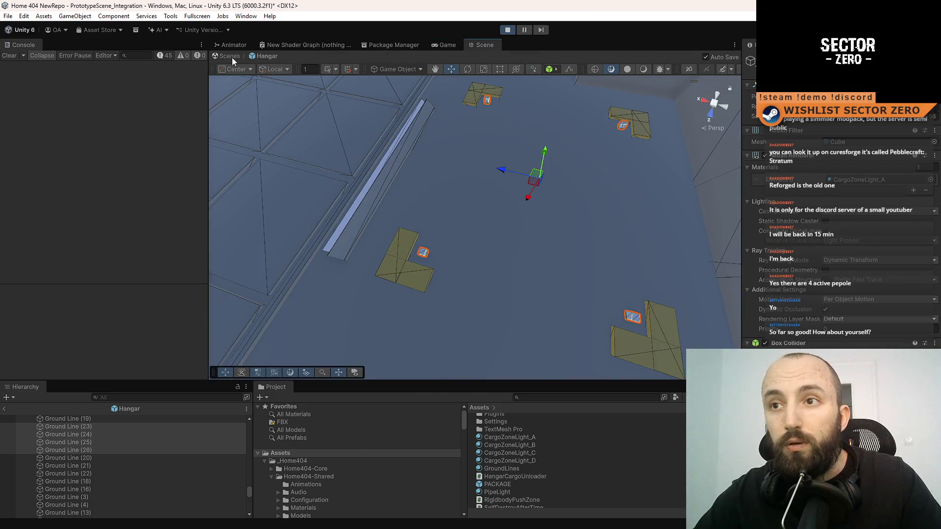
pyautogui.click(232, 58)
pyautogui.moveTo(479, 217); pyautogui.dragTo(417, 271)
pyautogui.click(417, 266)
pyautogui.keyDown('shift'); pyautogui.click(555, 230); pyautogui.keyUp('shift')
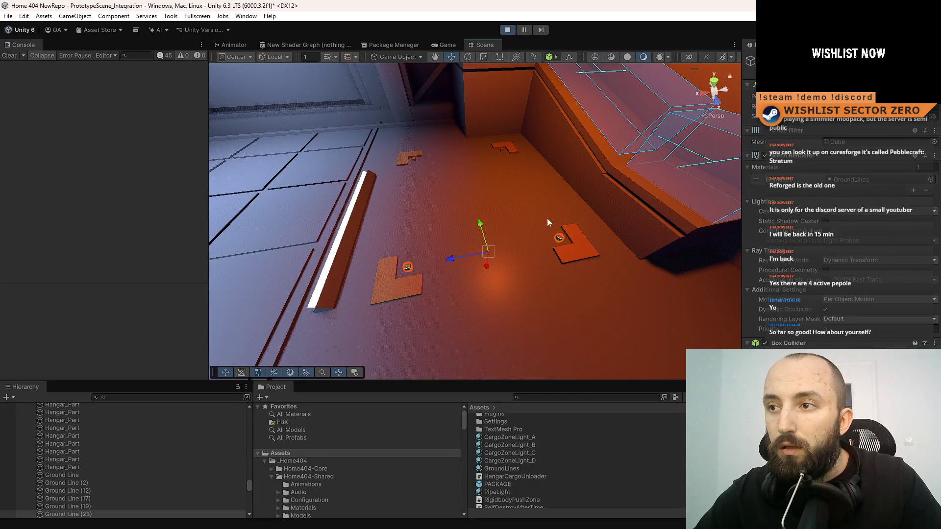
pyautogui.keyDown('shift'); pyautogui.click(502, 149); pyautogui.keyUp('shift')
pyautogui.keyDown('shift'); pyautogui.click(414, 158); pyautogui.keyUp('shift')
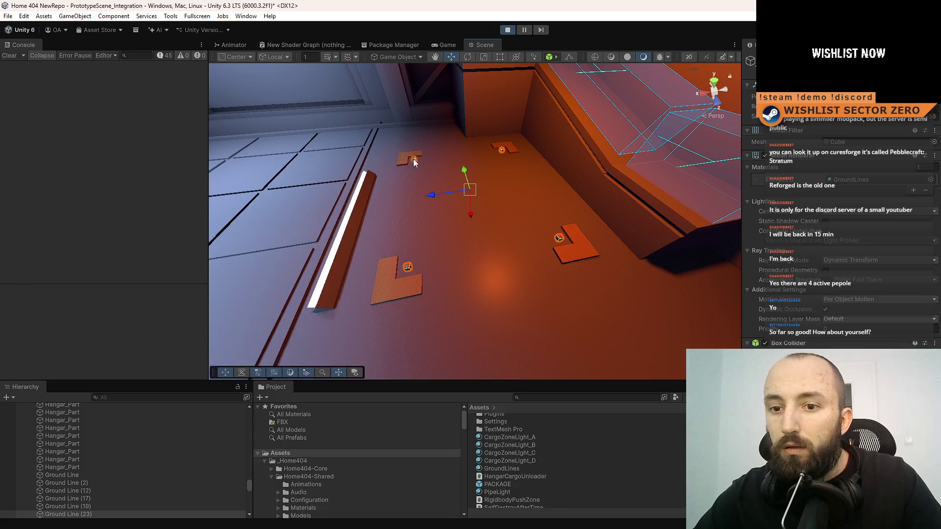
pyautogui.moveTo(510, 437); pyautogui.dragTo(857, 179)
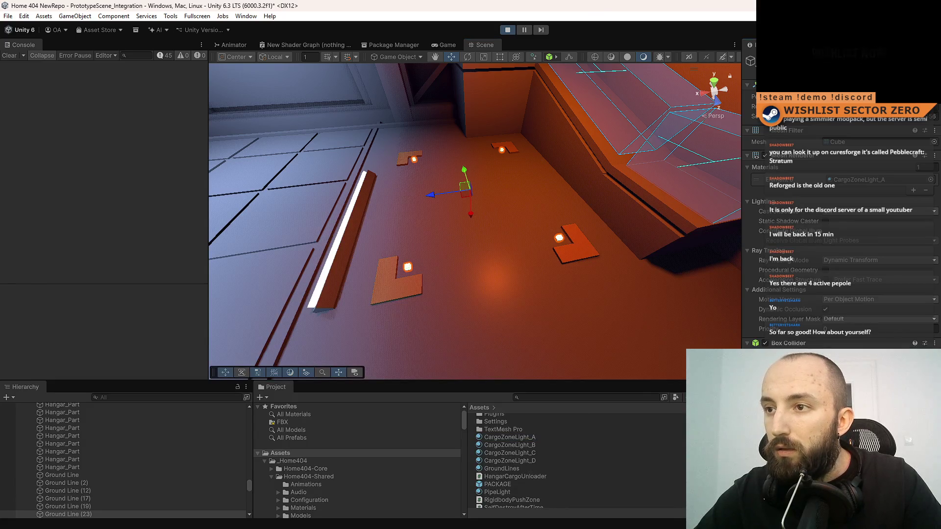
# Drive the rover forward into the lit bay, toggling fullscreen with F10.
pyautogui.click(454, 46)
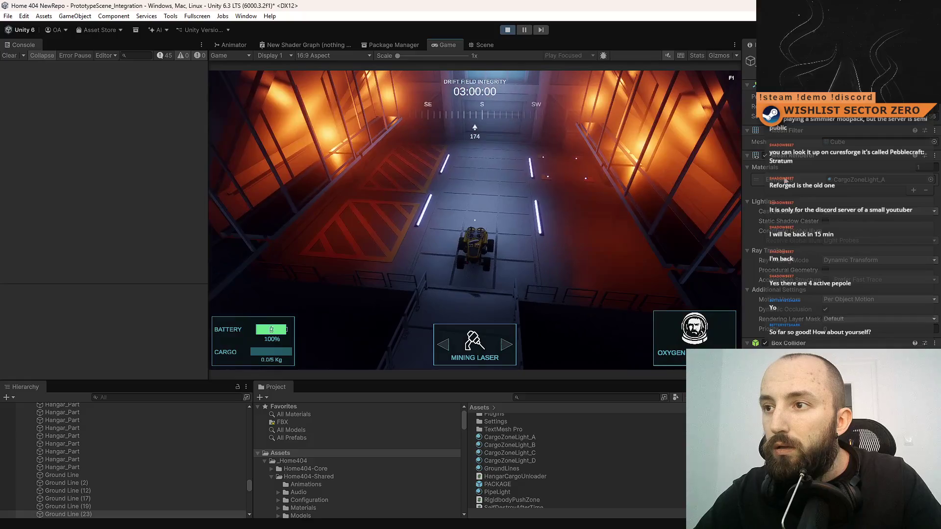
pyautogui.press('w')
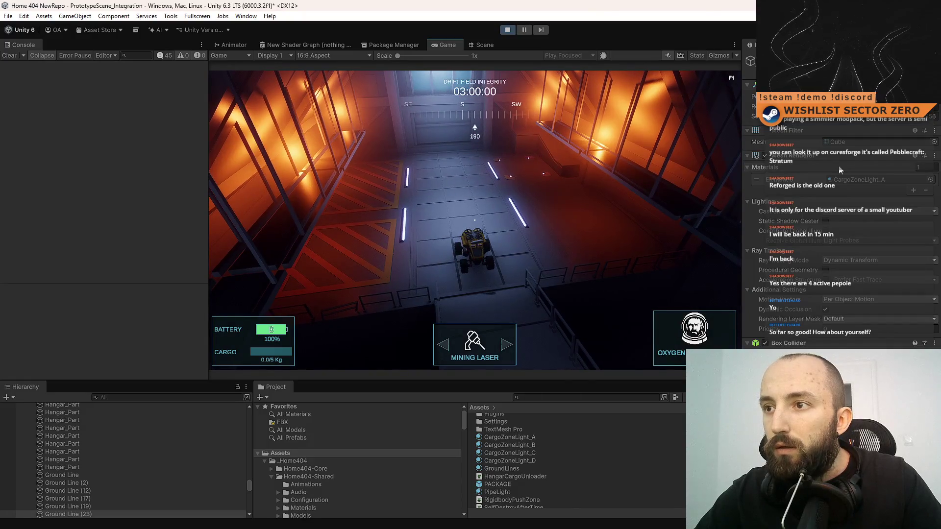
pyautogui.press('w')
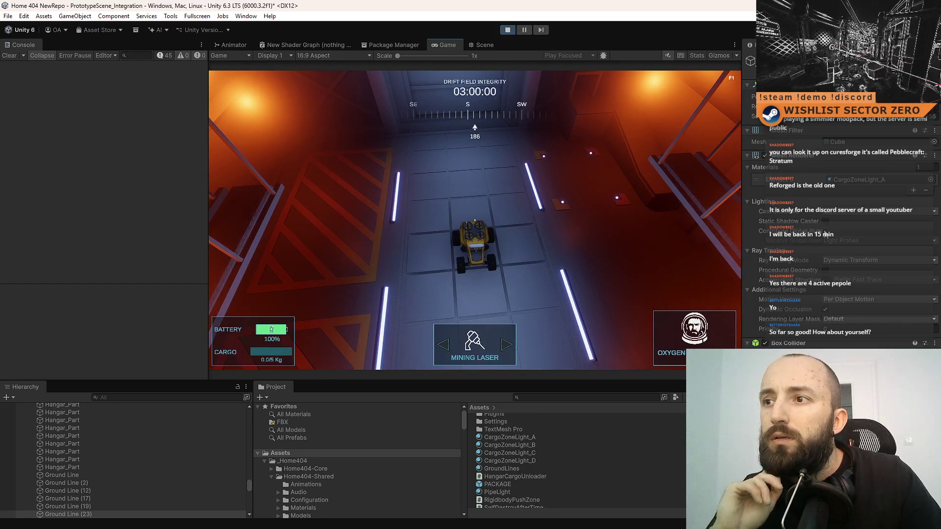
pyautogui.press('F10')
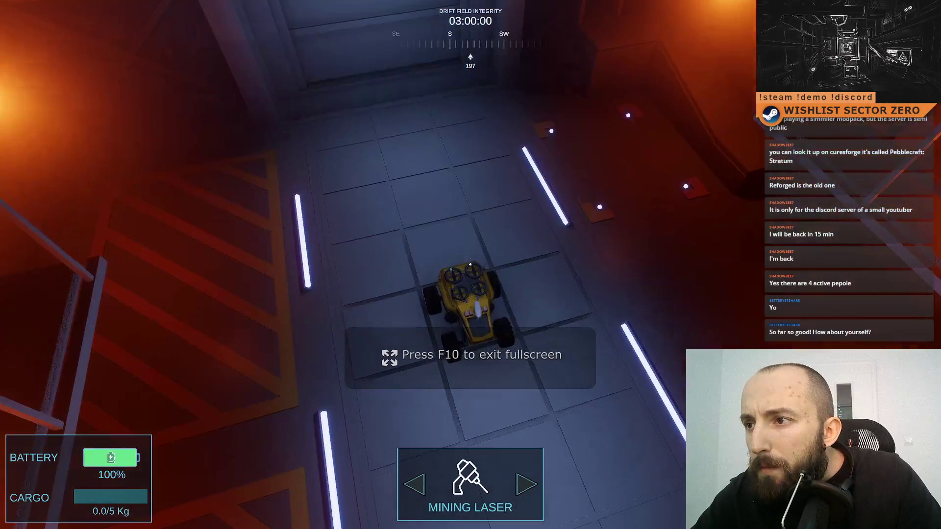
pyautogui.press('F10')
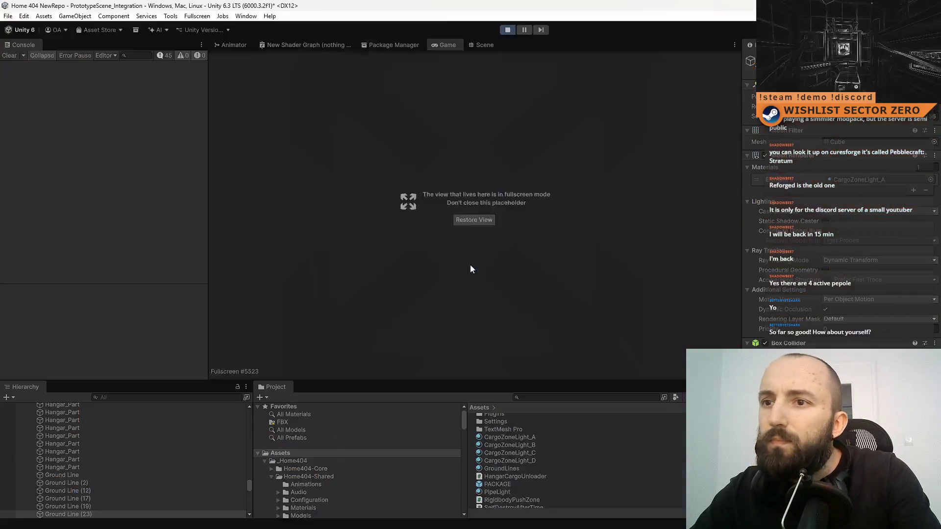
# Dock the floating Game window beside the Scene view.
pyautogui.click(487, 44)
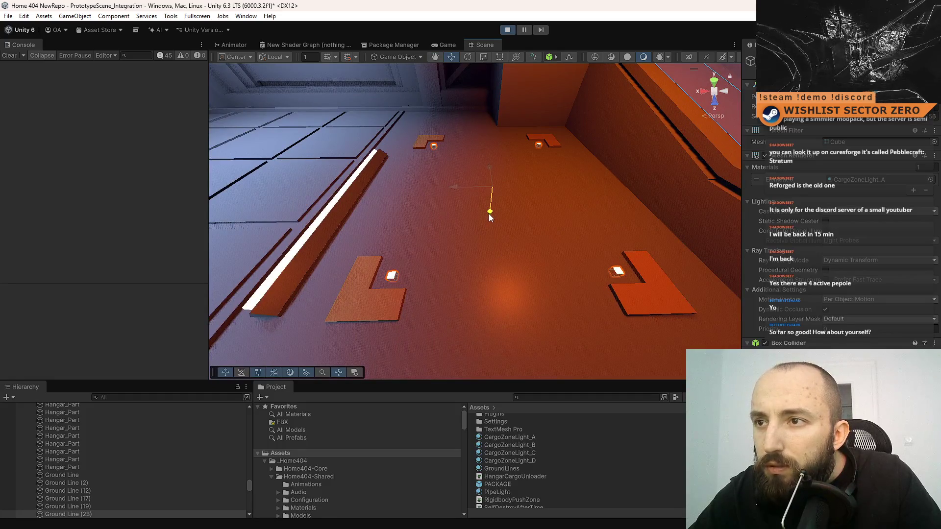
pyautogui.click(450, 45)
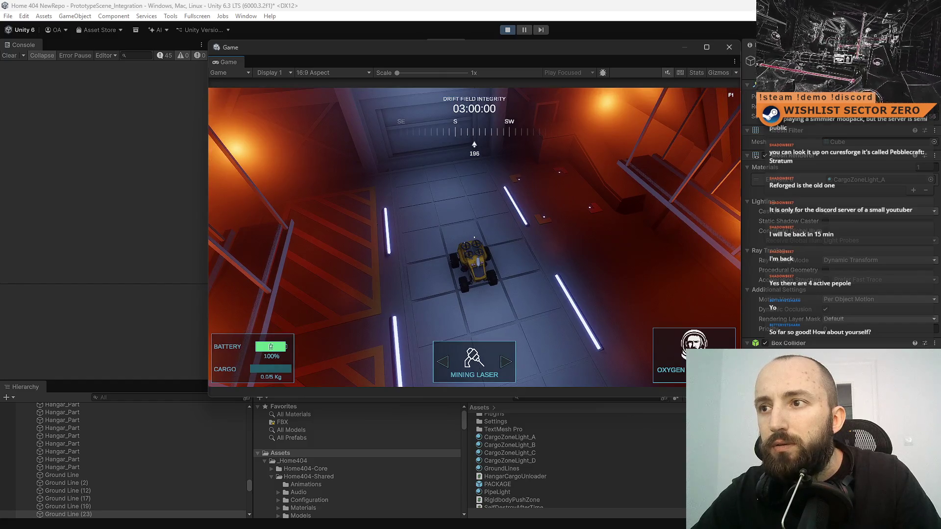
pyautogui.moveTo(257, 49)
pyautogui.mouseDown()
pyautogui.moveTo(252, 97)
pyautogui.moveTo(236, 83)
pyautogui.moveTo(454, 49)
pyautogui.mouseUp()
pyautogui.click(448, 45)
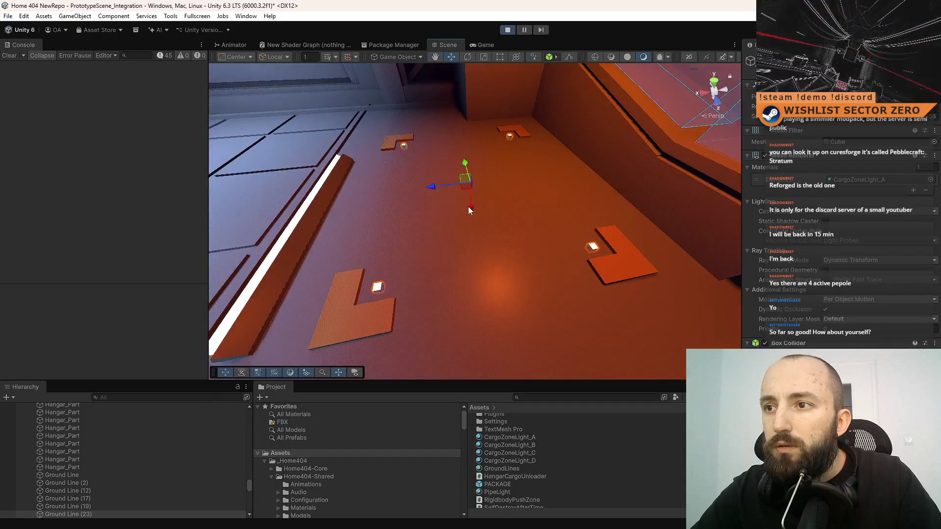
# Scale up the selected marker lights and check them while steering the rover in-game.
pyautogui.press('r')
pyautogui.moveTo(469, 180); pyautogui.dragTo(472, 191)
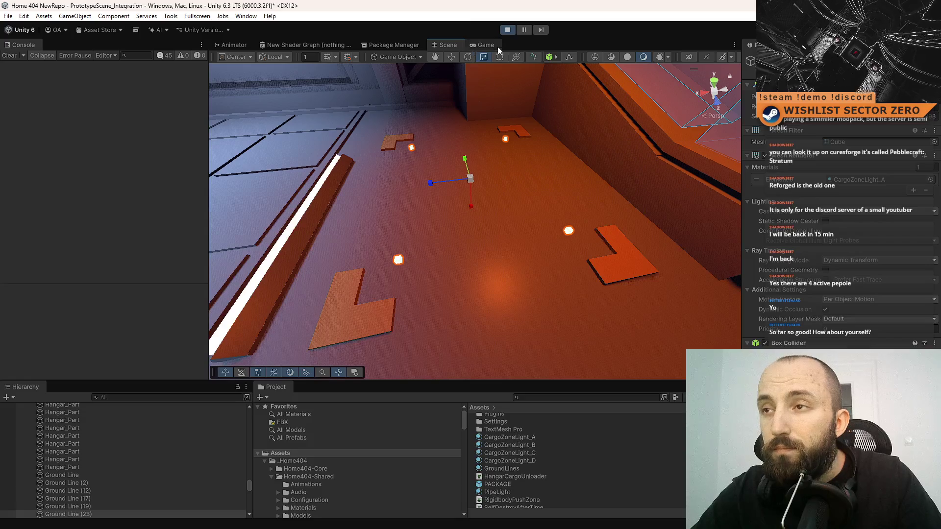
pyautogui.click(491, 45)
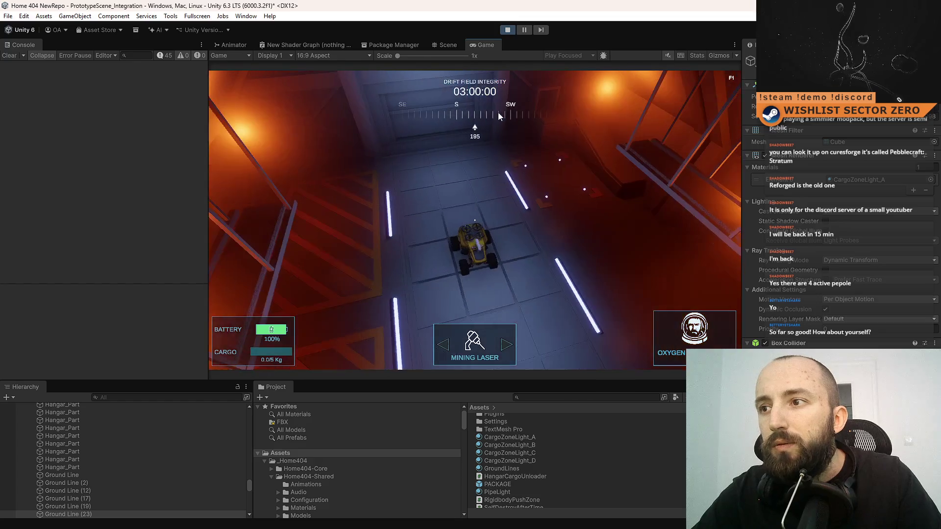
pyautogui.click(446, 46)
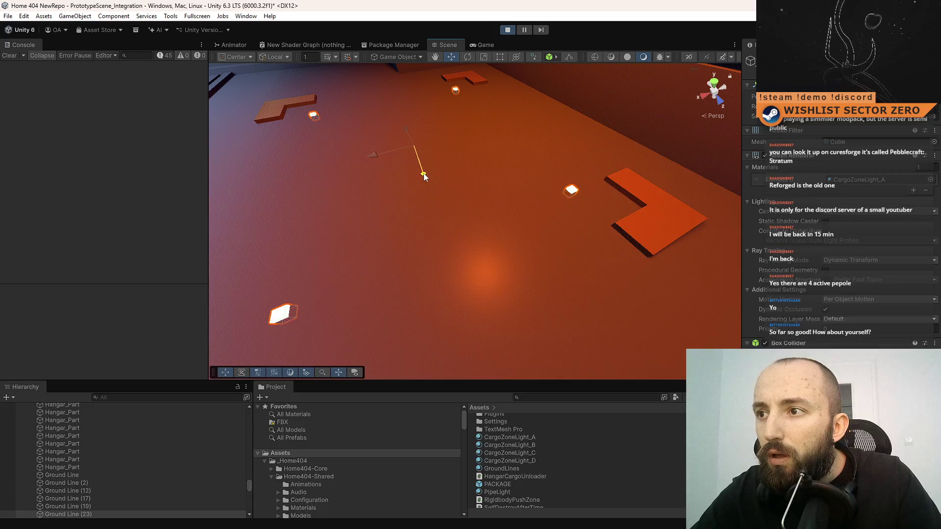
pyautogui.click(485, 45)
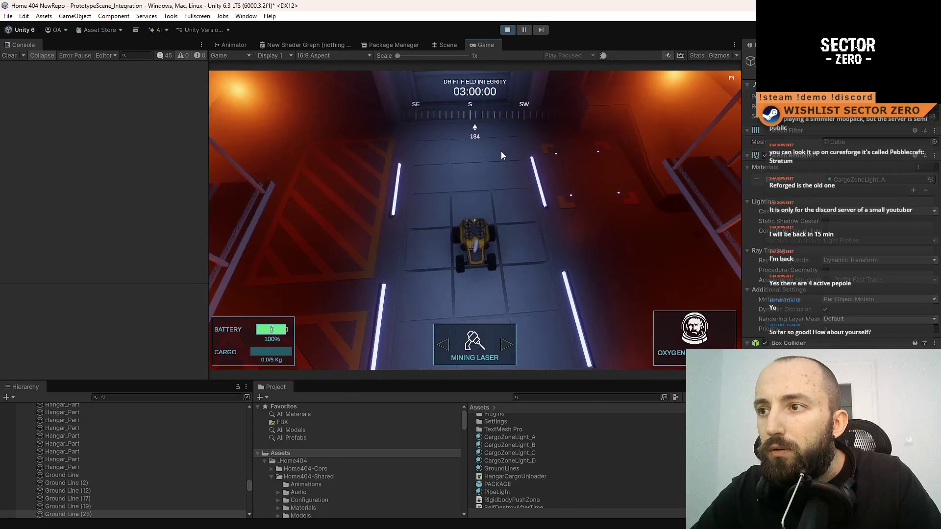
pyautogui.press('d')
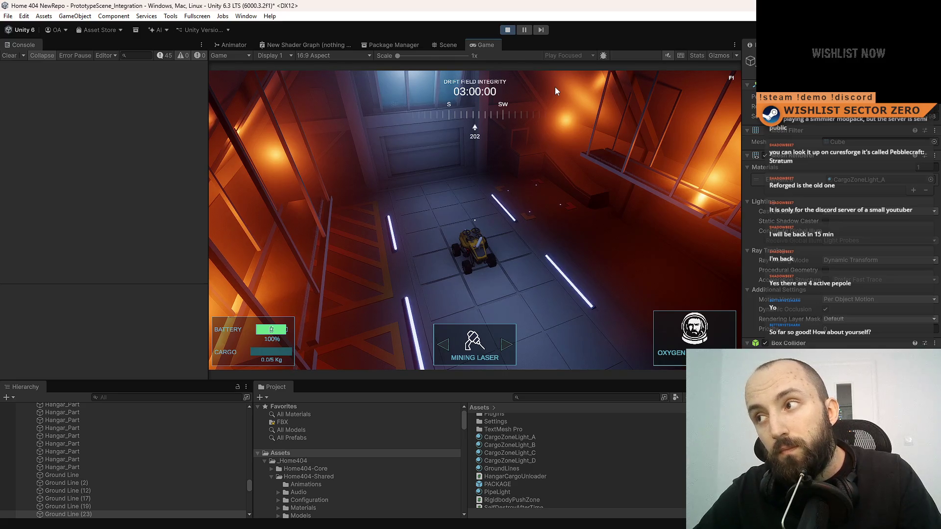
pyautogui.press('d')
pyautogui.click(858, 180)
# Set CargoZoneLight_A's base colour to a saturated red.
pyautogui.click(527, 464)
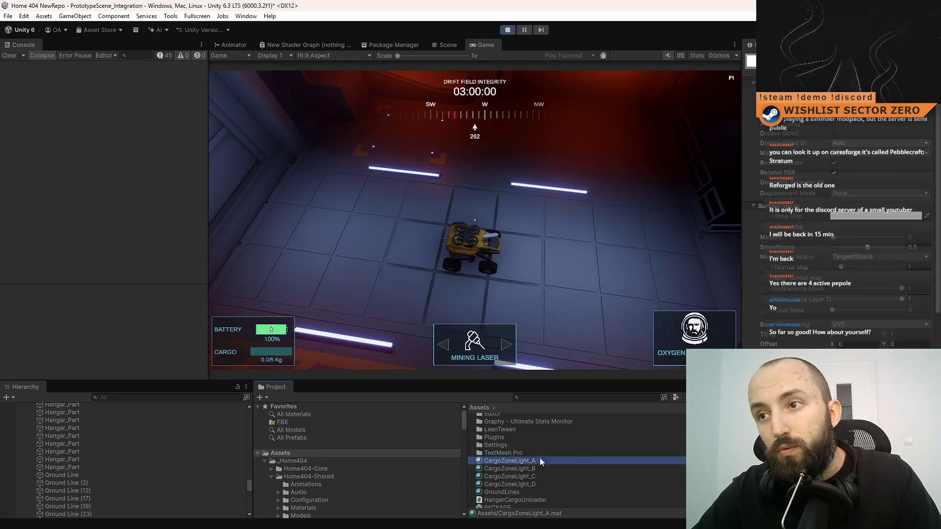
pyautogui.click(853, 222)
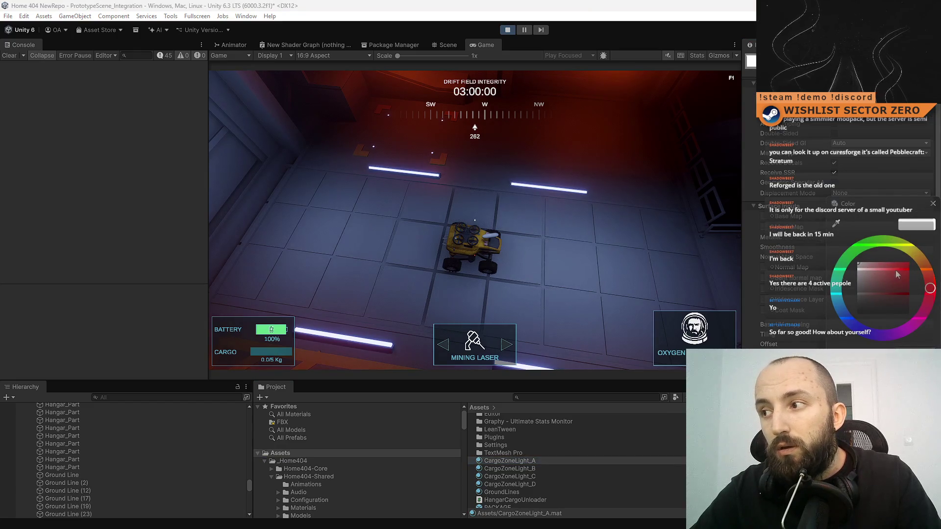
pyautogui.moveTo(880, 277); pyautogui.dragTo(909, 262)
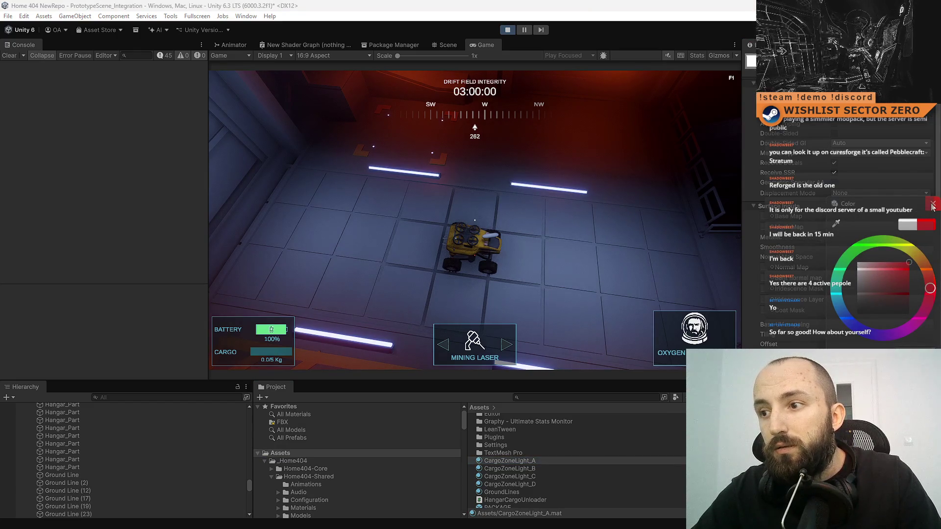
pyautogui.click(933, 206)
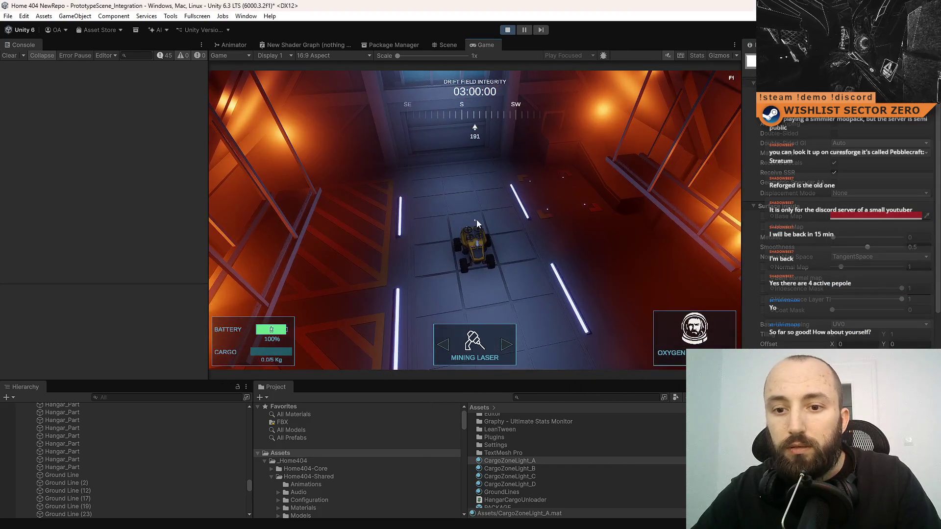
# Select a floor cube light, then return to editing the CargoZoneLight_A material.
pyautogui.click(445, 44)
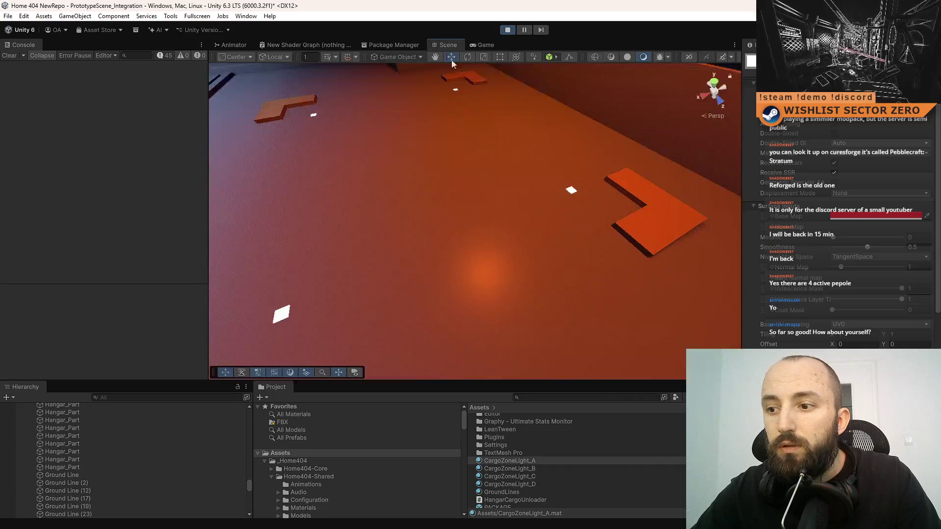
pyautogui.click(576, 195)
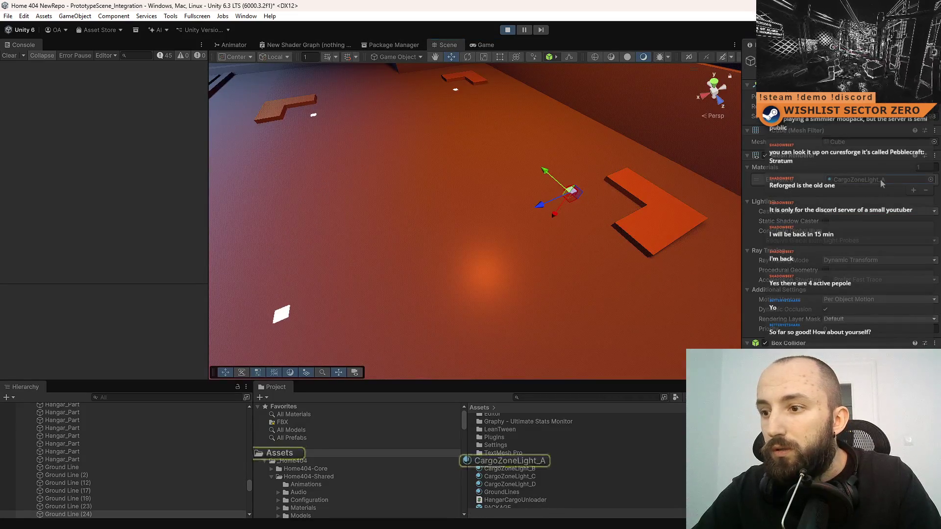
pyautogui.click(525, 461)
pyautogui.moveTo(566, 331); pyautogui.dragTo(869, 271)
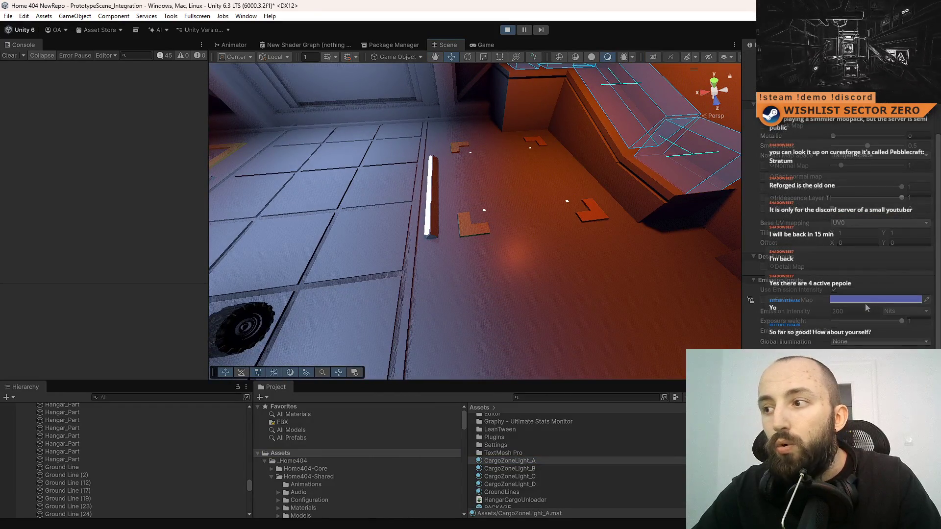
pyautogui.hotkey('ctrl', 'z')
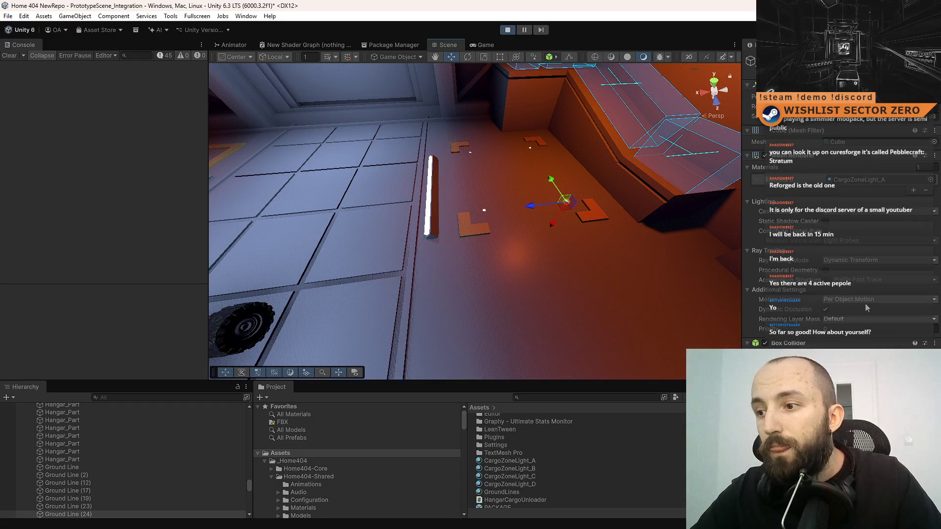
pyautogui.hotkey('ctrl', 'y')
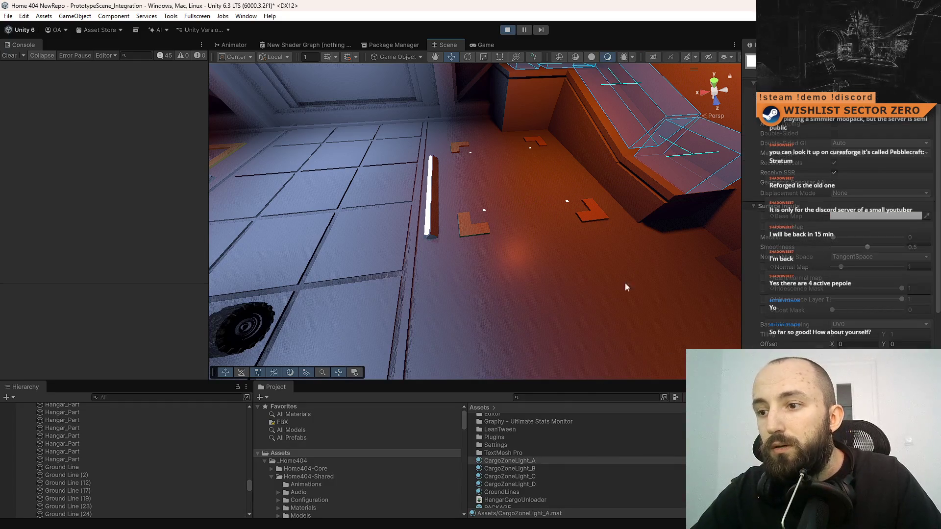
pyautogui.scroll(-2, 808, 257)
pyautogui.scroll(-3, 808, 257)
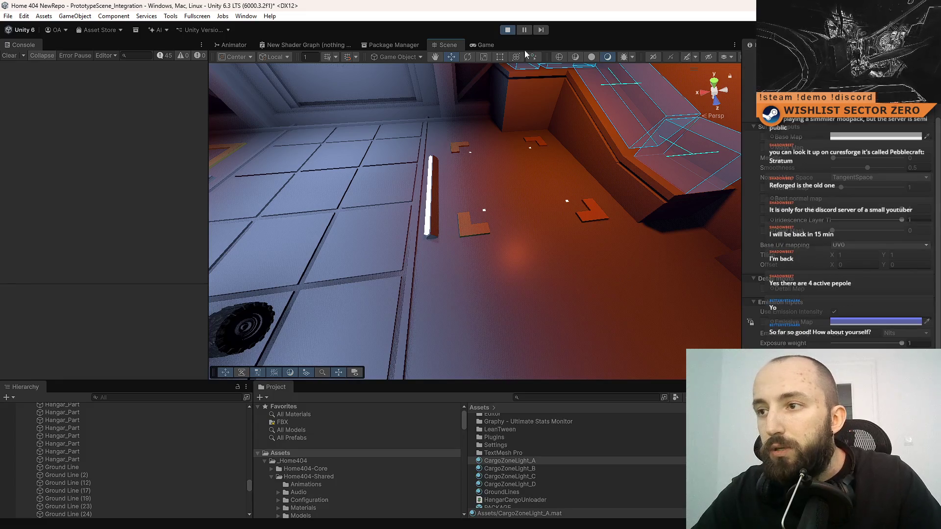
pyautogui.hotkey('ctrl', '2')
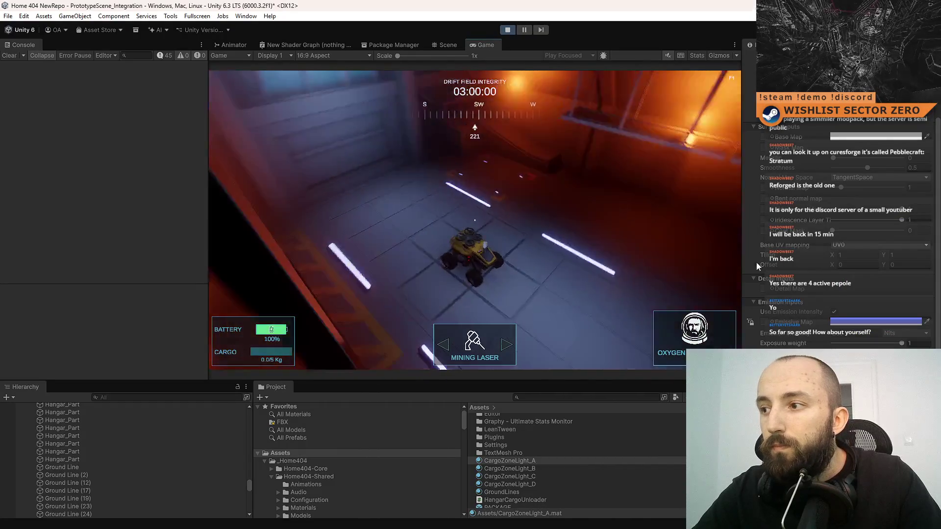
# Set CargoZoneLight_A's emission colour to a fully saturated deep red.
pyautogui.click(849, 322)
pyautogui.click(929, 296)
pyautogui.click(886, 269)
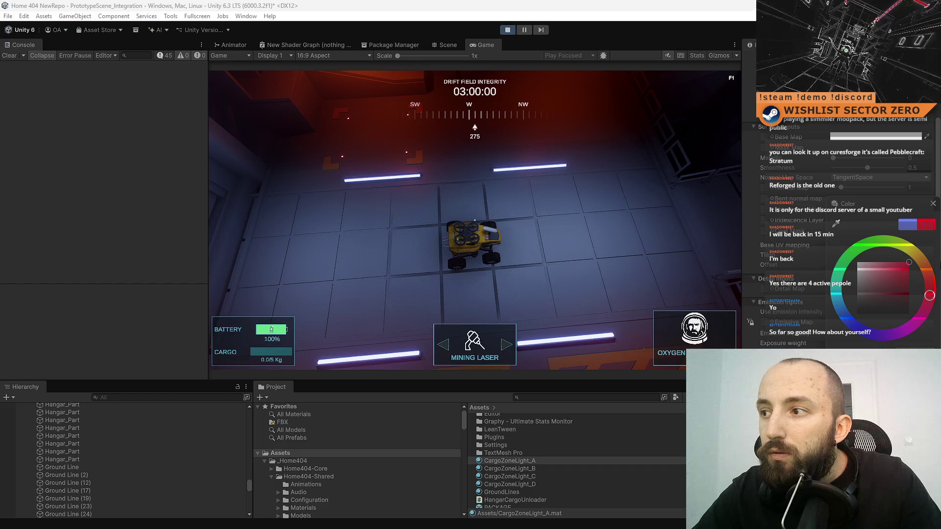
pyautogui.click(869, 263)
pyautogui.click(907, 256)
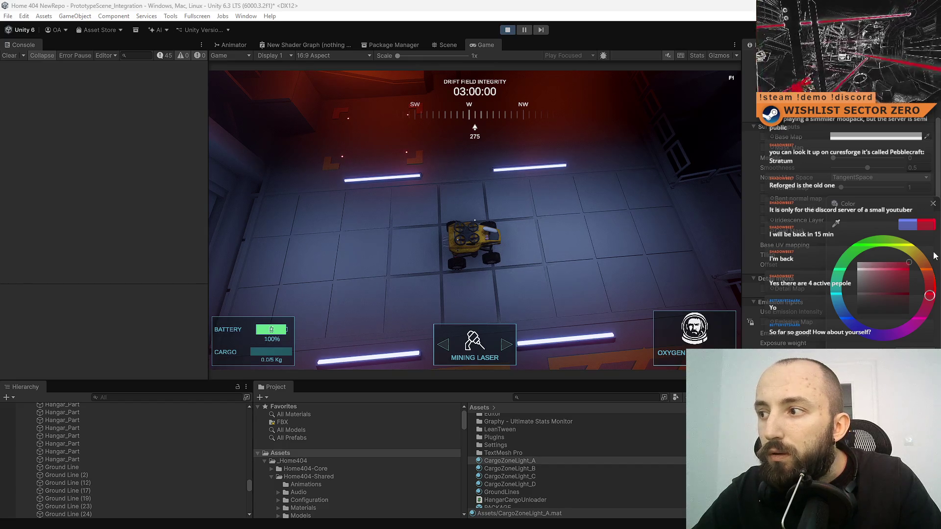
pyautogui.click(929, 281)
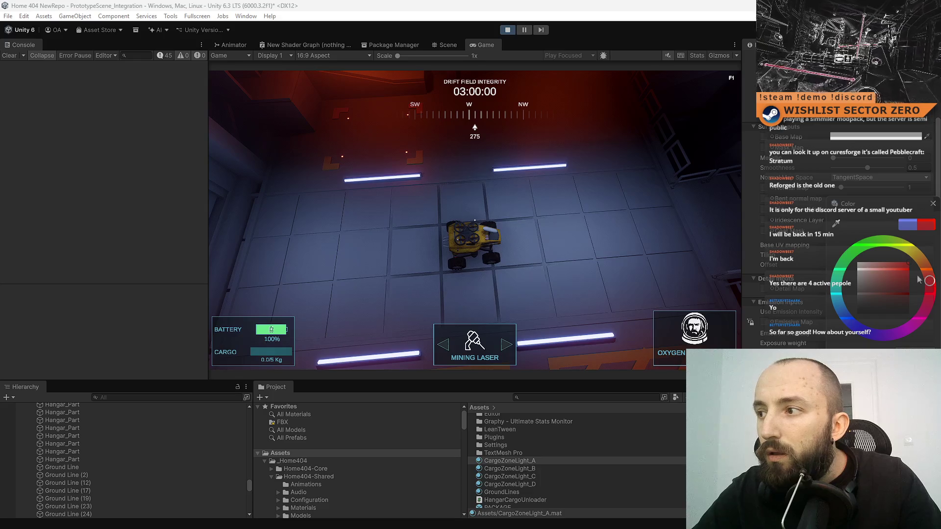
pyautogui.moveTo(934, 285); pyautogui.dragTo(932, 291)
pyautogui.click(932, 203)
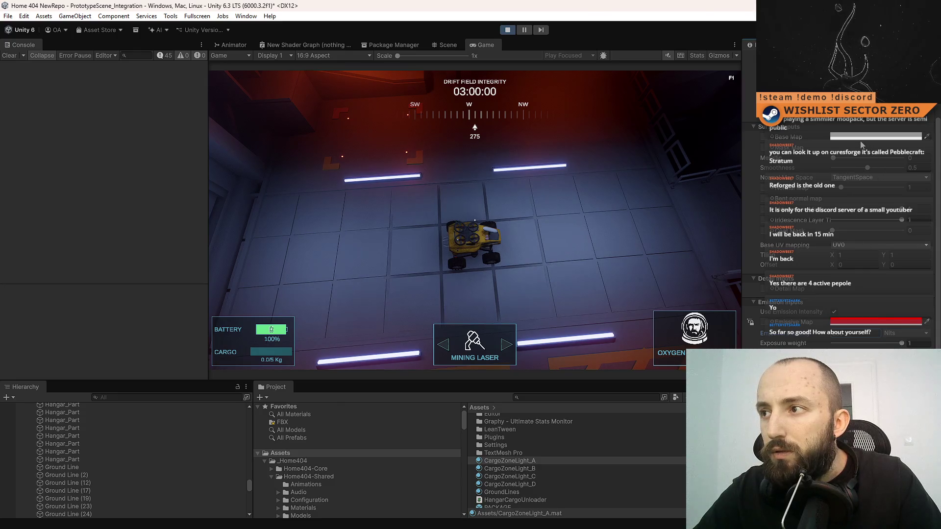
# Reopen and close the emission picker, keeping the red emission.
pyautogui.click(875, 322)
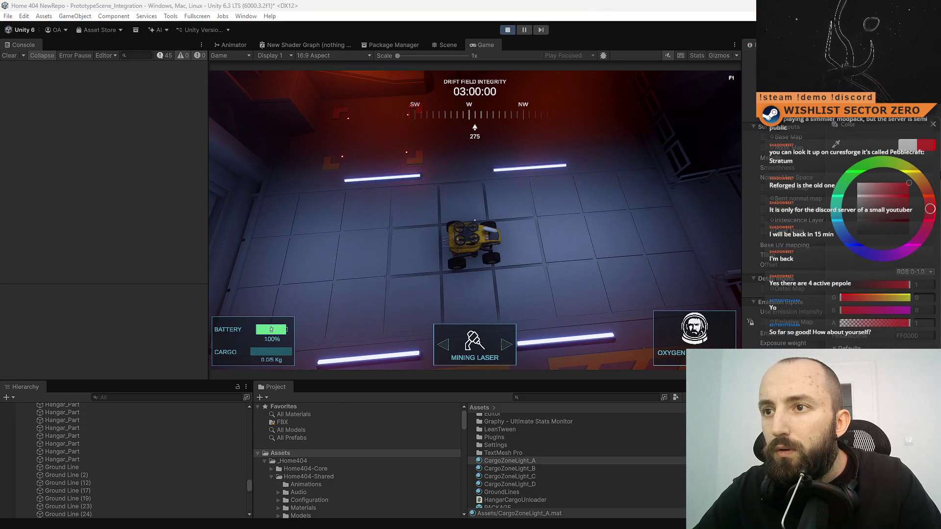
pyautogui.click(934, 124)
pyautogui.click(573, 218)
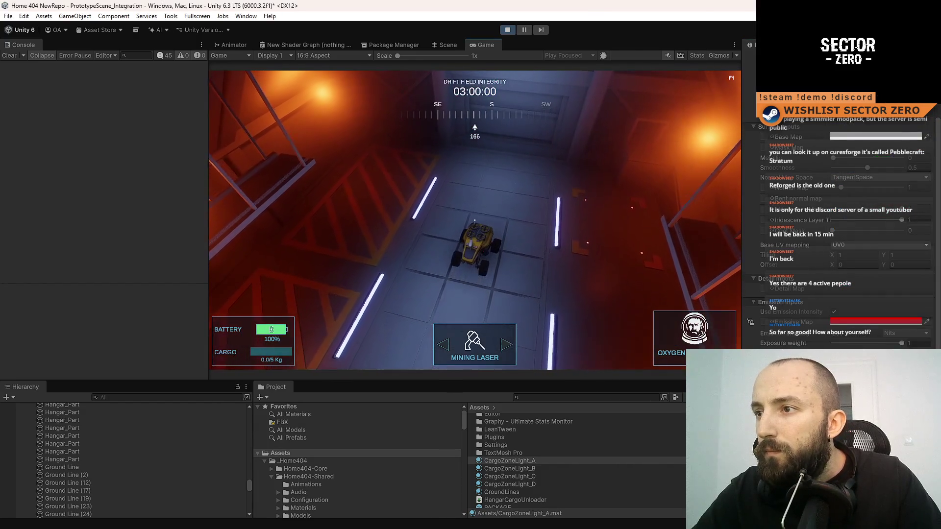
pyautogui.click(852, 323)
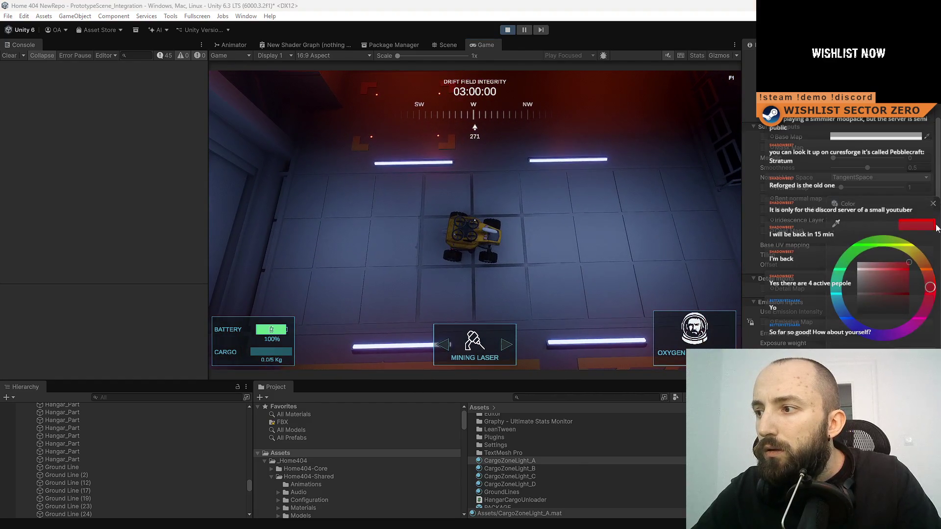
pyautogui.click(932, 204)
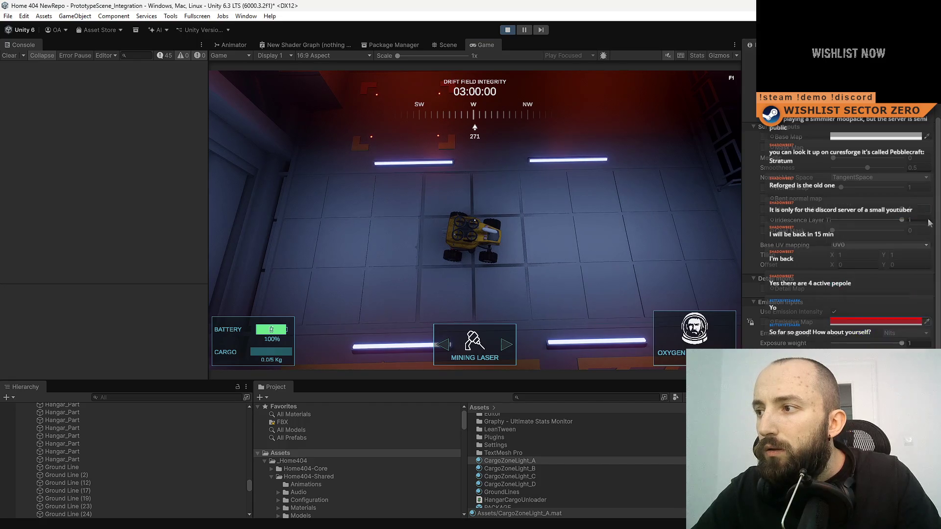
# Change the emission colour to green, briefly trying red again first.
pyautogui.click(884, 323)
pyautogui.click(863, 247)
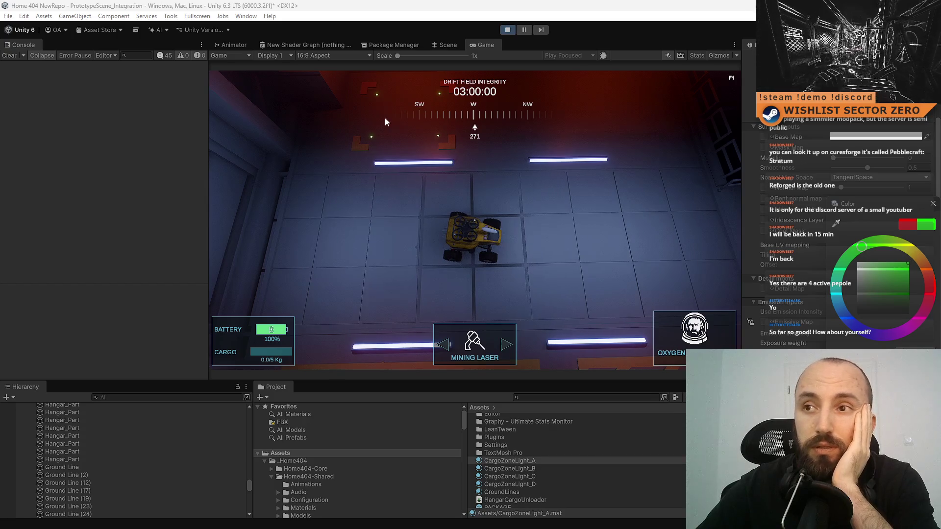
pyautogui.click(930, 286)
pyautogui.click(871, 244)
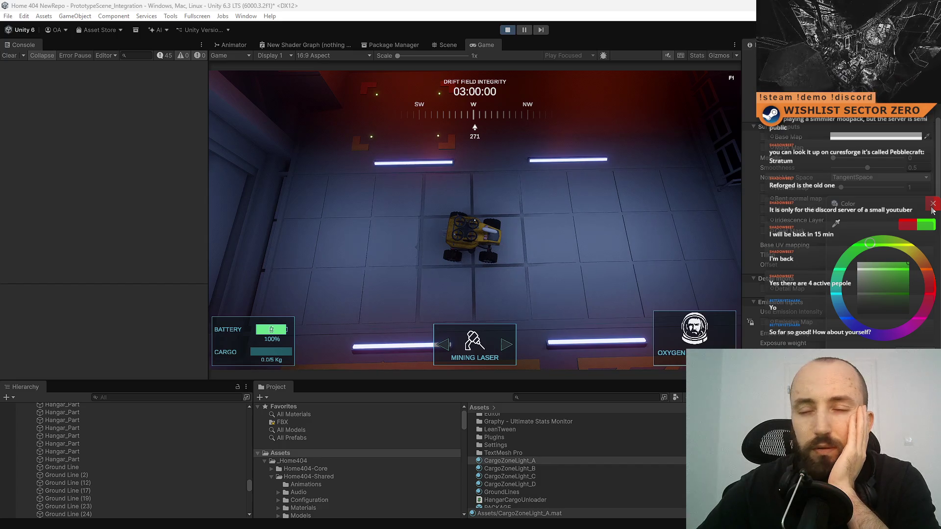
pyautogui.click(932, 206)
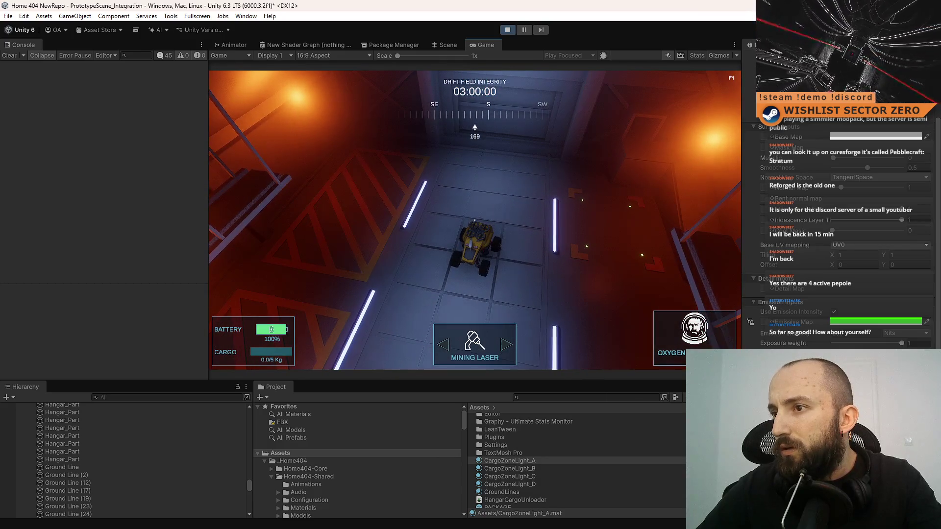
pyautogui.press('F10')
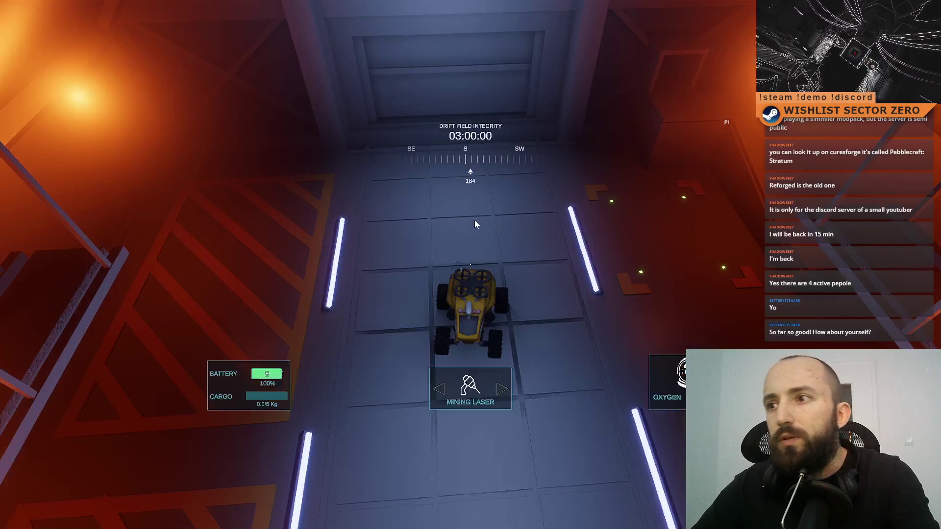
pyautogui.press('F10')
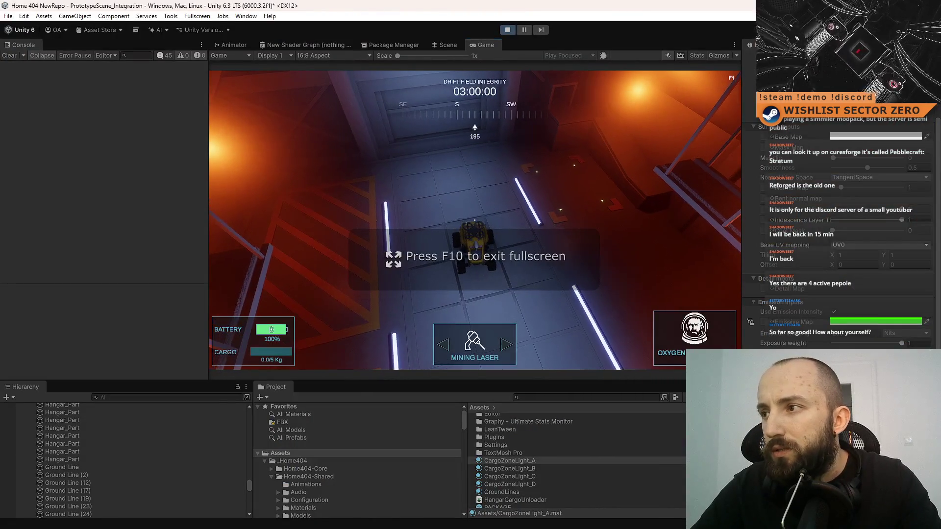
pyautogui.click(877, 322)
pyautogui.click(930, 289)
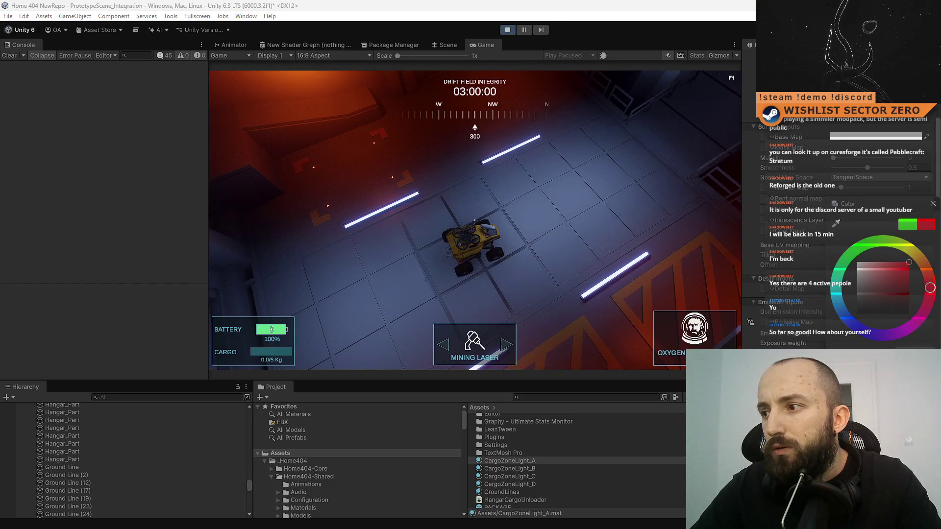
# Try green, then set the emission to a fully saturated bright blue.
pyautogui.click(857, 249)
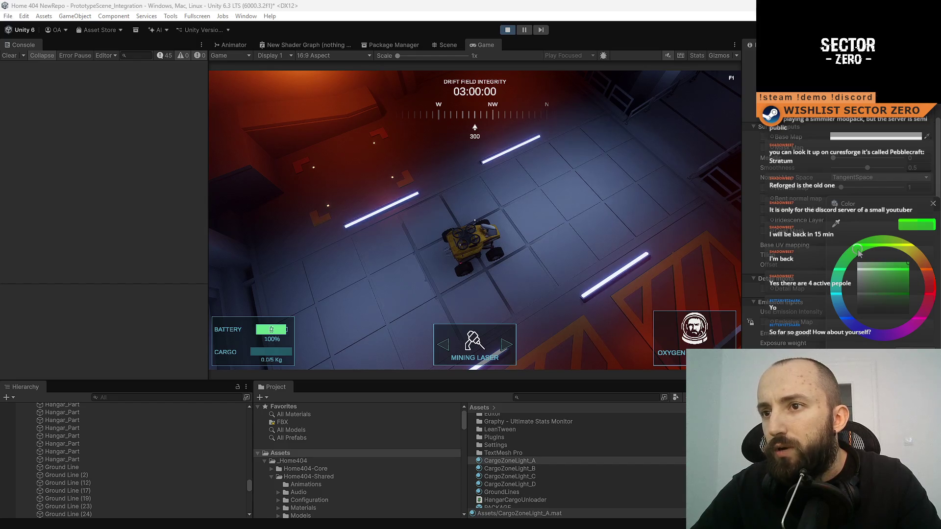
pyautogui.click(863, 330)
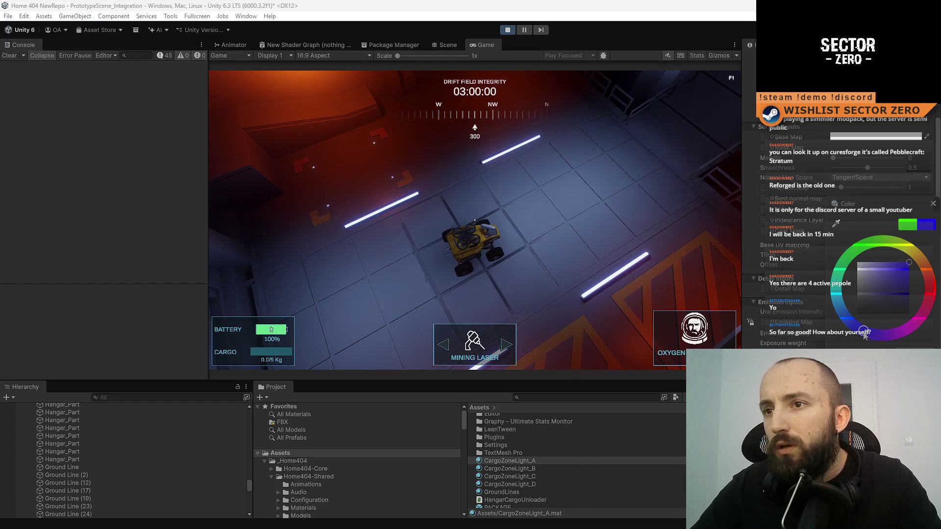
pyautogui.moveTo(904, 265); pyautogui.dragTo(909, 262)
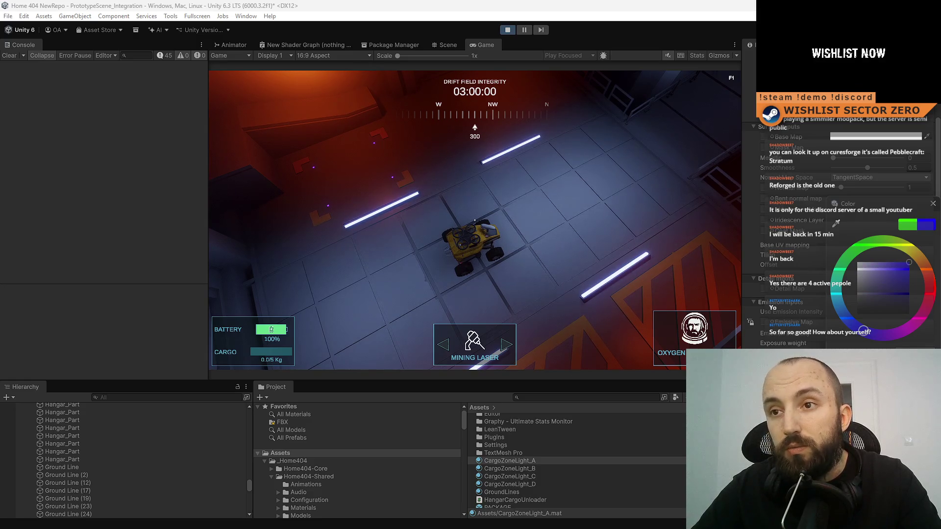
pyautogui.click(933, 204)
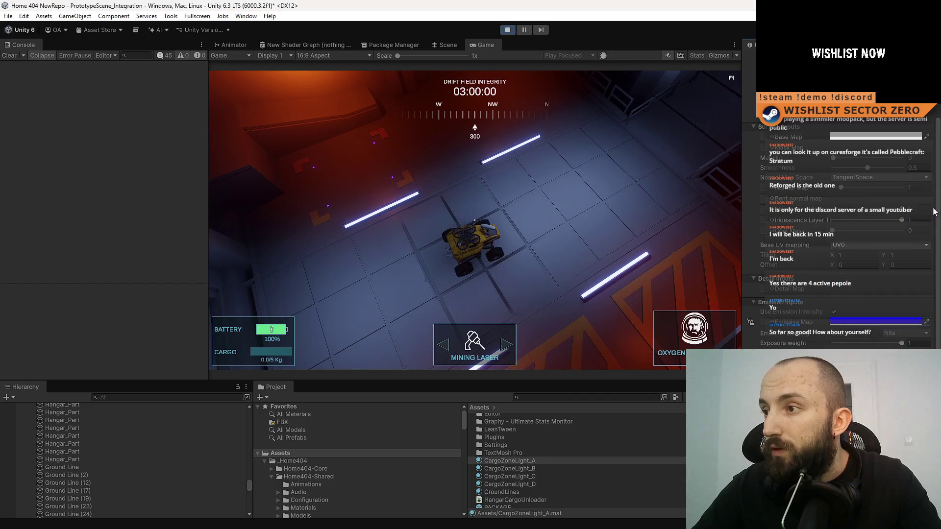
# Switch the emission to green, then darken it to black.
pyautogui.click(877, 322)
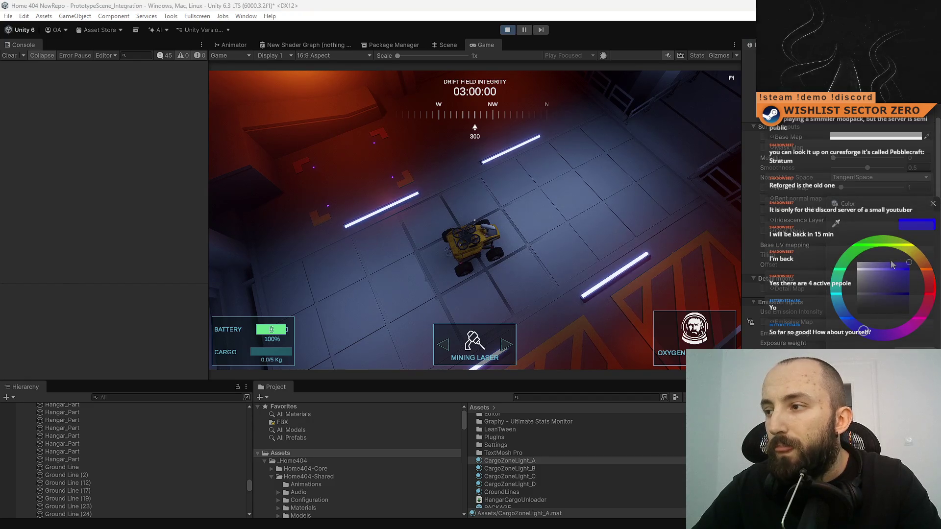
pyautogui.click(861, 249)
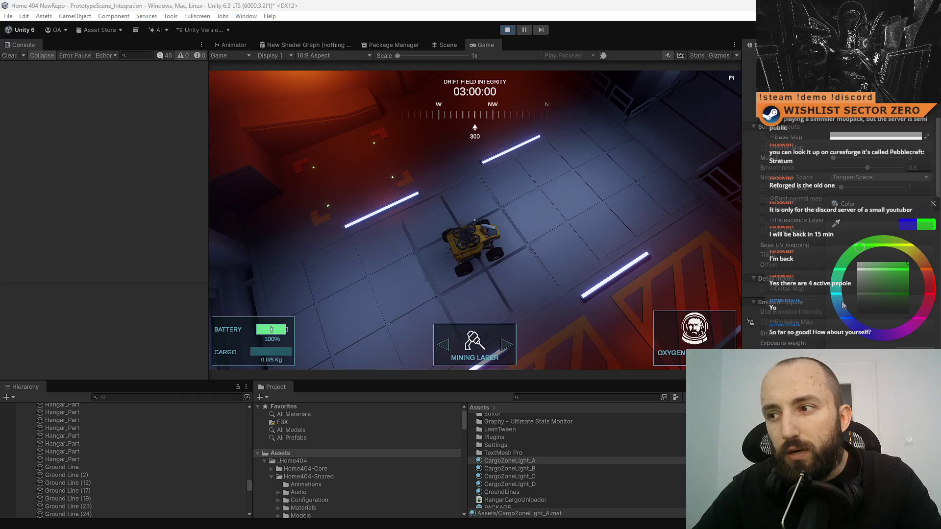
pyautogui.moveTo(879, 301); pyautogui.dragTo(849, 346)
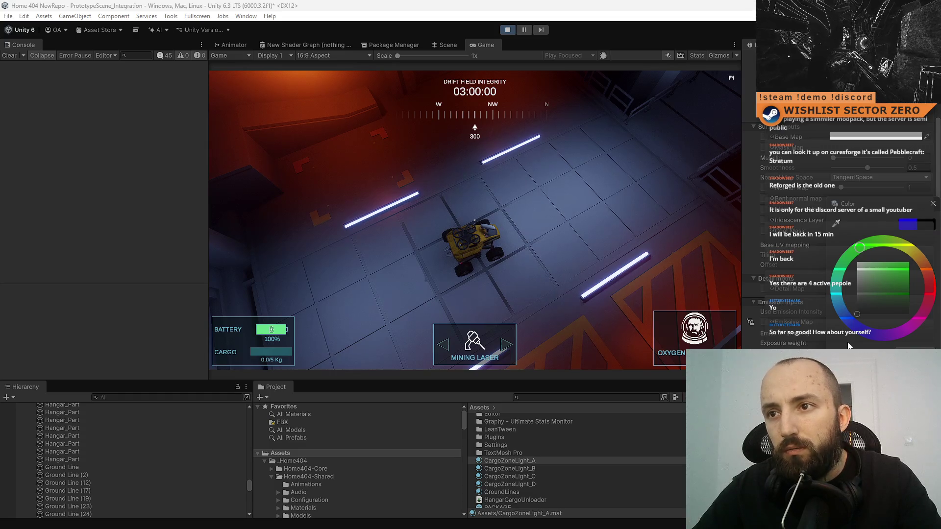
pyautogui.hotkey('ctrl', 'z')
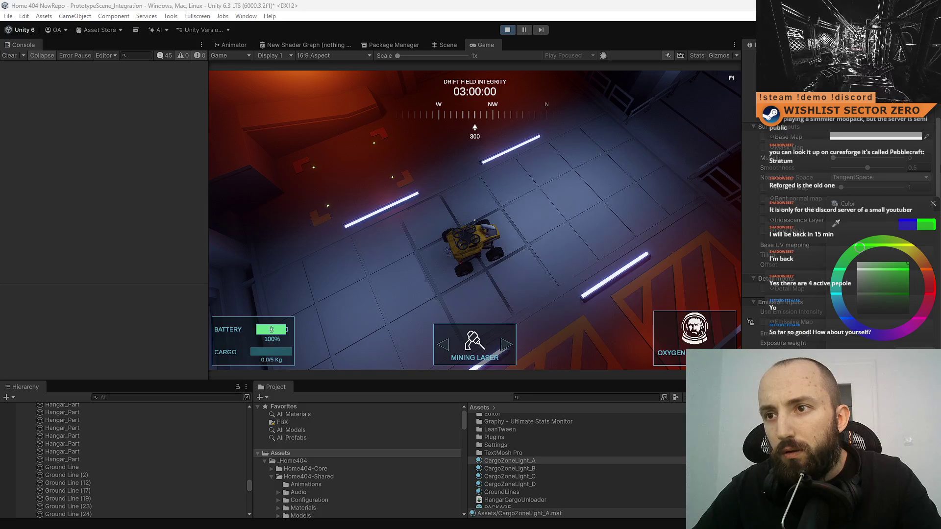
pyautogui.hotkey('ctrl', 'y')
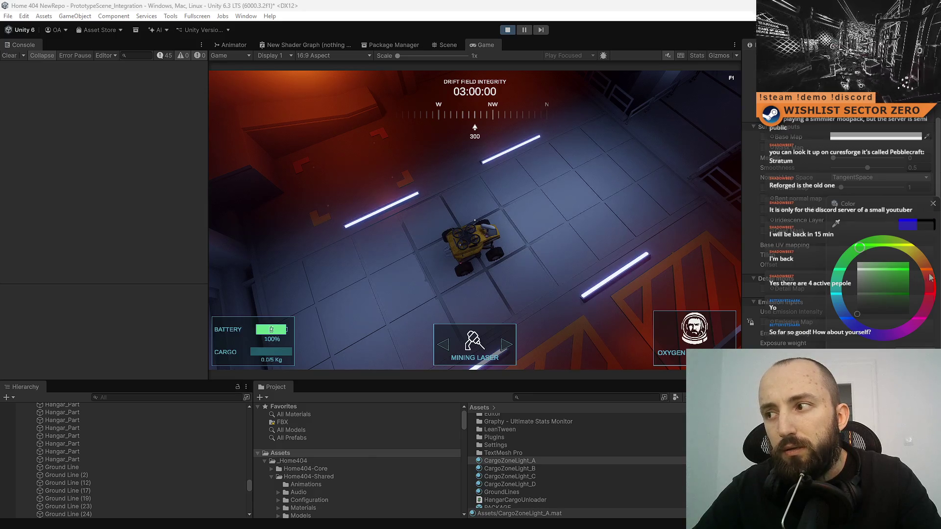
# Try orange-red and crimson emission hues, ending on full bright red.
pyautogui.moveTo(933, 275); pyautogui.dragTo(925, 267)
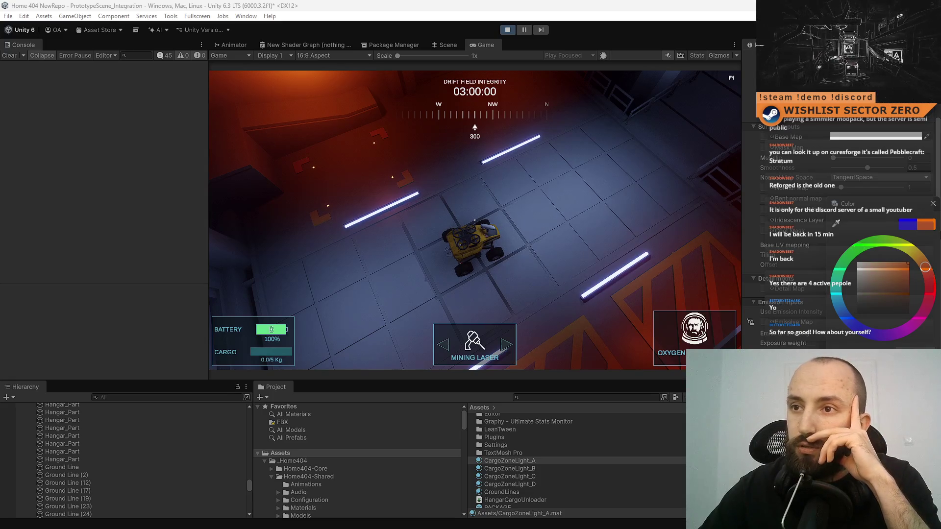
pyautogui.click(931, 285)
pyautogui.moveTo(934, 287); pyautogui.dragTo(932, 295)
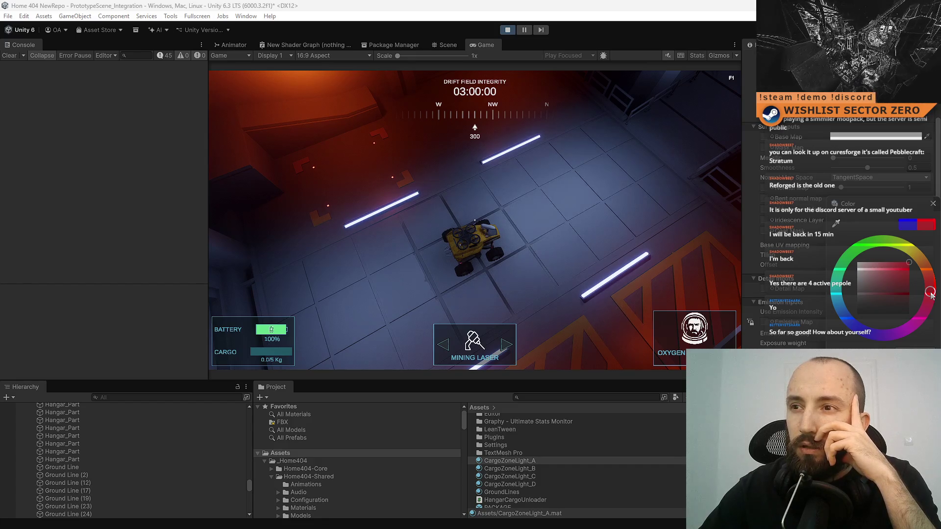
pyautogui.moveTo(896, 277); pyautogui.dragTo(817, 330)
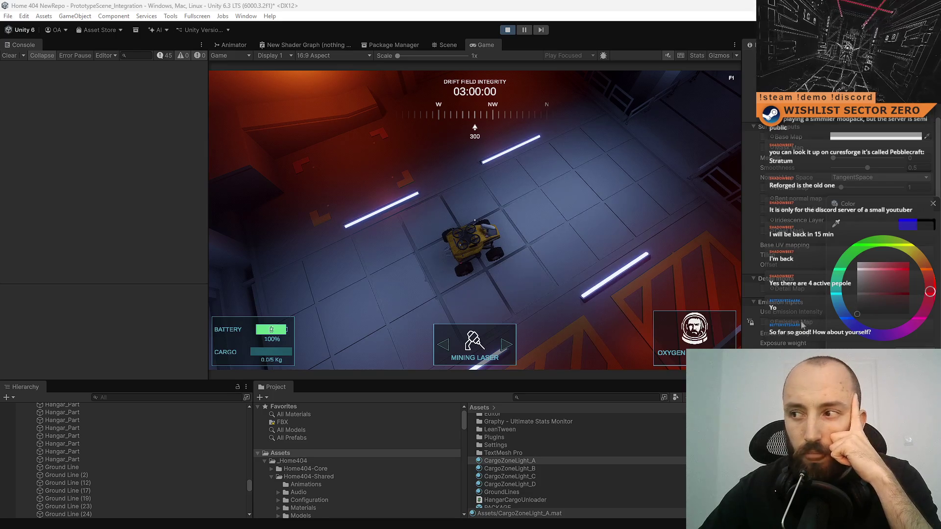
pyautogui.moveTo(893, 287); pyautogui.dragTo(929, 253)
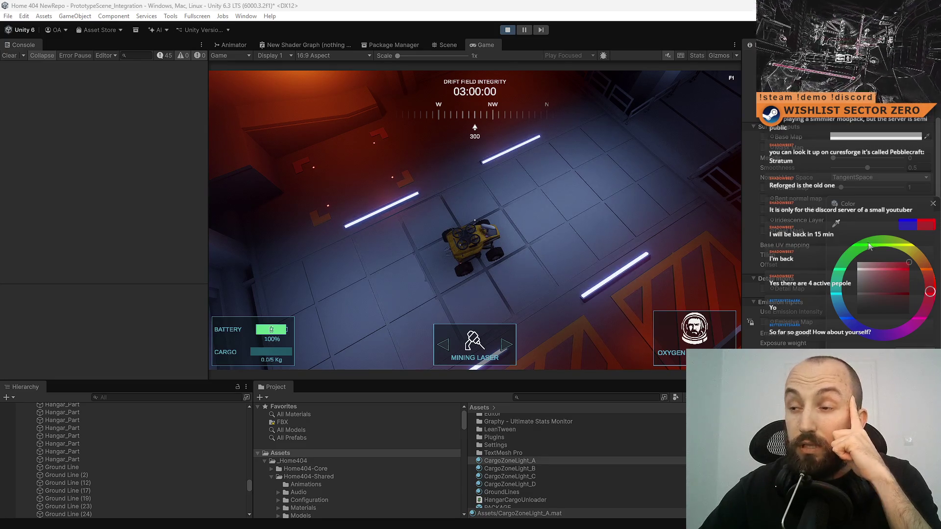
# Cycle the emission through cyan, blue, magenta and yellow, settling on bright green.
pyautogui.click(836, 294)
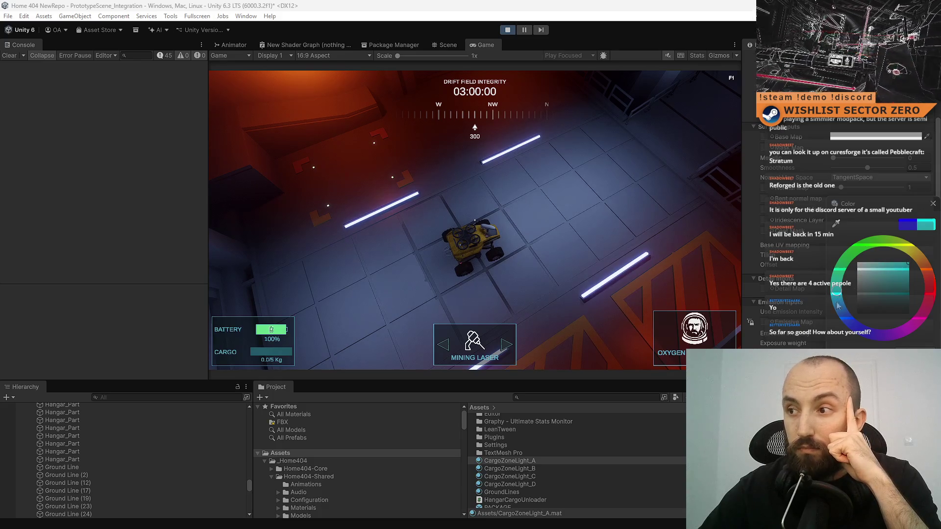
pyautogui.click(859, 328)
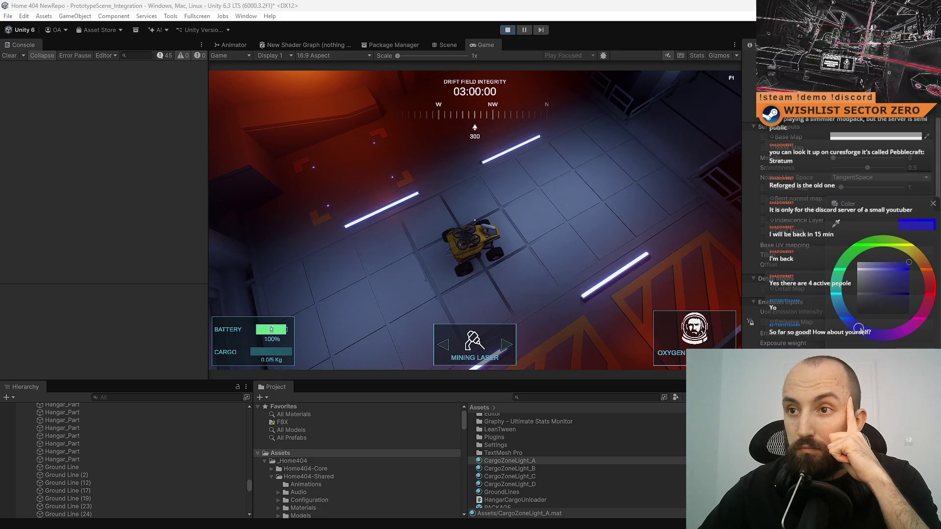
pyautogui.click(911, 328)
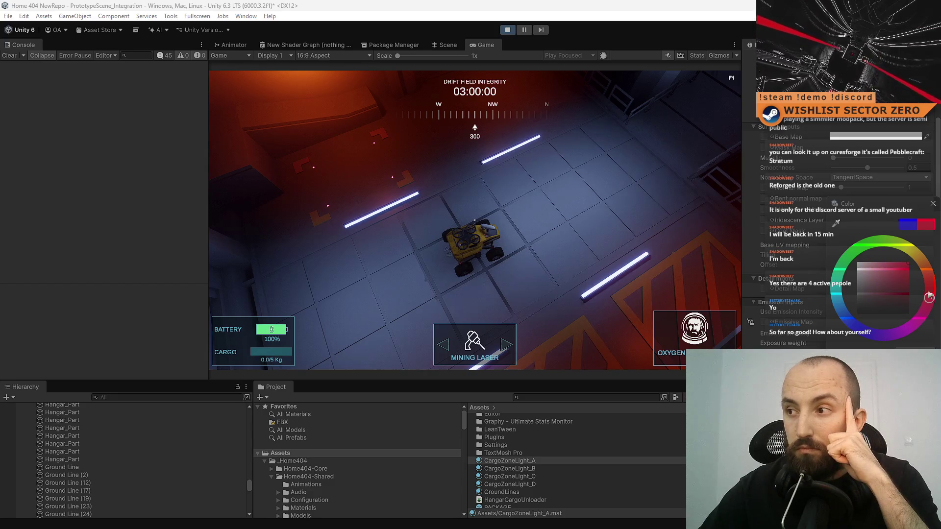
pyautogui.click(922, 268)
pyautogui.click(910, 254)
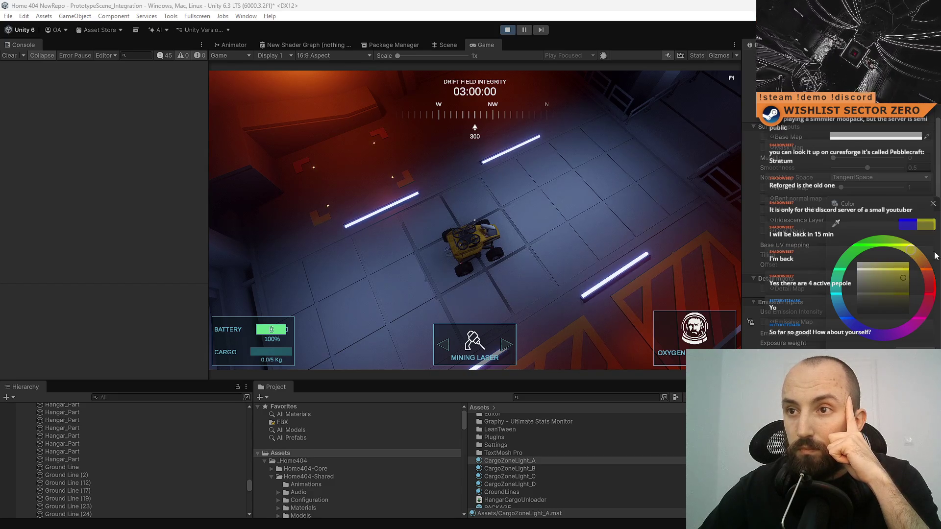
pyautogui.click(865, 247)
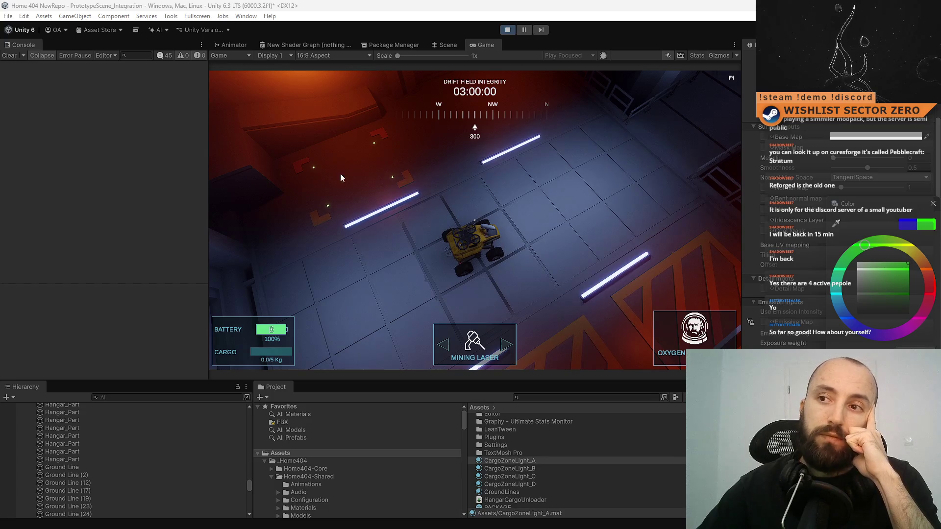
pyautogui.moveTo(899, 283); pyautogui.dragTo(857, 314)
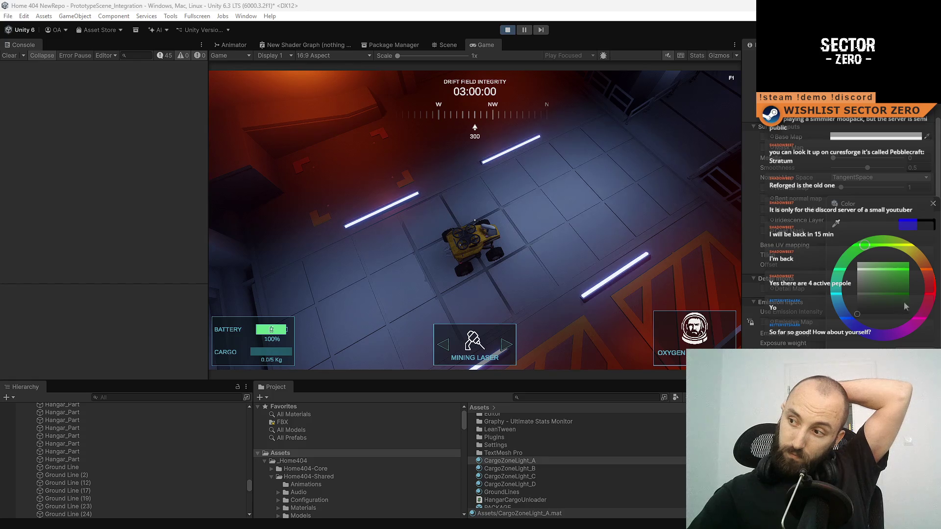
pyautogui.moveTo(881, 295); pyautogui.dragTo(908, 263)
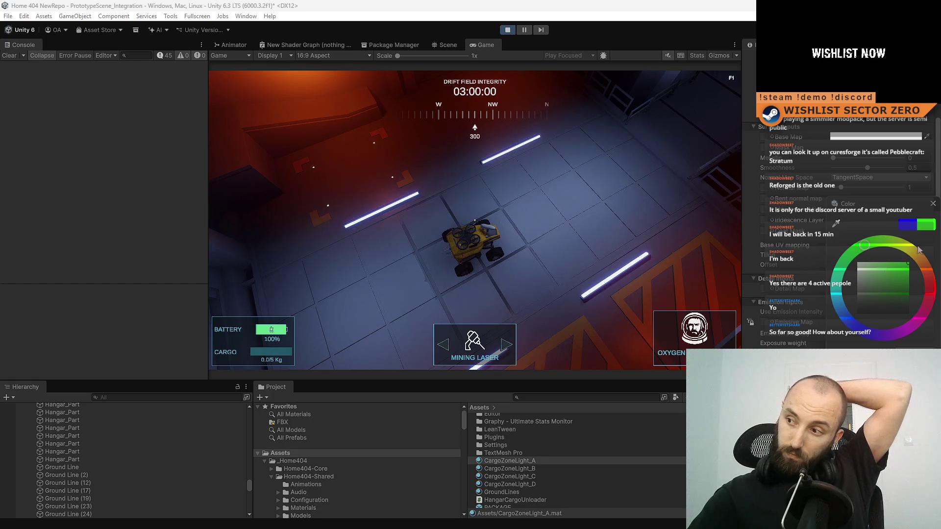
# Cycle the emission through red, green, blue, teal and orange, returning to green.
pyautogui.click(930, 283)
pyautogui.click(884, 292)
pyautogui.moveTo(864, 305); pyautogui.dragTo(908, 263)
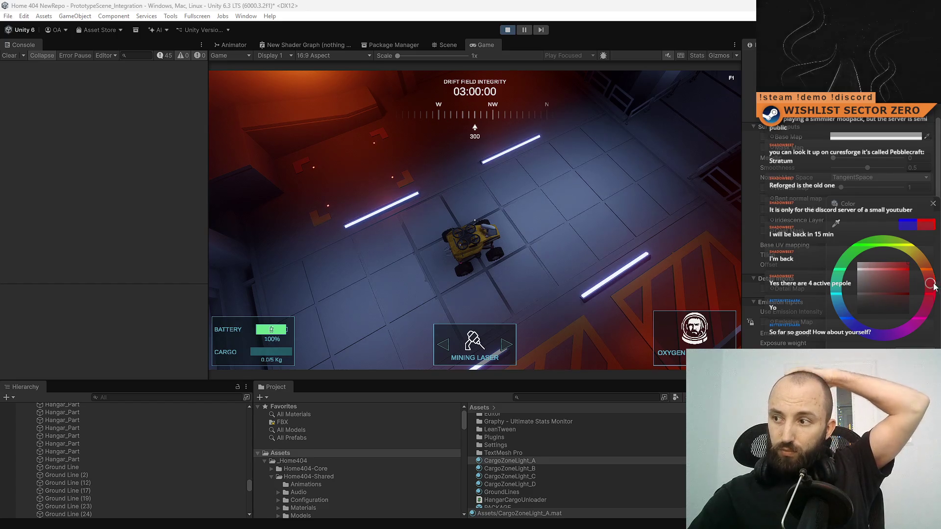
pyautogui.click(871, 246)
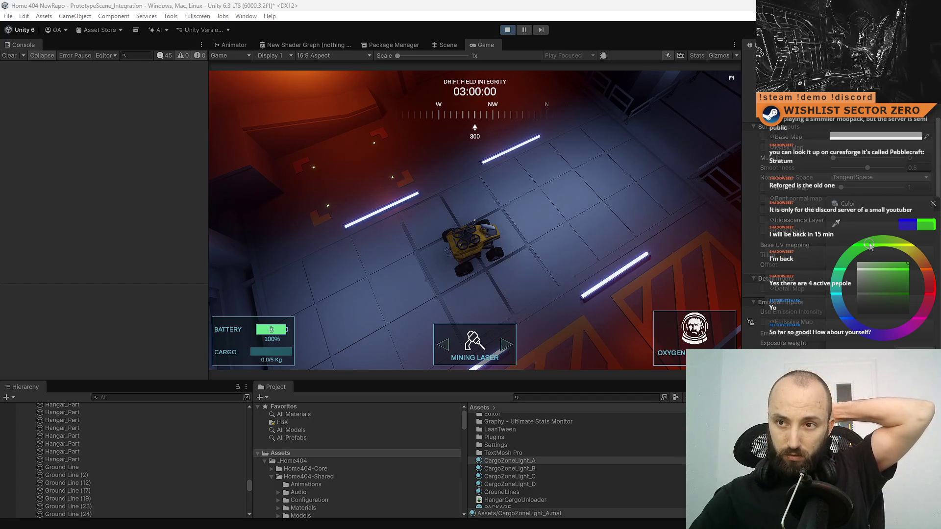
pyautogui.click(858, 325)
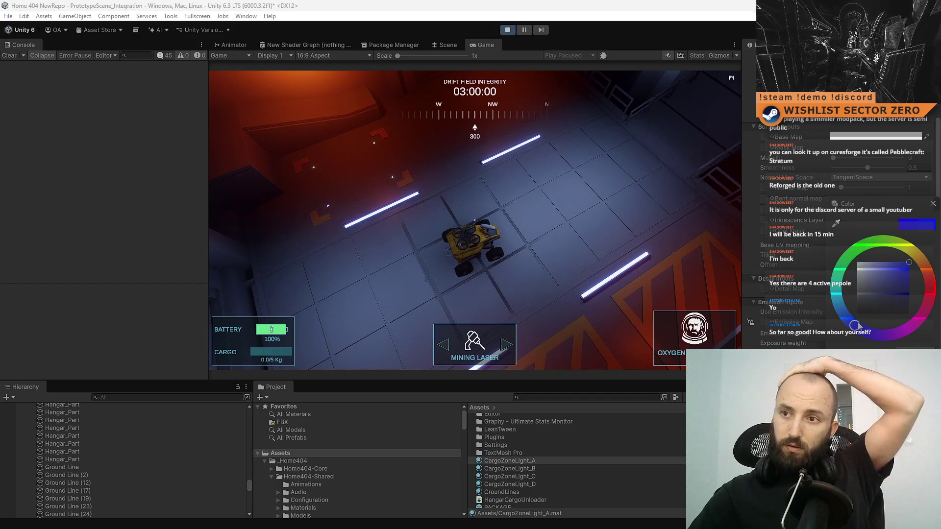
pyautogui.moveTo(859, 255); pyautogui.dragTo(837, 282)
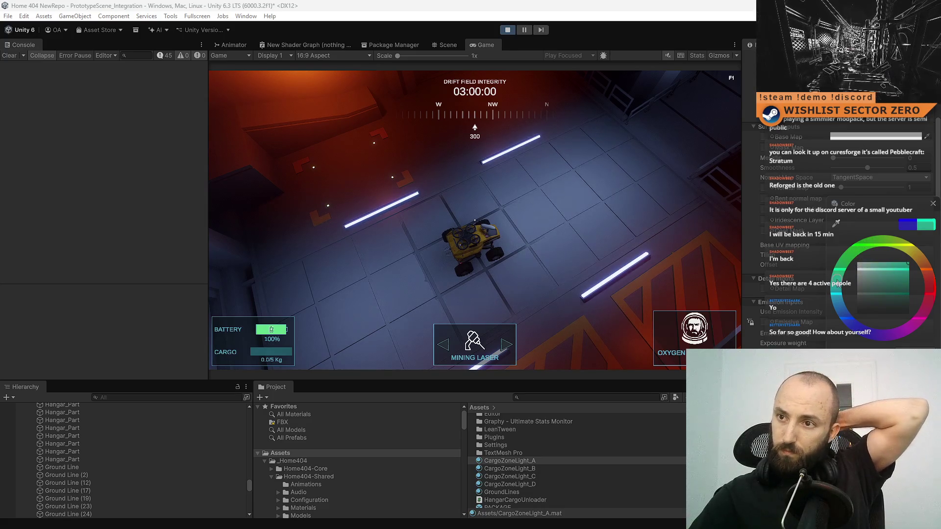
pyautogui.click(864, 245)
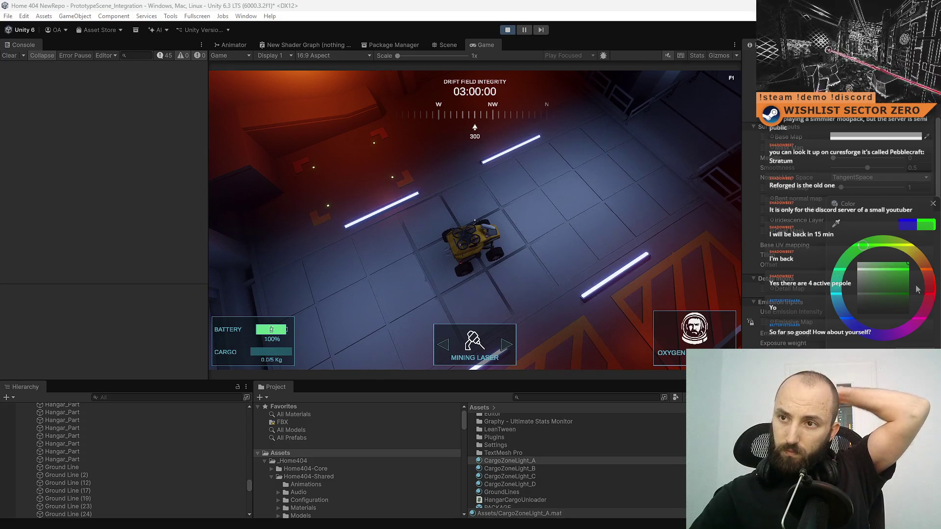
pyautogui.click(927, 270)
pyautogui.moveTo(927, 270); pyautogui.dragTo(933, 291)
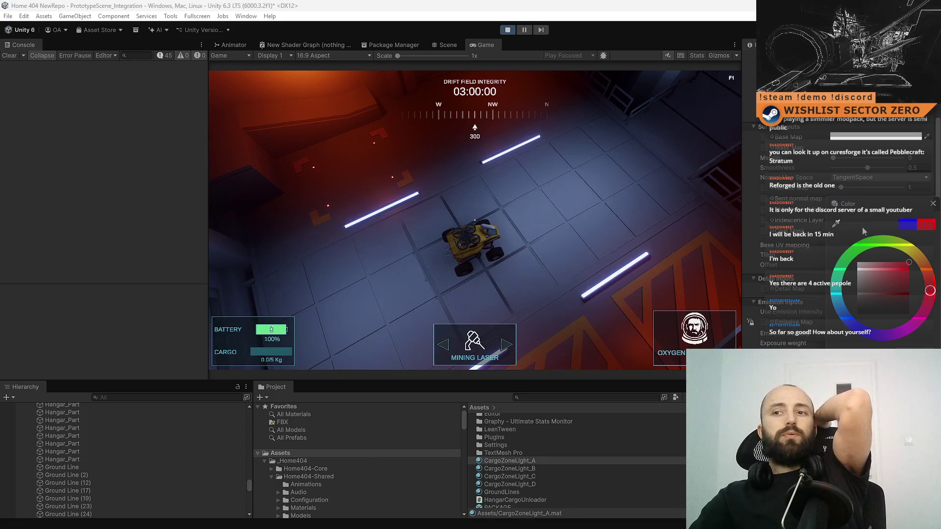
pyautogui.click(878, 249)
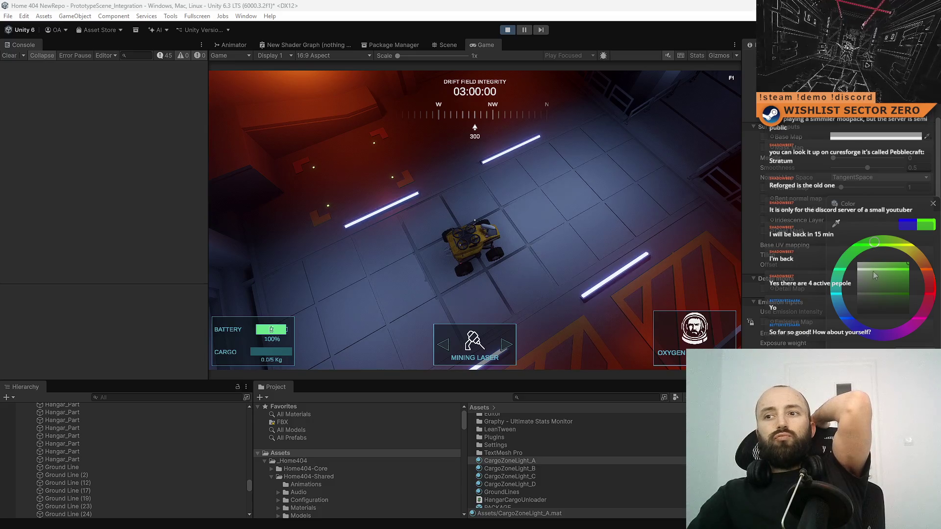
# Try white-grey, then dark and bright red emission levels.
pyautogui.moveTo(873, 273)
pyautogui.mouseDown()
pyautogui.moveTo(778, 235)
pyautogui.moveTo(760, 348)
pyautogui.mouseUp()
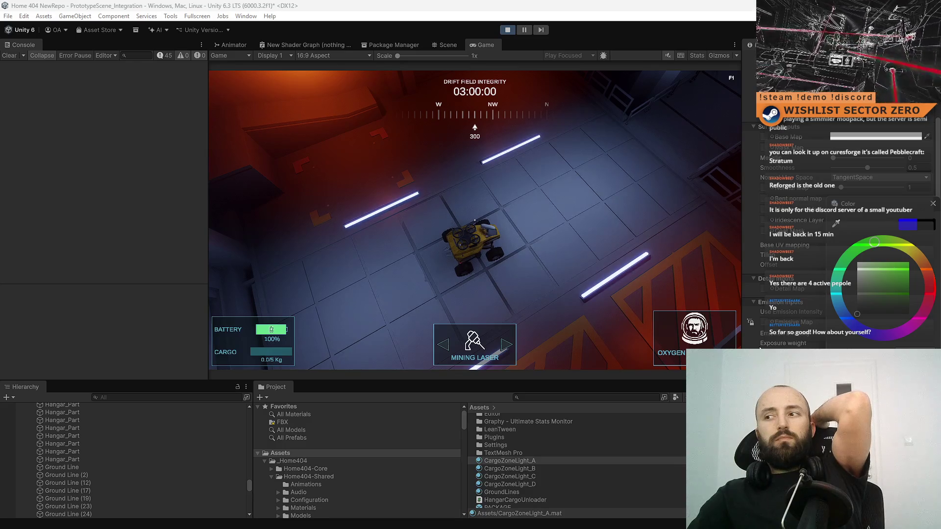
pyautogui.moveTo(761, 348); pyautogui.dragTo(727, 260)
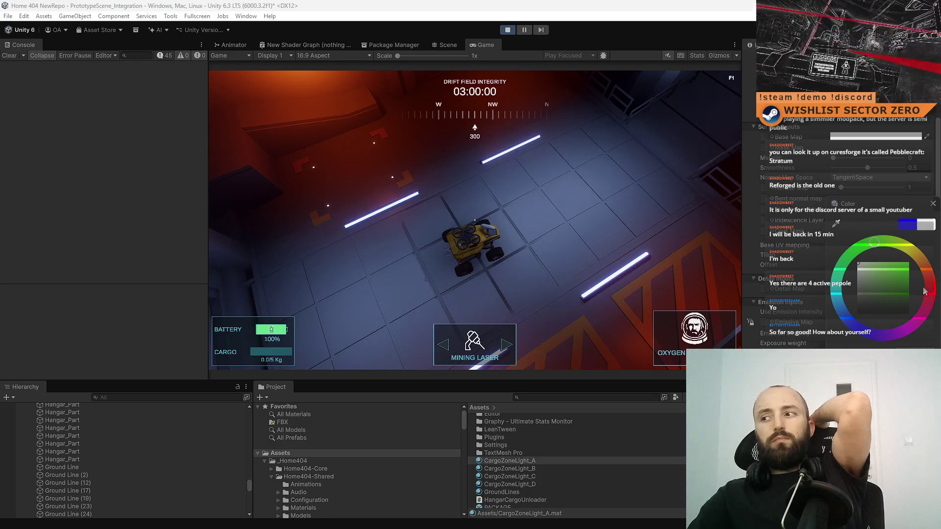
pyautogui.click(924, 291)
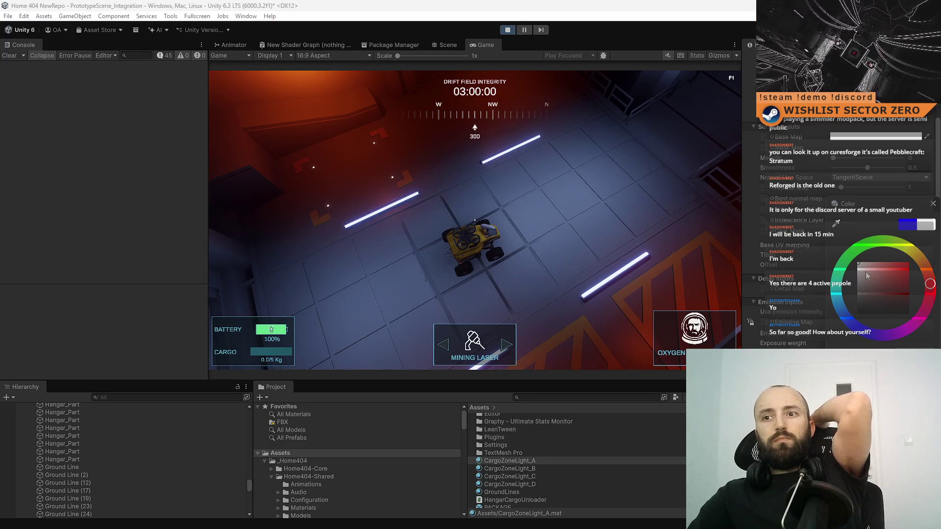
pyautogui.moveTo(865, 280)
pyautogui.mouseDown()
pyautogui.moveTo(836, 338)
pyautogui.moveTo(804, 238)
pyautogui.moveTo(816, 316)
pyautogui.mouseUp()
pyautogui.moveTo(775, 237)
pyautogui.mouseDown()
pyautogui.moveTo(764, 339)
pyautogui.moveTo(706, 169)
pyautogui.mouseUp()
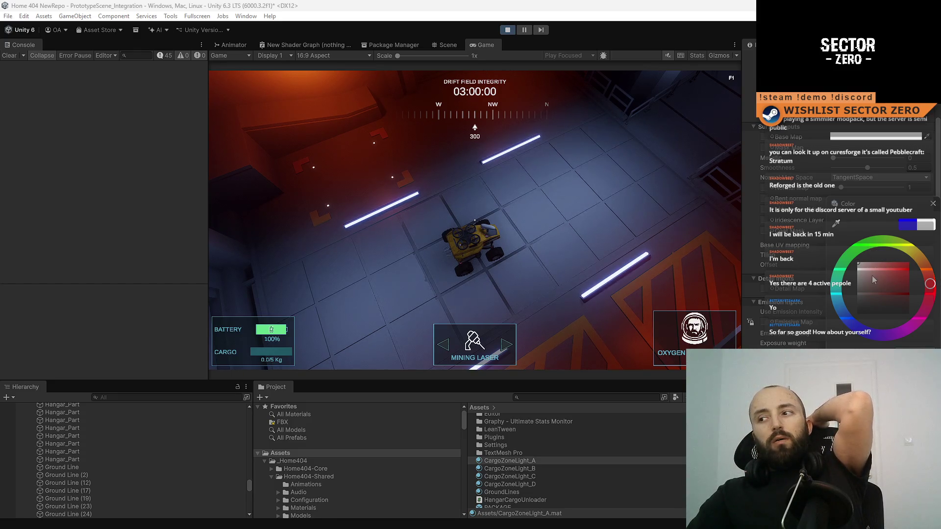
pyautogui.click(908, 265)
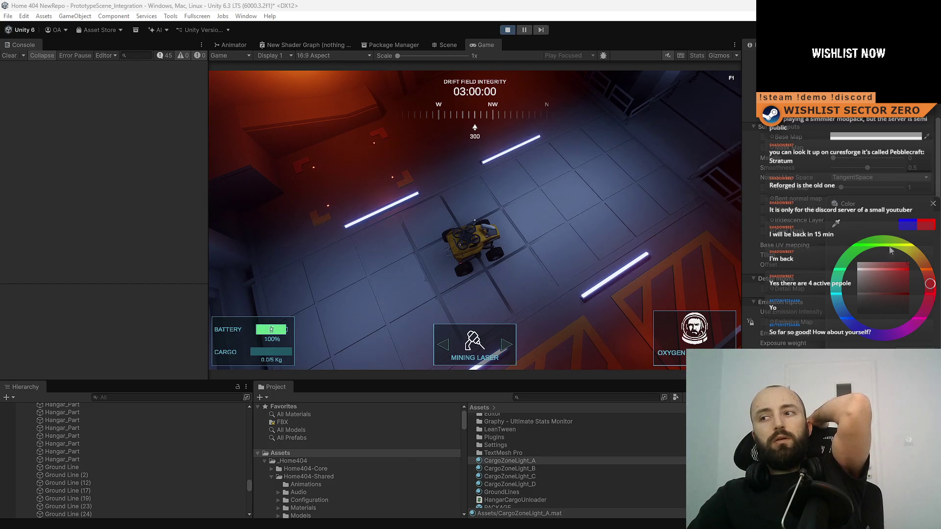
# Toggle green between black and bright, then leave the emission light grey.
pyautogui.click(867, 245)
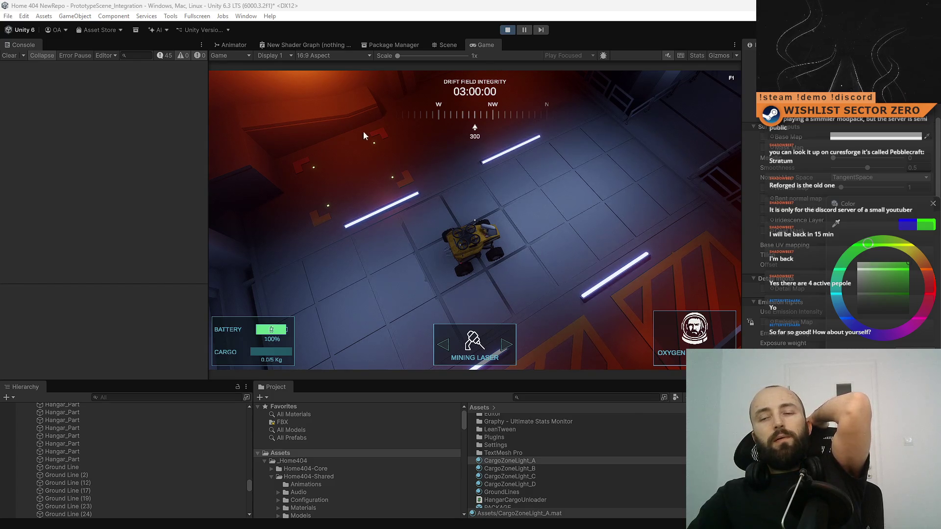
pyautogui.moveTo(890, 277); pyautogui.dragTo(857, 314)
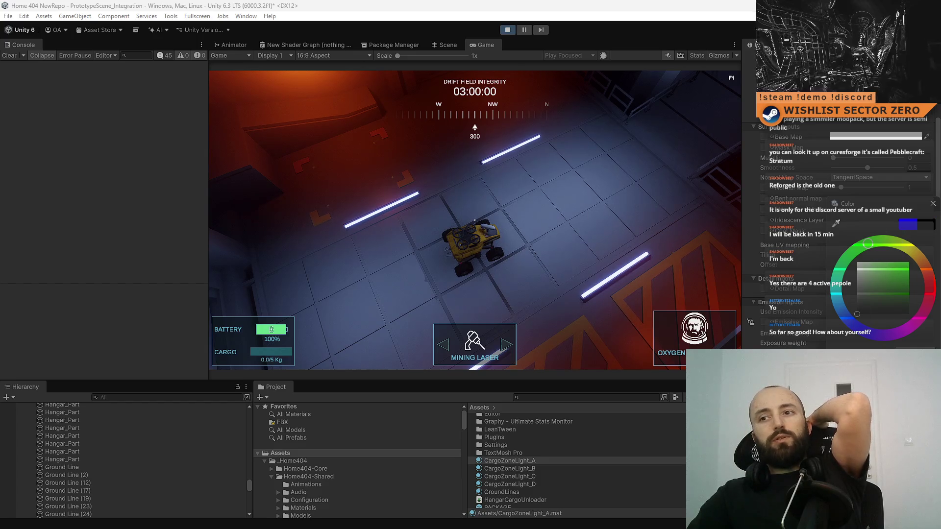
pyautogui.click(909, 263)
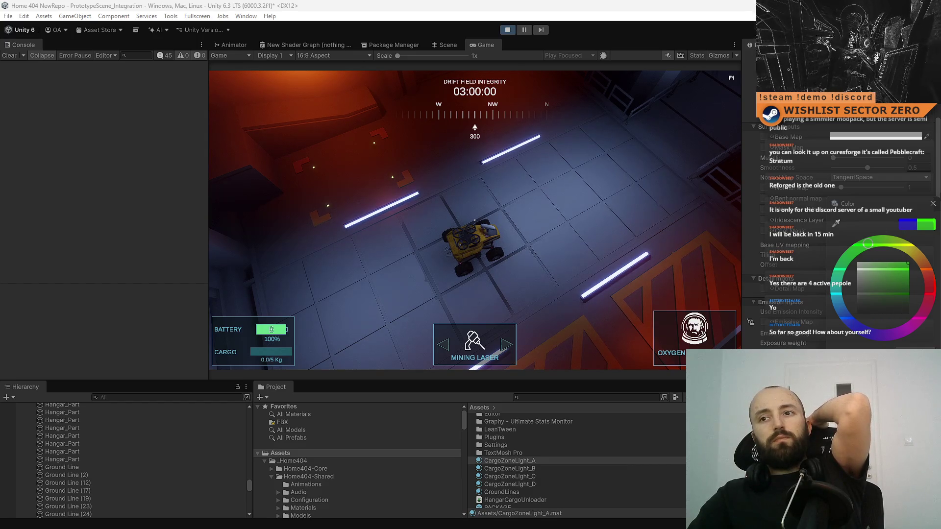
pyautogui.click(858, 314)
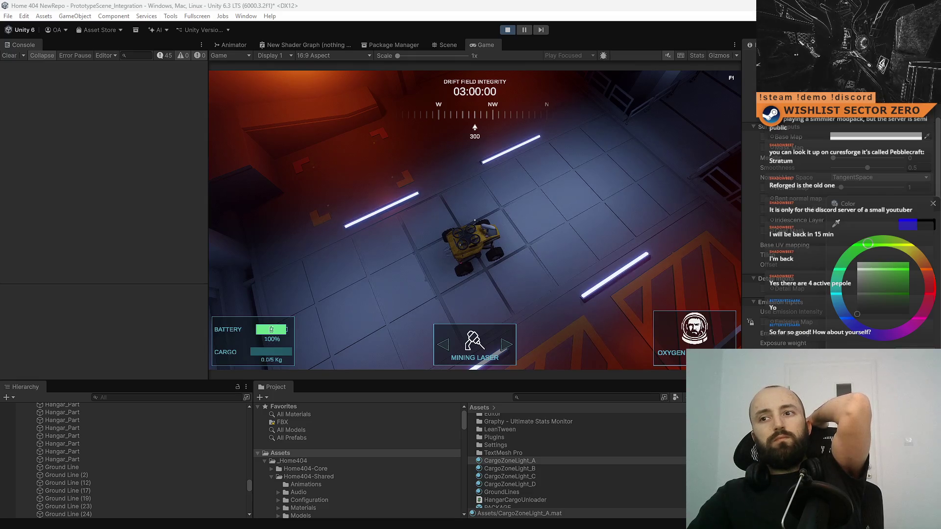
pyautogui.click(908, 263)
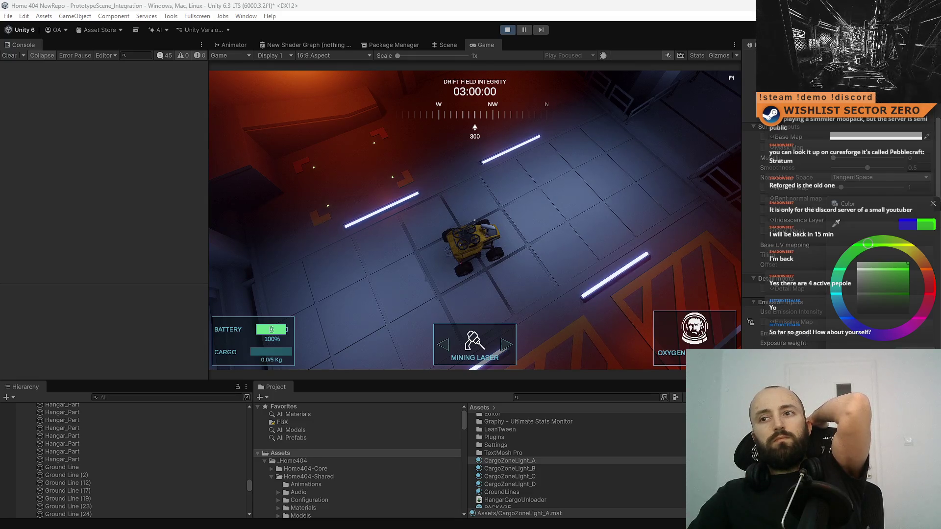
pyautogui.click(858, 263)
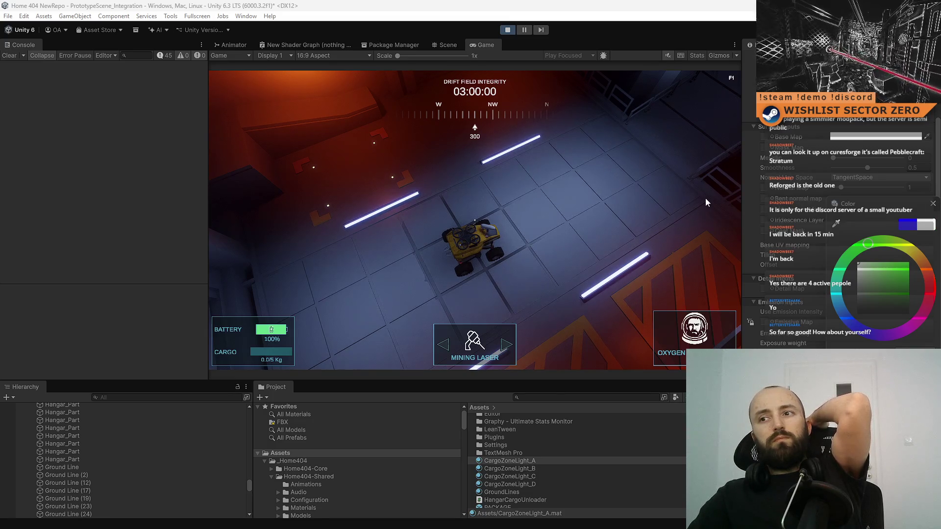
pyautogui.click(621, 212)
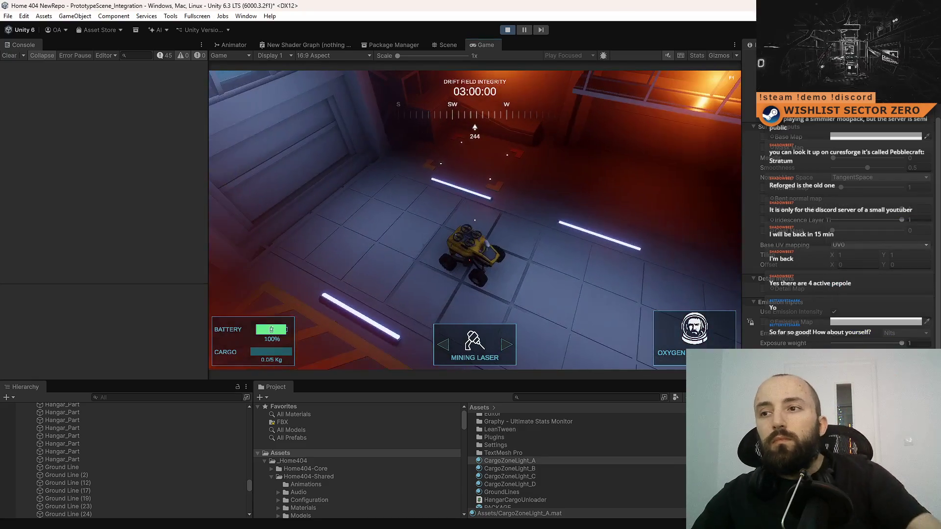
# Go fullscreen and drive the rover down the corridor, past the pillar, toward the orange-lit wall.
pyautogui.press('F10')
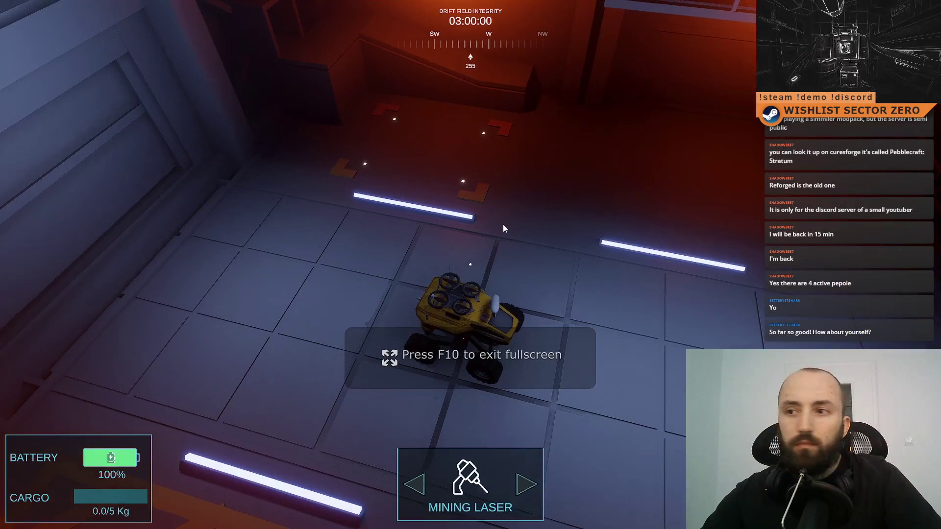
pyautogui.press('a')
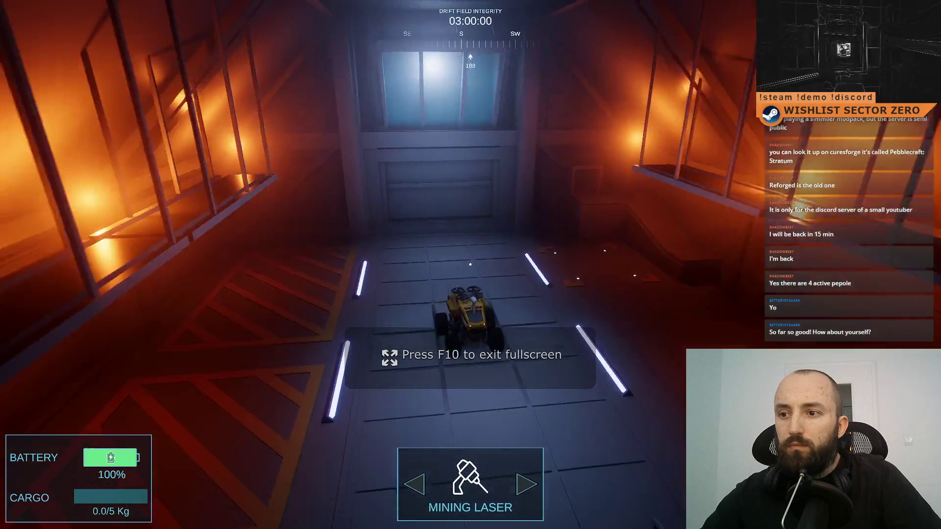
pyautogui.press('w')
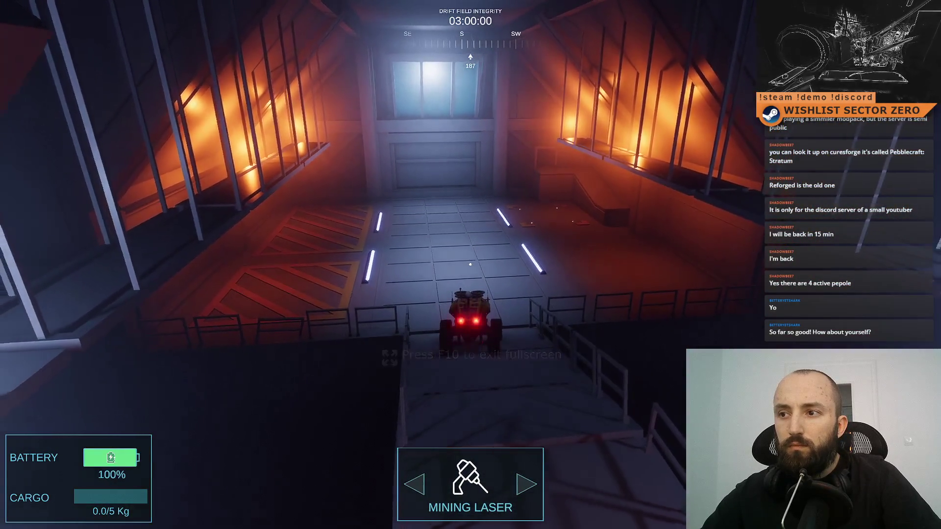
pyautogui.press('d')
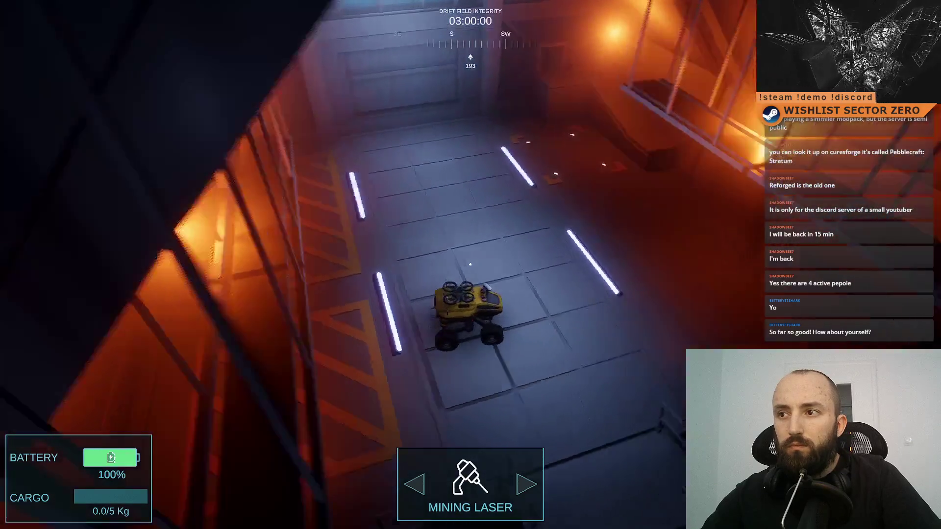
pyautogui.press('w')
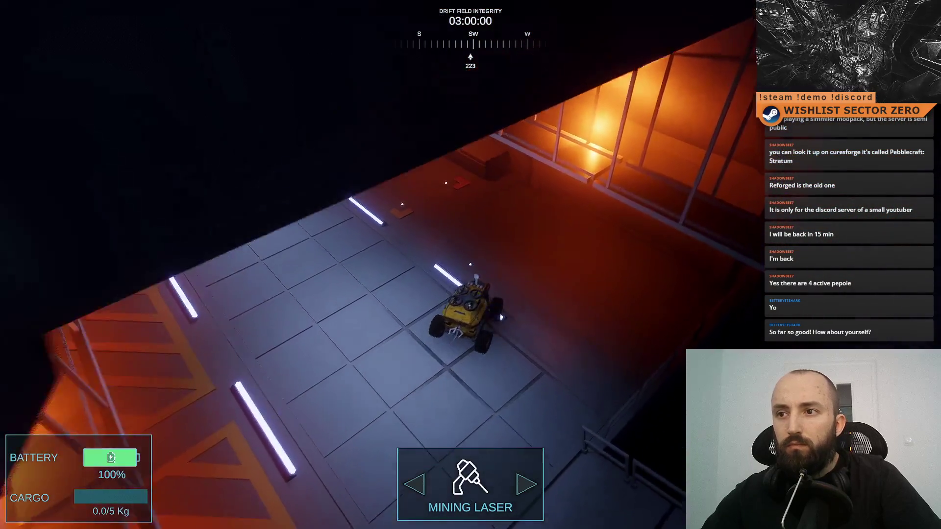
pyautogui.press('w')
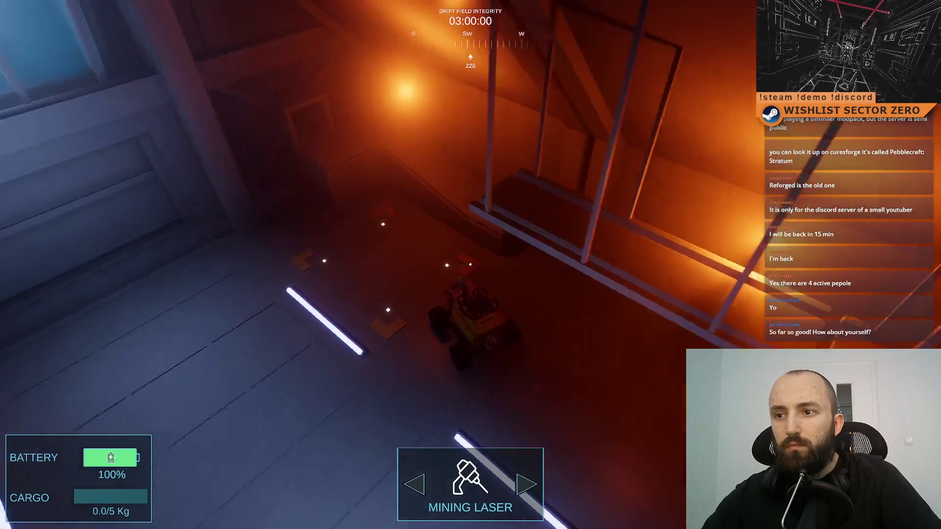
# Turn the rover to face south, drive it along the corridor, then exit fullscreen.
pyautogui.press('a')
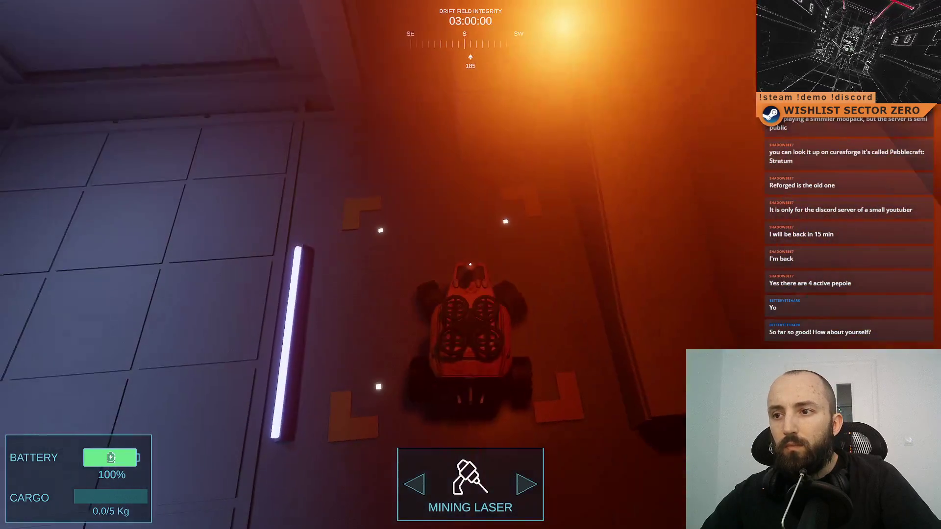
pyautogui.press('d')
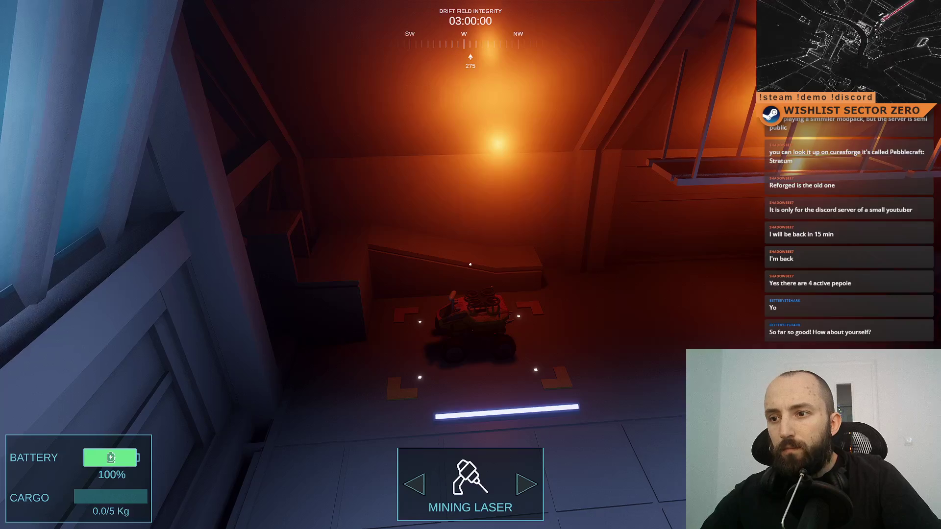
pyautogui.press('a')
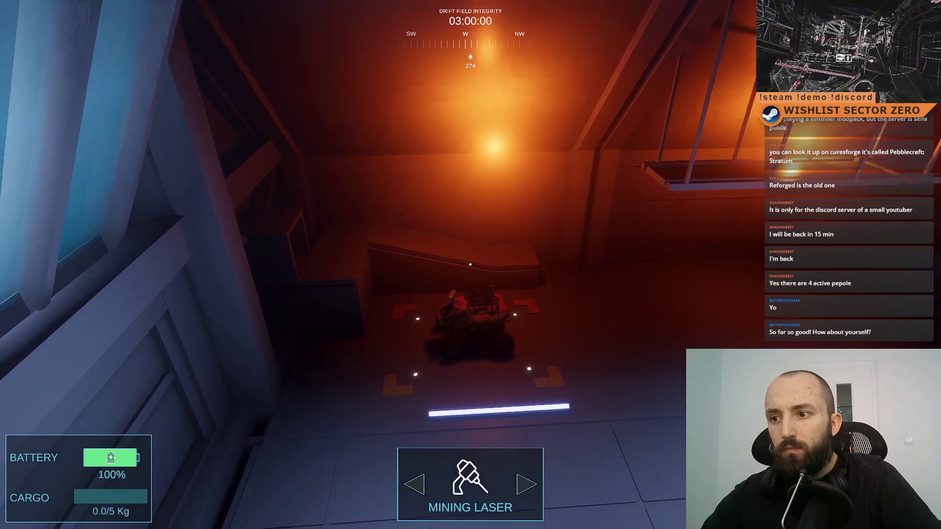
pyautogui.press('a')
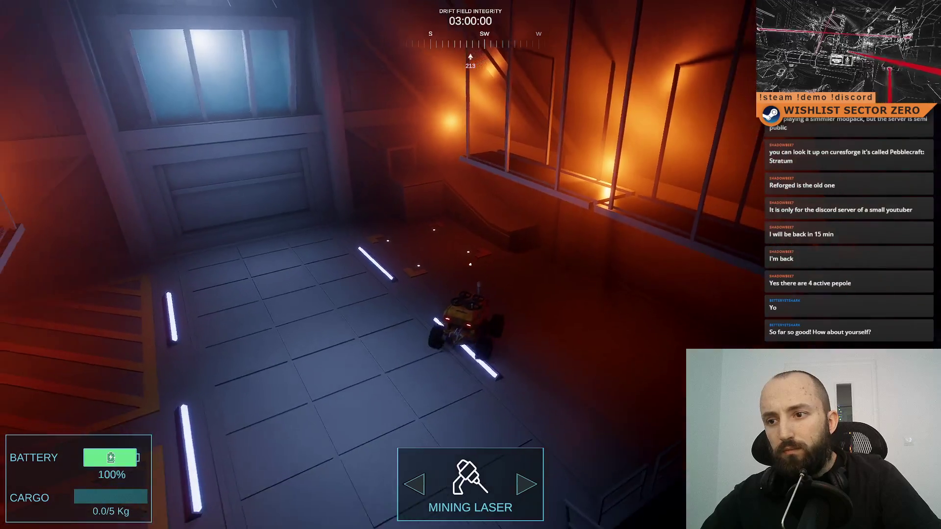
pyautogui.press('s')
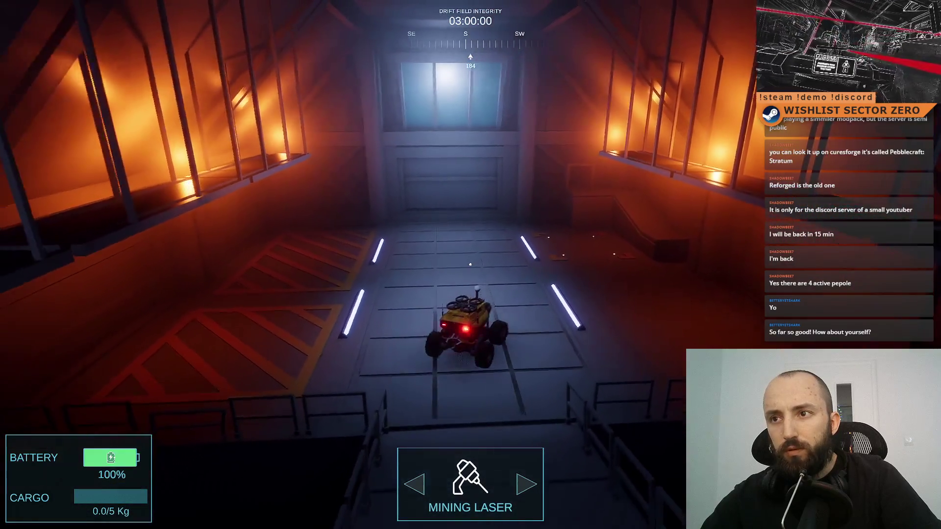
pyautogui.press('F11')
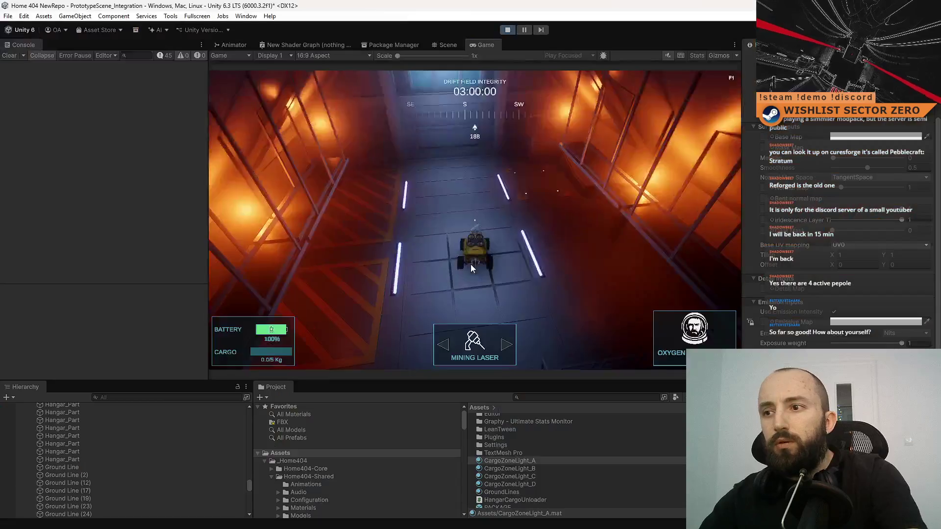
pyautogui.press('d')
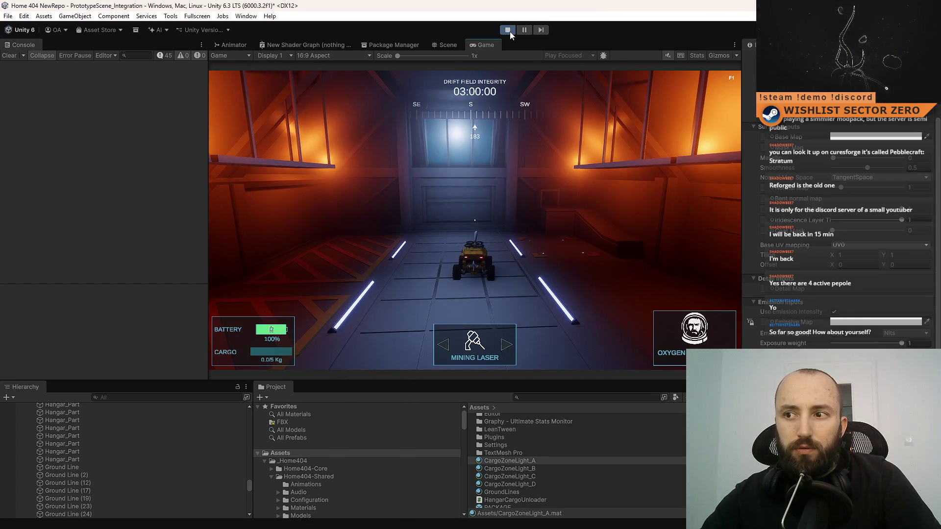
# Stop the play test and show CargoZoneLight_A's emission settings in the Inspector.
pyautogui.click(508, 30)
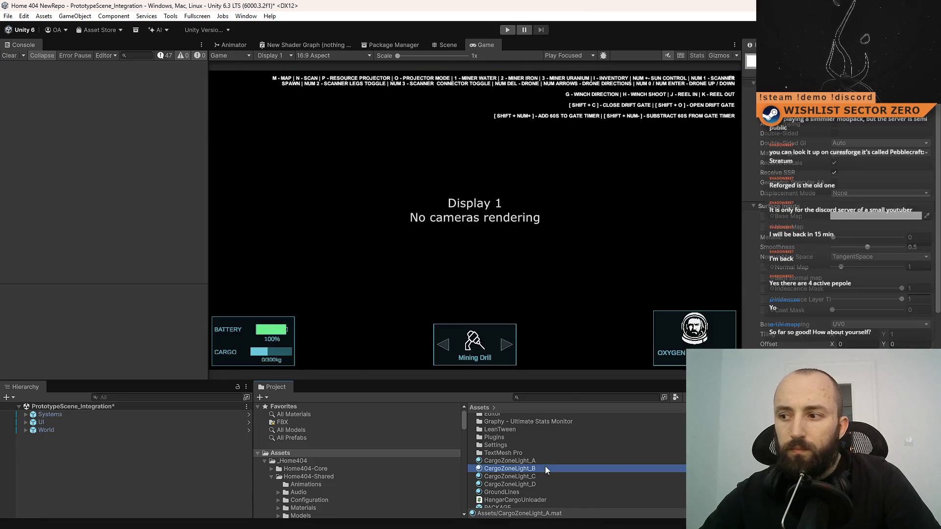
pyautogui.click(557, 461)
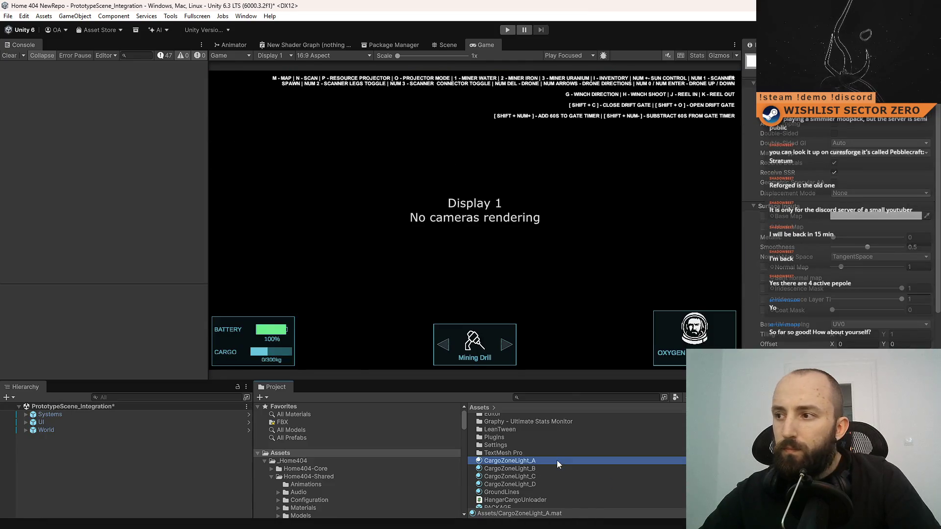
pyautogui.scroll(-5, 855, 225)
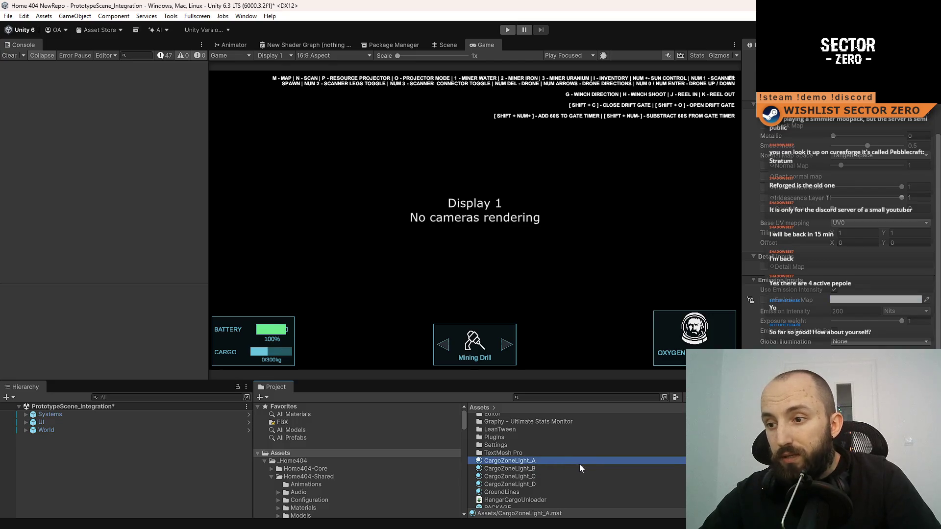
# Copy CargoZoneLight_B's emission colour and paste it onto CargoZoneLight_A's emission.
pyautogui.click(567, 469)
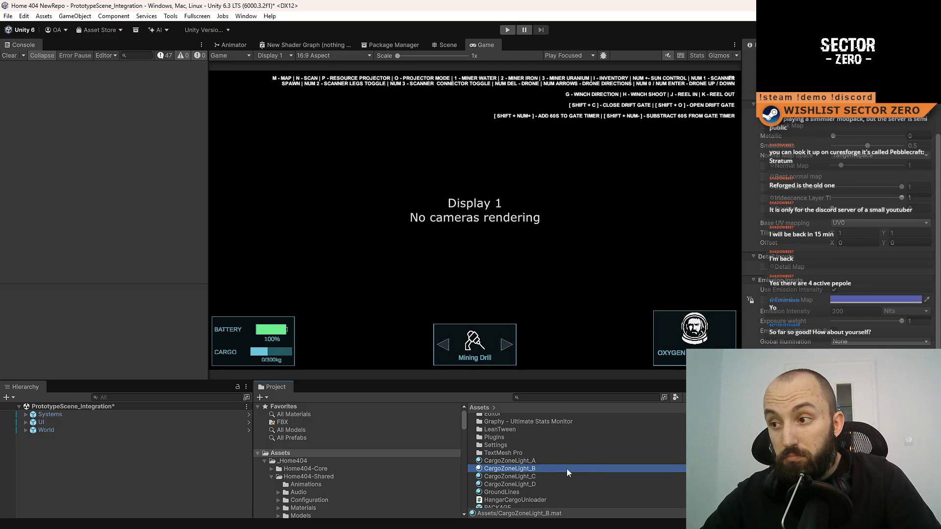
pyautogui.click(876, 300)
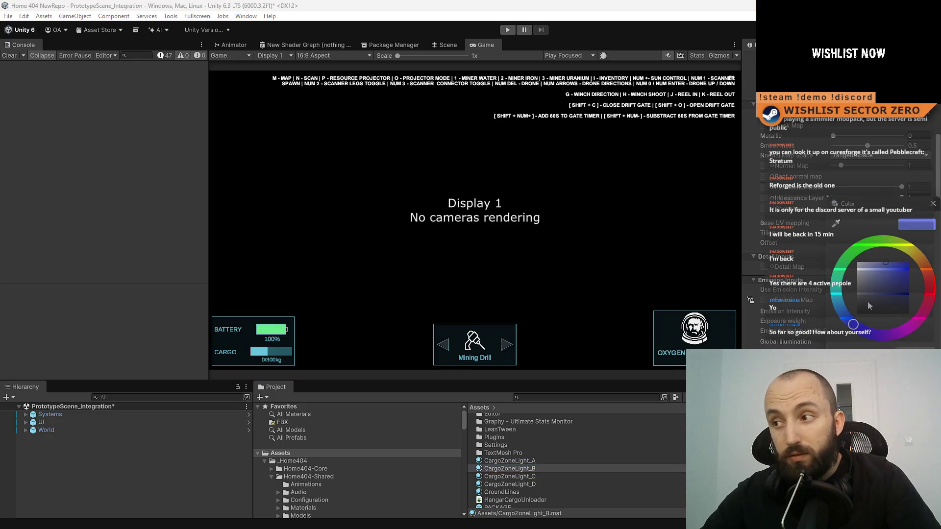
pyautogui.click(932, 203)
pyautogui.click(551, 466)
pyautogui.scroll(-1, 525, 486)
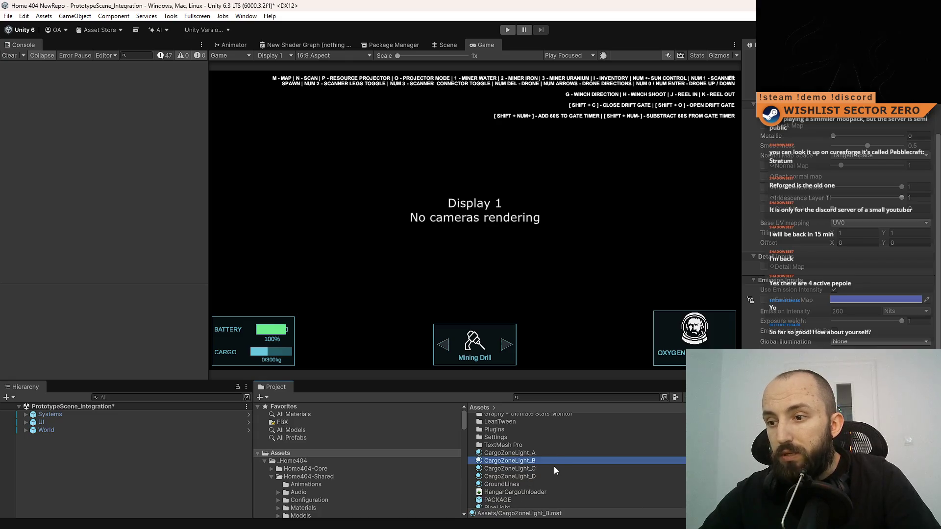
pyautogui.rightClick(865, 300)
pyautogui.click(888, 306)
pyautogui.click(510, 453)
pyautogui.rightClick(865, 315)
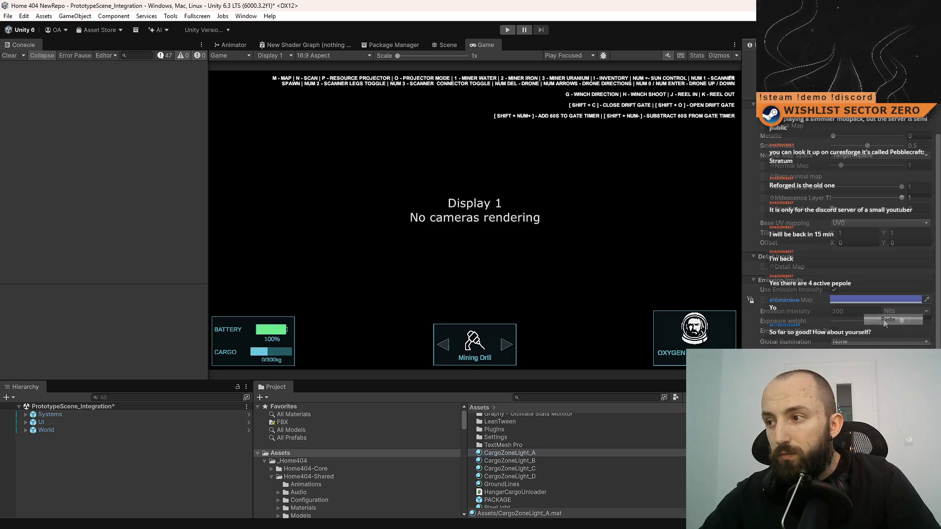
pyautogui.click(887, 320)
# Set CargoZoneLight_B's emission colour to red.
pyautogui.click(542, 464)
pyautogui.click(875, 300)
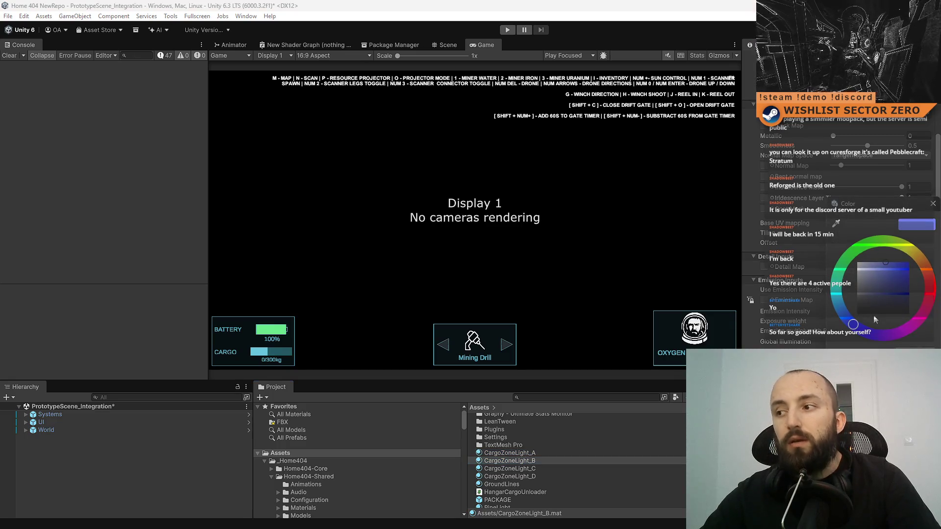
pyautogui.click(932, 288)
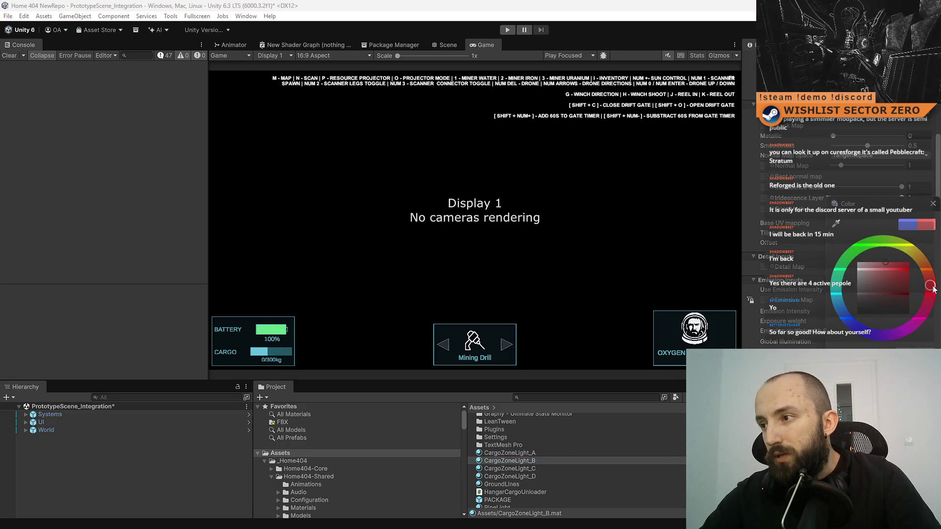
pyautogui.click(934, 205)
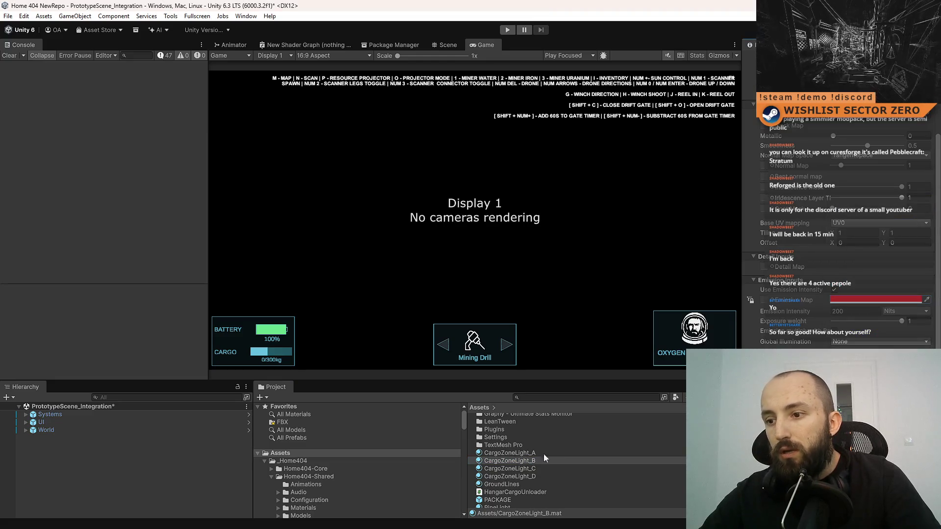
# Give CargoZoneLight_C a fine-tuned green emission colour.
pyautogui.click(540, 469)
pyautogui.click(888, 305)
pyautogui.click(852, 258)
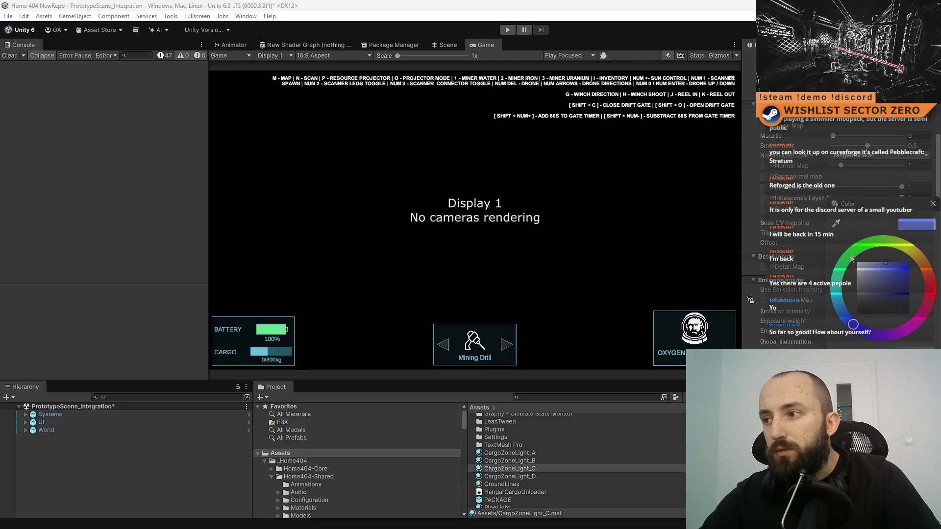
pyautogui.click(859, 248)
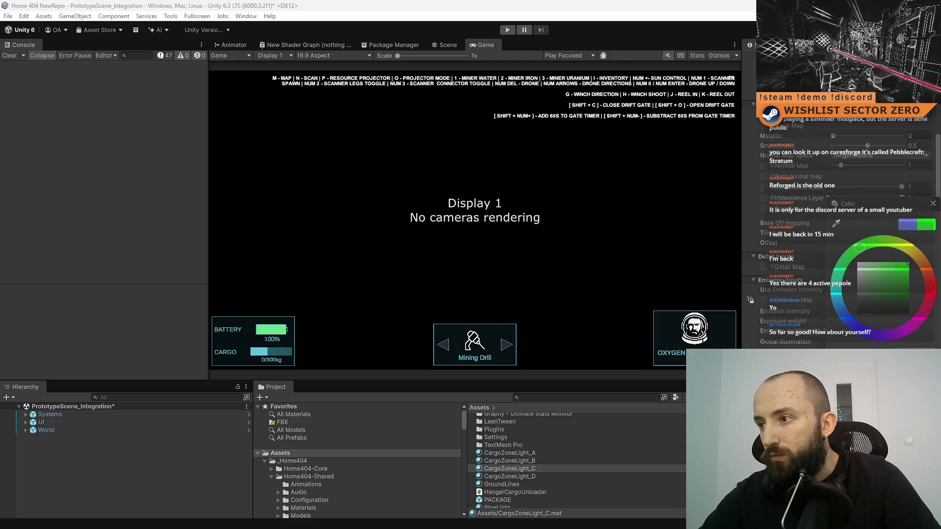
pyautogui.click(934, 203)
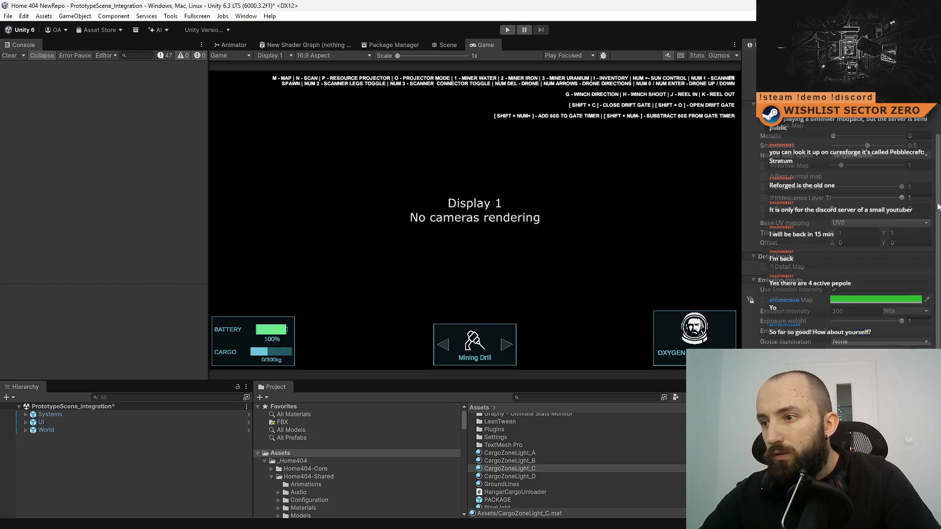
# Darken CargoZoneLight_D's emission colour in its colour picker.
pyautogui.click(554, 477)
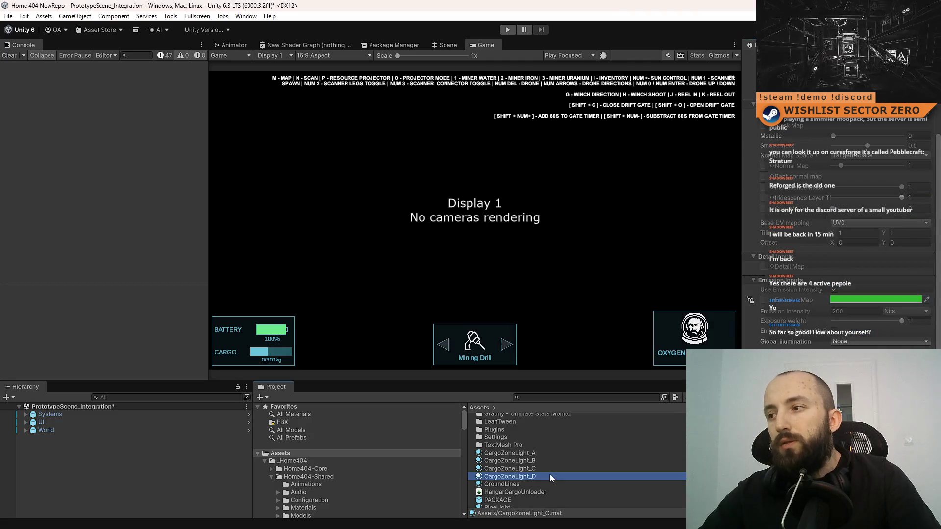
pyautogui.click(859, 300)
pyautogui.moveTo(870, 272); pyautogui.dragTo(856, 314)
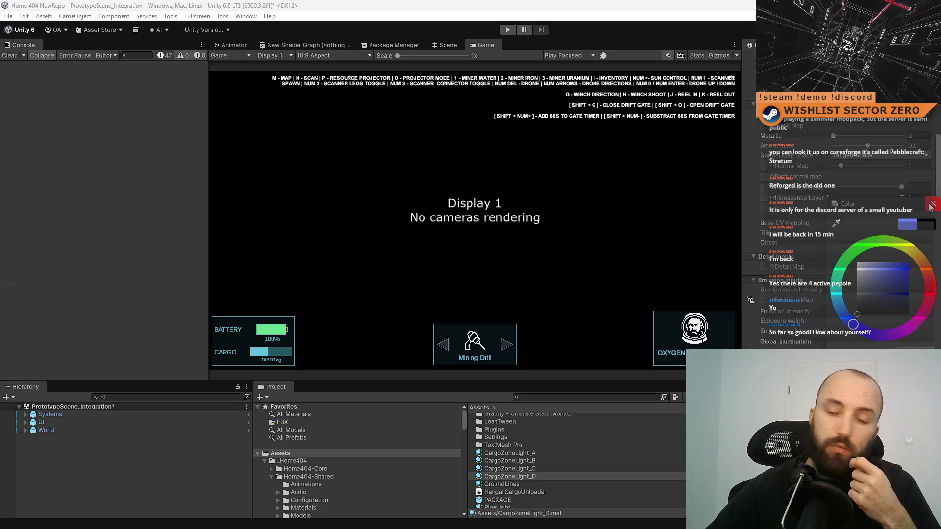
pyautogui.click(931, 205)
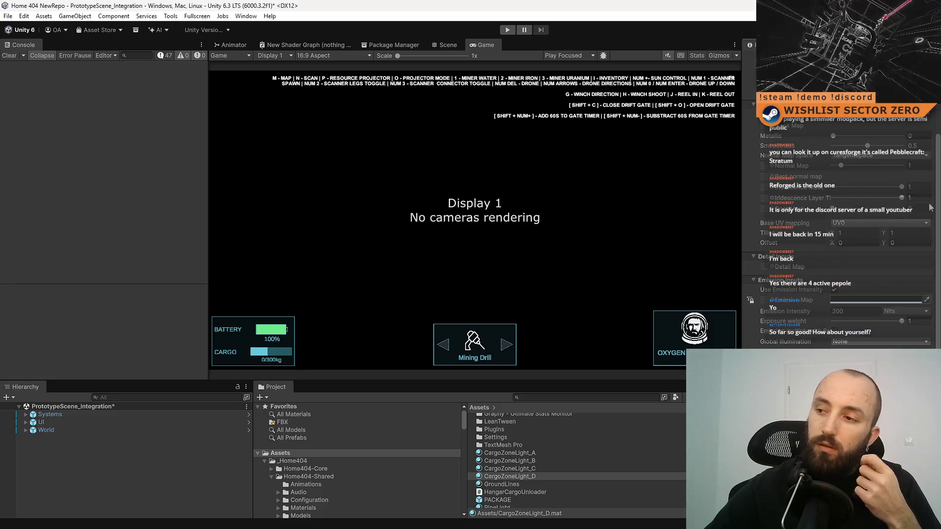
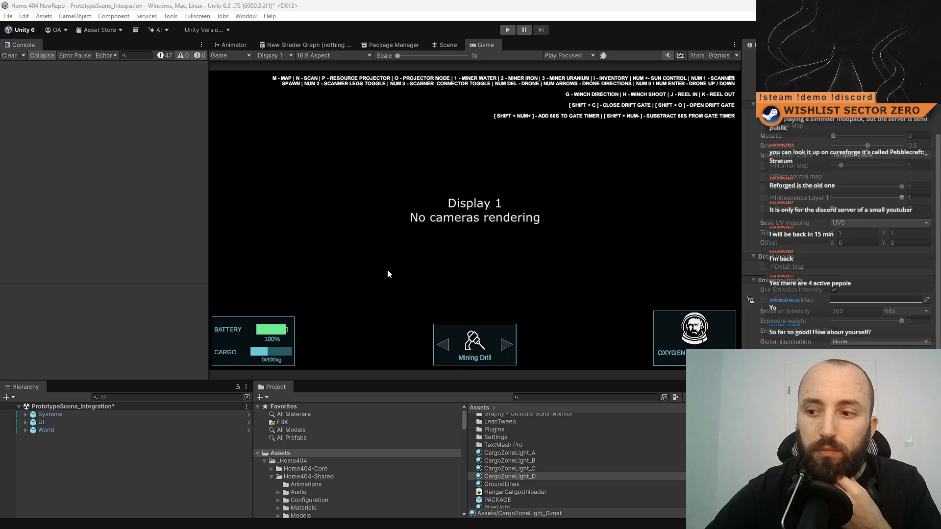
# Look through the CargoZoneLight materials in the Project panel, starting with CargoZoneLight_A.
pyautogui.click(541, 455)
pyautogui.click(541, 461)
pyautogui.click(542, 469)
pyautogui.click(535, 476)
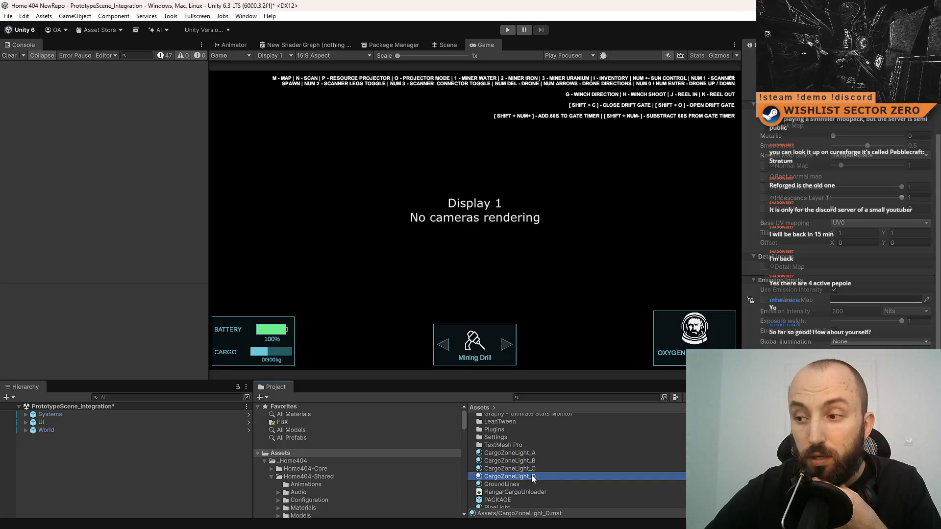
pyautogui.click(556, 454)
# Deselect the materials, empty the Console's 47 errors, and return to the Scene view.
pyautogui.click(157, 468)
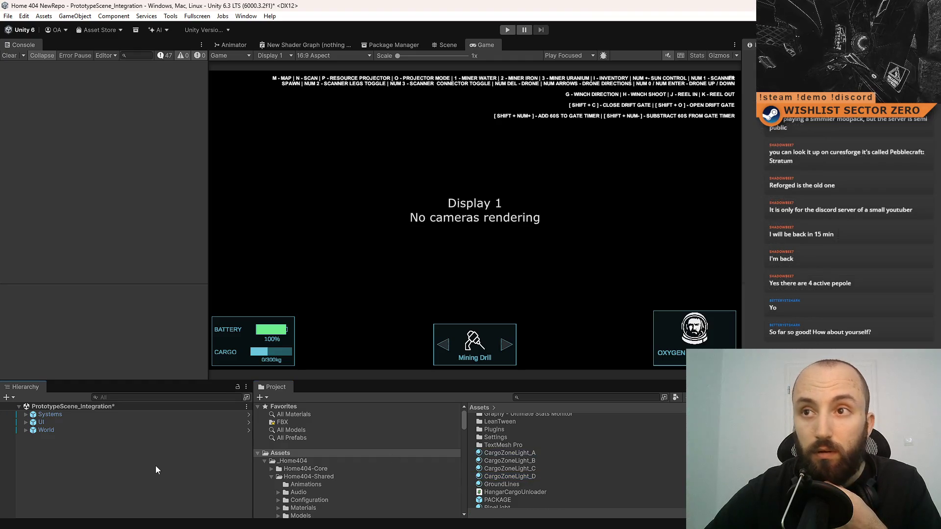
pyautogui.click(9, 56)
pyautogui.click(444, 47)
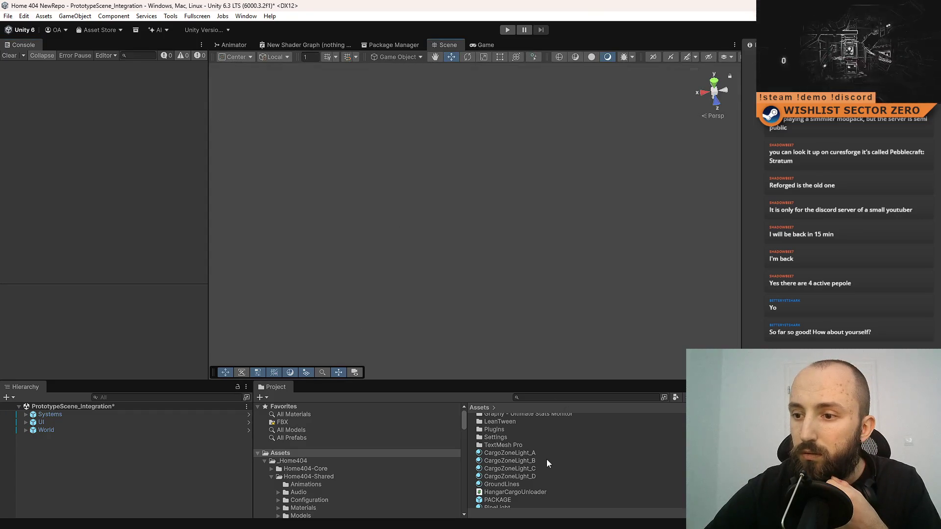
# Search the Project for 'hangar' and open the Hangar prefab for editing.
pyautogui.click(528, 397)
pyautogui.write('hangar')
pyautogui.doubleClick(522, 457)
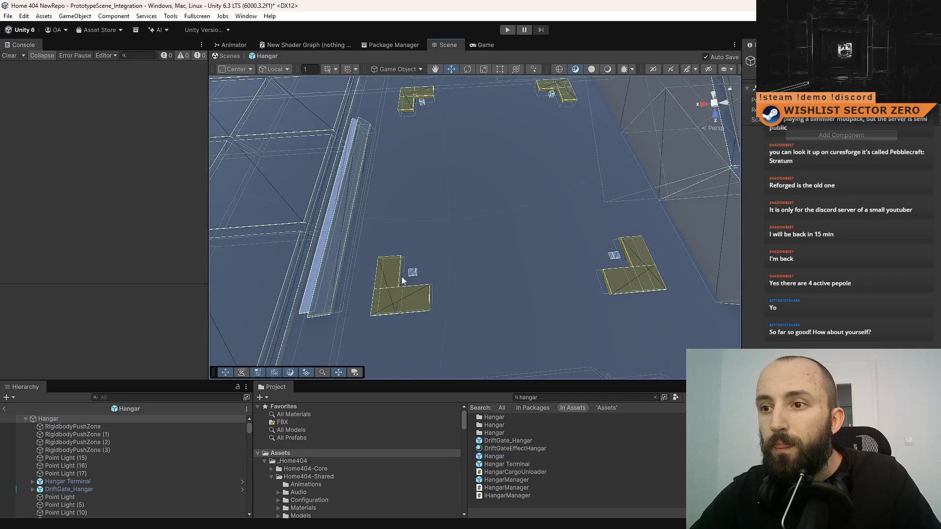
# Scale the four hangar lights down, move them higher, and save the prefab.
pyautogui.click(402, 276)
pyautogui.keyDown('shift'); pyautogui.click(614, 255); pyautogui.keyUp('shift')
pyautogui.keyDown('shift'); pyautogui.click(552, 95); pyautogui.keyUp('shift')
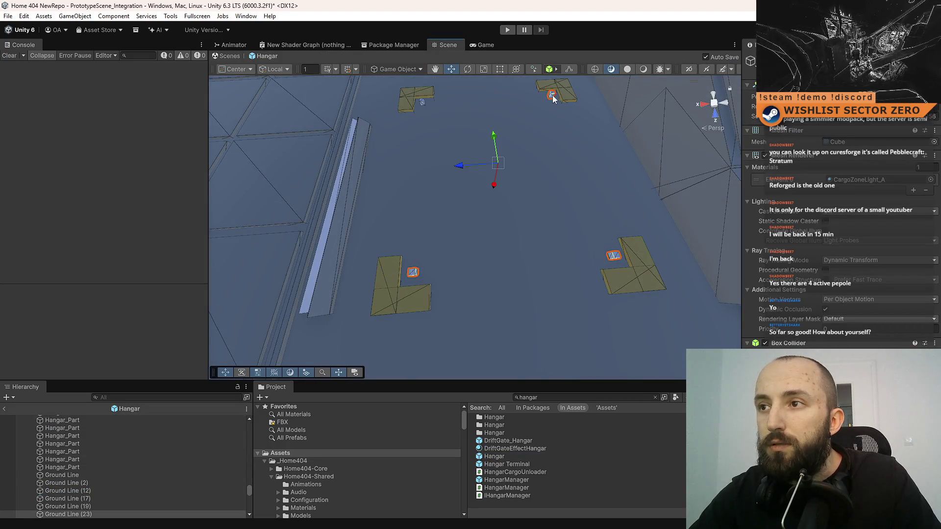
pyautogui.keyDown('shift'); pyautogui.click(422, 103); pyautogui.keyUp('shift')
pyautogui.press('r')
pyautogui.moveTo(499, 162)
pyautogui.mouseDown()
pyautogui.moveTo(516, 206)
pyautogui.moveTo(555, 89)
pyautogui.moveTo(503, 202)
pyautogui.moveTo(504, 194)
pyautogui.moveTo(432, 215)
pyautogui.moveTo(613, 235)
pyautogui.moveTo(597, 237)
pyautogui.mouseUp()
pyautogui.press('w')
pyautogui.hotkey('ctrl', 's')
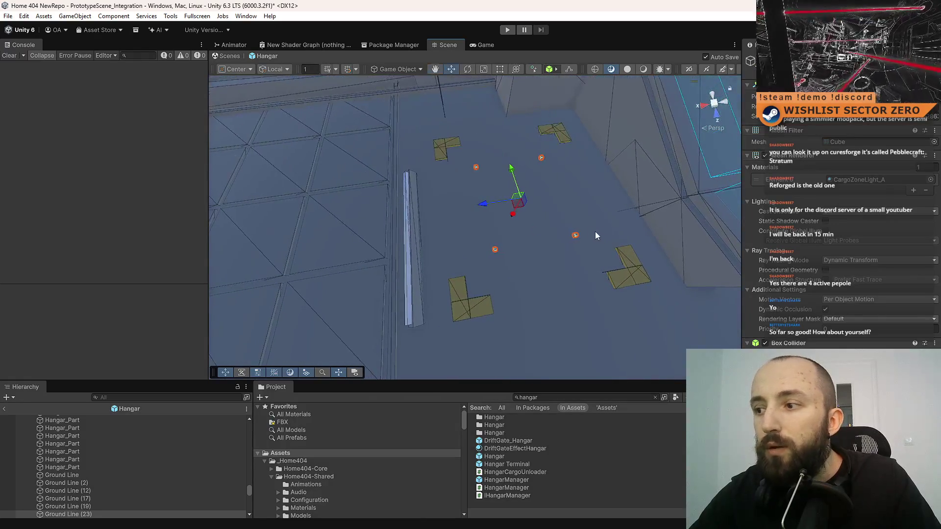
pyautogui.click(501, 505)
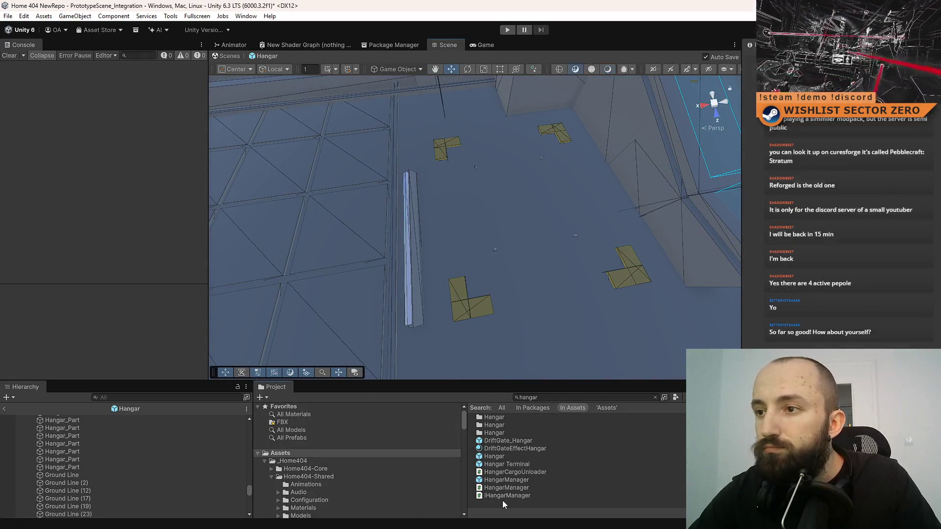
# Change the height of the wall block beside the windows.
pyautogui.moveTo(580, 202)
pyautogui.mouseDown()
pyautogui.moveTo(558, 71)
pyautogui.moveTo(478, 223)
pyautogui.moveTo(557, 229)
pyautogui.moveTo(516, 217)
pyautogui.moveTo(502, 183)
pyautogui.moveTo(475, 227)
pyautogui.moveTo(499, 206)
pyautogui.moveTo(435, 193)
pyautogui.moveTo(418, 220)
pyautogui.mouseUp()
pyautogui.click(448, 250)
pyautogui.moveTo(447, 250)
pyautogui.mouseDown()
pyautogui.moveTo(589, 241)
pyautogui.moveTo(475, 225)
pyautogui.moveTo(490, 216)
pyautogui.moveTo(678, 304)
pyautogui.moveTo(510, 145)
pyautogui.mouseUp()
pyautogui.moveTo(460, 204)
pyautogui.mouseDown()
pyautogui.moveTo(466, 254)
pyautogui.moveTo(530, 337)
pyautogui.moveTo(438, 242)
pyautogui.moveTo(410, 240)
pyautogui.mouseUp()
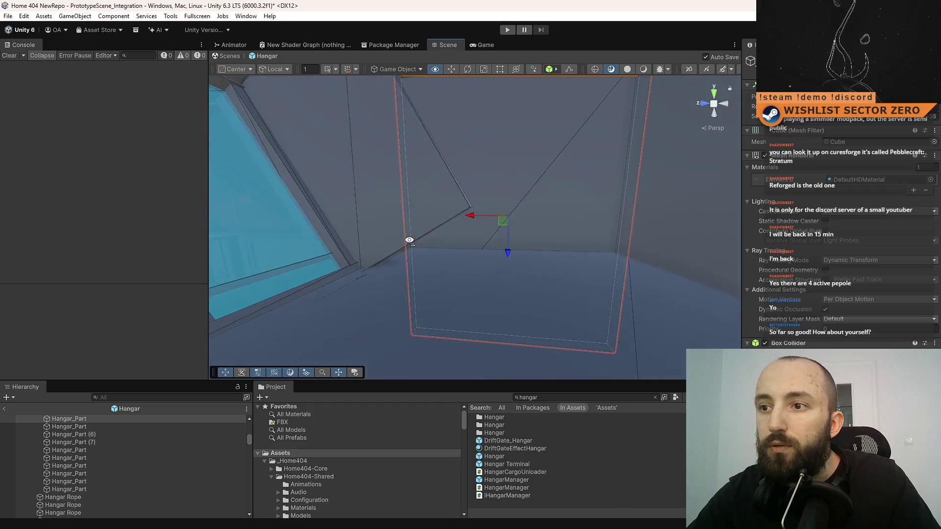
pyautogui.moveTo(548, 269); pyautogui.dragTo(460, 235)
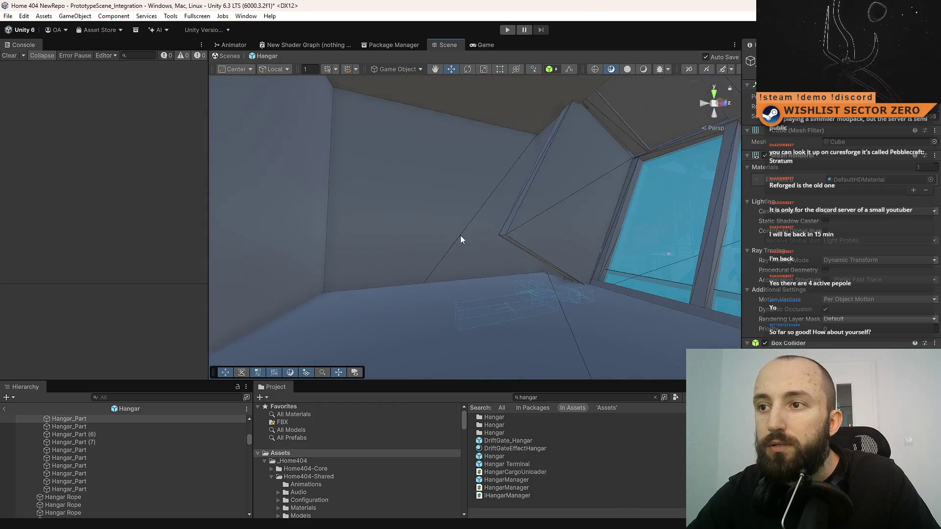
pyautogui.moveTo(391, 221); pyautogui.dragTo(534, 278)
pyautogui.press('r')
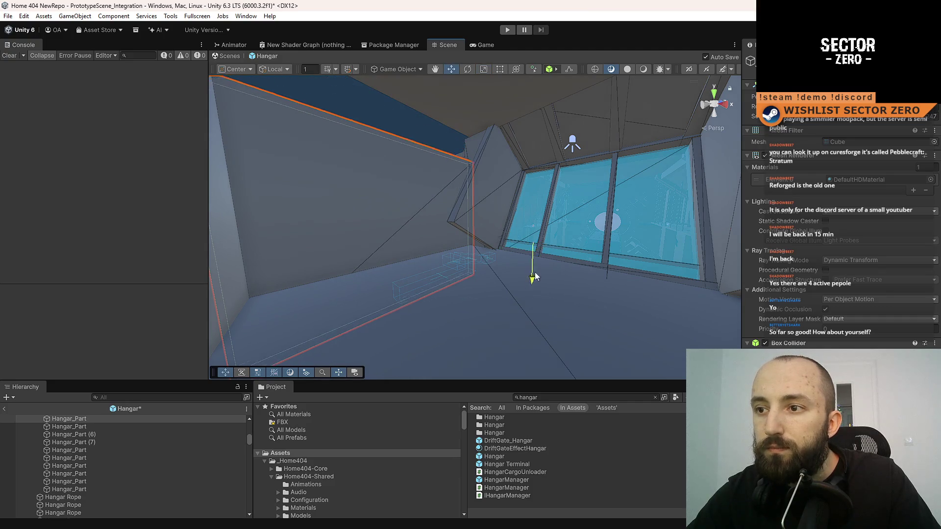
pyautogui.moveTo(486, 222)
pyautogui.mouseDown()
pyautogui.moveTo(623, 219)
pyautogui.moveTo(525, 200)
pyautogui.moveTo(434, 210)
pyautogui.moveTo(446, 224)
pyautogui.moveTo(524, 251)
pyautogui.moveTo(466, 254)
pyautogui.moveTo(779, 280)
pyautogui.mouseUp()
# Duplicate the angled wedge piece, rotate the copy, and slide it right.
pyautogui.click(519, 229)
pyautogui.press('f')
pyautogui.hotkey('ctrl', 'd')
pyautogui.press('e')
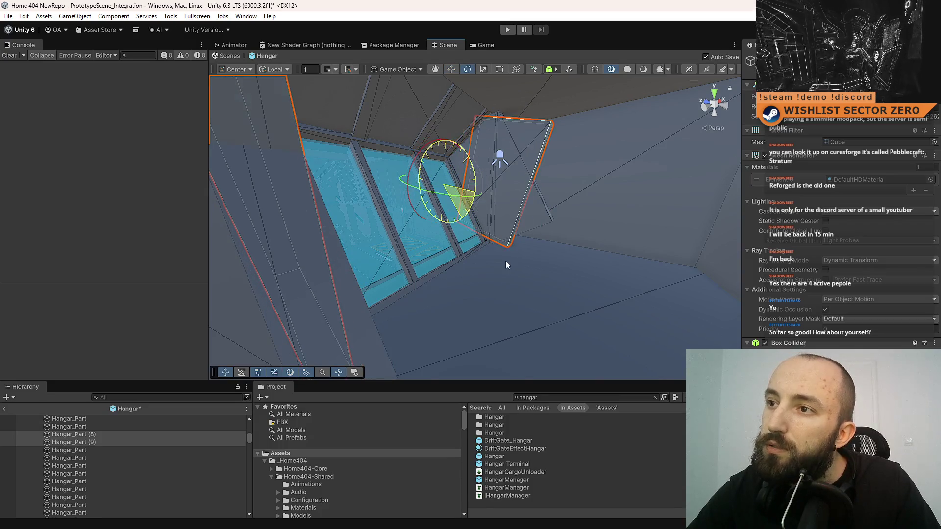
pyautogui.hotkey('ctrl', 's')
pyautogui.scroll(3, 507, 247)
pyautogui.press('w')
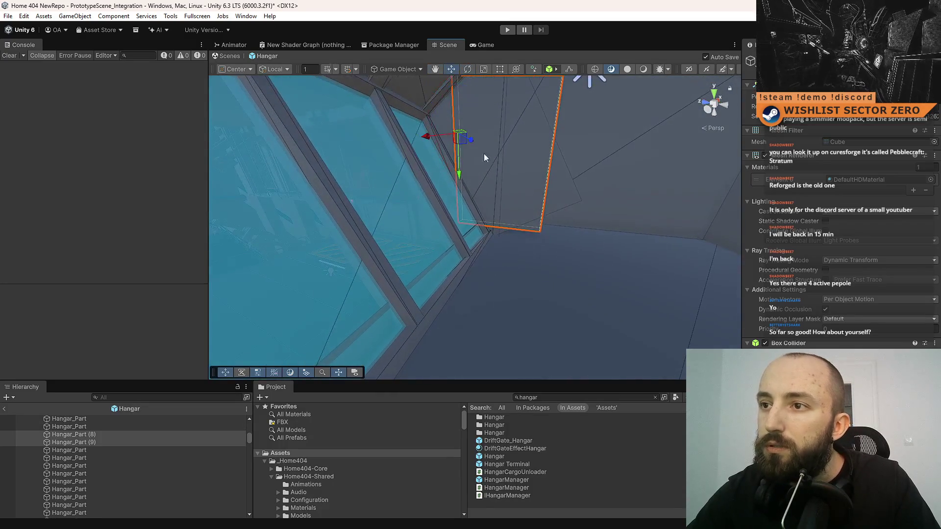
pyautogui.moveTo(466, 141)
pyautogui.mouseDown()
pyautogui.moveTo(565, 155)
pyautogui.moveTo(666, 143)
pyautogui.mouseUp()
pyautogui.hotkey('ctrl', 's')
# Vertex-snap the wedge flush onto the wall corner, save, and inspect the fit.
pyautogui.moveTo(544, 233)
pyautogui.mouseDown()
pyautogui.moveTo(552, 284)
pyautogui.moveTo(579, 231)
pyautogui.moveTo(576, 211)
pyautogui.mouseUp()
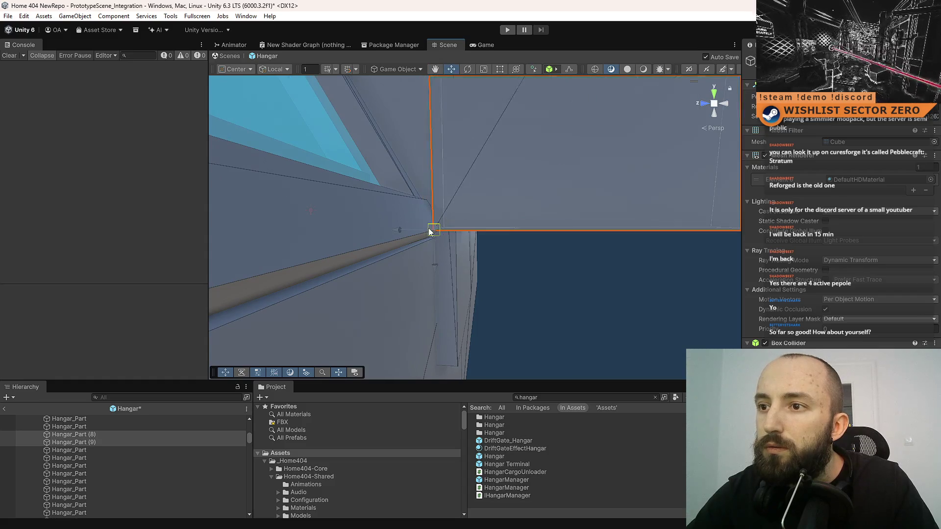
pyautogui.moveTo(426, 224); pyautogui.dragTo(426, 225)
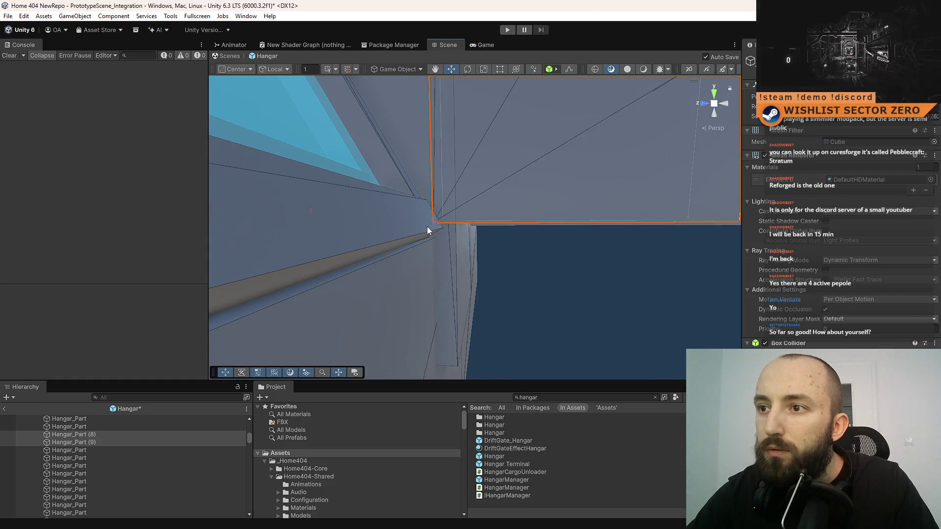
pyautogui.hotkey('ctrl', 's')
pyautogui.moveTo(481, 256)
pyautogui.mouseDown()
pyautogui.moveTo(535, 242)
pyautogui.moveTo(521, 307)
pyautogui.moveTo(580, 318)
pyautogui.moveTo(540, 271)
pyautogui.moveTo(539, 215)
pyautogui.moveTo(166, 314)
pyautogui.moveTo(178, 255)
pyautogui.moveTo(398, 297)
pyautogui.moveTo(393, 289)
pyautogui.moveTo(567, 241)
pyautogui.moveTo(576, 221)
pyautogui.moveTo(589, 219)
pyautogui.moveTo(584, 231)
pyautogui.moveTo(511, 258)
pyautogui.moveTo(516, 270)
pyautogui.moveTo(581, 254)
pyautogui.moveTo(542, 266)
pyautogui.moveTo(463, 237)
pyautogui.moveTo(472, 171)
pyautogui.mouseUp()
pyautogui.press('r')
pyautogui.press('w')
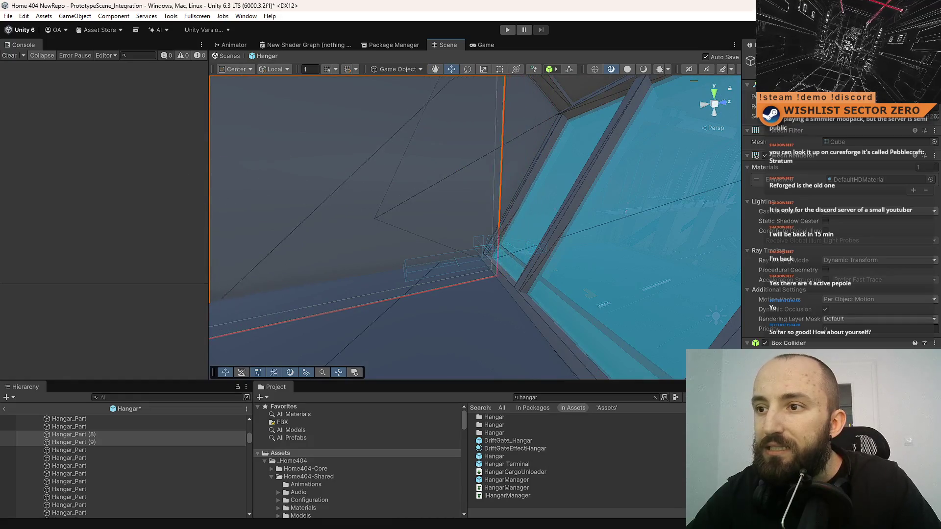
pyautogui.moveTo(404, 252)
pyautogui.mouseDown()
pyautogui.moveTo(490, 171)
pyautogui.moveTo(273, 305)
pyautogui.moveTo(221, 101)
pyautogui.moveTo(113, 220)
pyautogui.moveTo(157, 216)
pyautogui.moveTo(173, 460)
pyautogui.moveTo(186, 363)
pyautogui.moveTo(458, 322)
pyautogui.moveTo(477, 359)
pyautogui.moveTo(511, 265)
pyautogui.moveTo(496, 269)
pyautogui.moveTo(476, 255)
pyautogui.moveTo(448, 200)
pyautogui.moveTo(355, 198)
pyautogui.mouseUp()
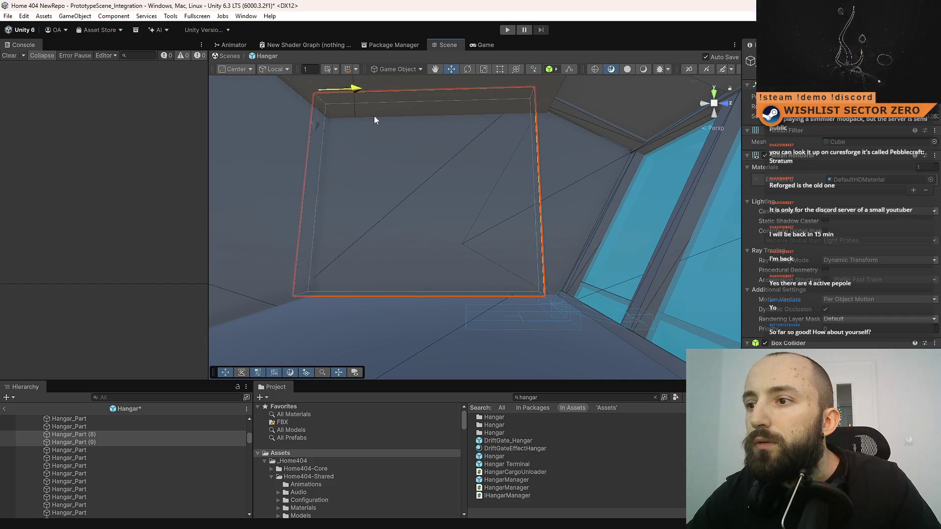
pyautogui.moveTo(382, 118)
pyautogui.mouseDown()
pyautogui.moveTo(490, 142)
pyautogui.moveTo(553, 112)
pyautogui.moveTo(329, 75)
pyautogui.moveTo(267, 206)
pyautogui.moveTo(232, 228)
pyautogui.moveTo(361, 269)
pyautogui.moveTo(351, 225)
pyautogui.moveTo(436, 268)
pyautogui.moveTo(422, 304)
pyautogui.moveTo(482, 235)
pyautogui.moveTo(487, 200)
pyautogui.moveTo(374, 241)
pyautogui.moveTo(471, 142)
pyautogui.mouseUp()
# Select Hangar_Part pieces on the floor and ceiling, then frame a wall-frame beam.
pyautogui.moveTo(358, 219)
pyautogui.mouseDown()
pyautogui.moveTo(511, 225)
pyautogui.moveTo(454, 219)
pyautogui.moveTo(480, 238)
pyautogui.moveTo(494, 210)
pyautogui.moveTo(466, 288)
pyautogui.moveTo(390, 211)
pyautogui.moveTo(451, 204)
pyautogui.moveTo(357, 219)
pyautogui.moveTo(288, 245)
pyautogui.moveTo(336, 243)
pyautogui.moveTo(346, 207)
pyautogui.mouseUp()
pyautogui.click(494, 209)
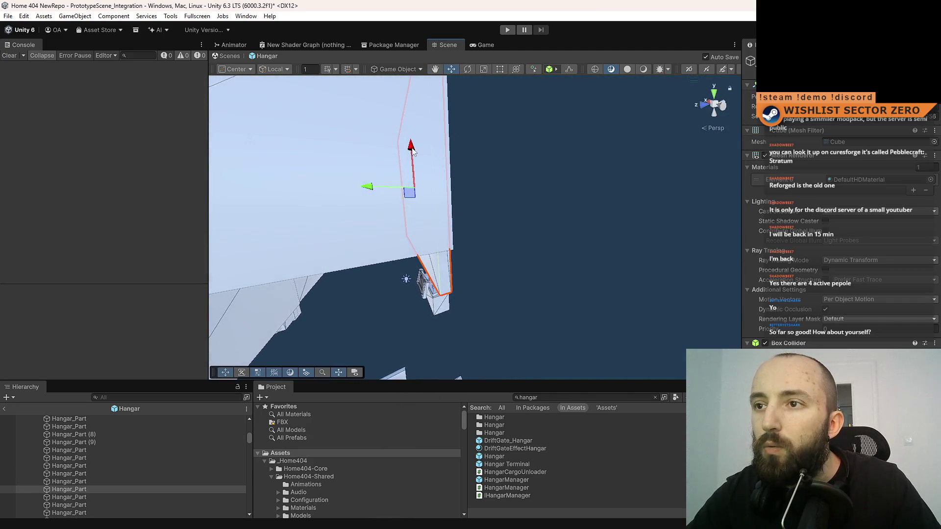
pyautogui.moveTo(561, 240)
pyautogui.mouseDown()
pyautogui.moveTo(337, 292)
pyautogui.moveTo(328, 307)
pyautogui.moveTo(326, 243)
pyautogui.moveTo(308, 219)
pyautogui.moveTo(546, 258)
pyautogui.moveTo(689, 206)
pyautogui.moveTo(642, 164)
pyautogui.moveTo(652, 194)
pyautogui.mouseUp()
pyautogui.click(307, 219)
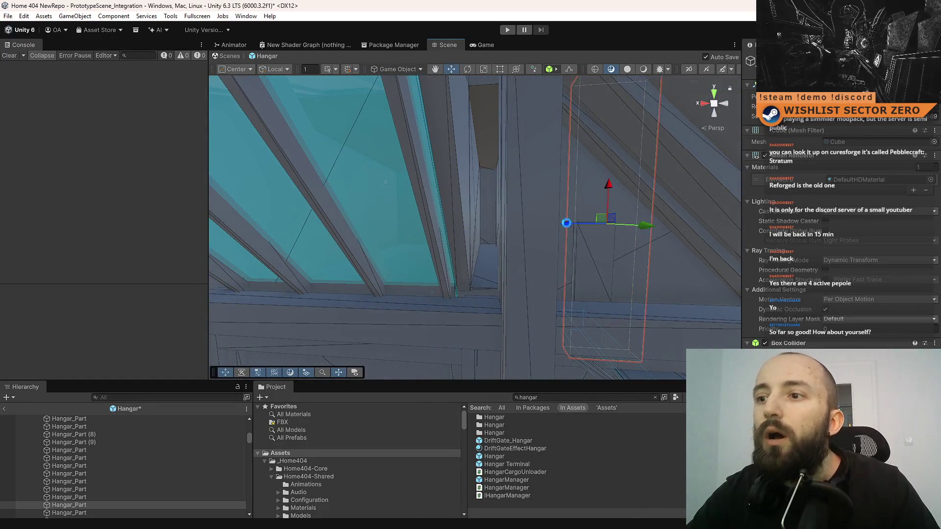
pyautogui.moveTo(634, 254)
pyautogui.mouseDown()
pyautogui.moveTo(498, 242)
pyautogui.moveTo(479, 210)
pyautogui.moveTo(512, 303)
pyautogui.moveTo(504, 185)
pyautogui.moveTo(560, 165)
pyautogui.mouseUp()
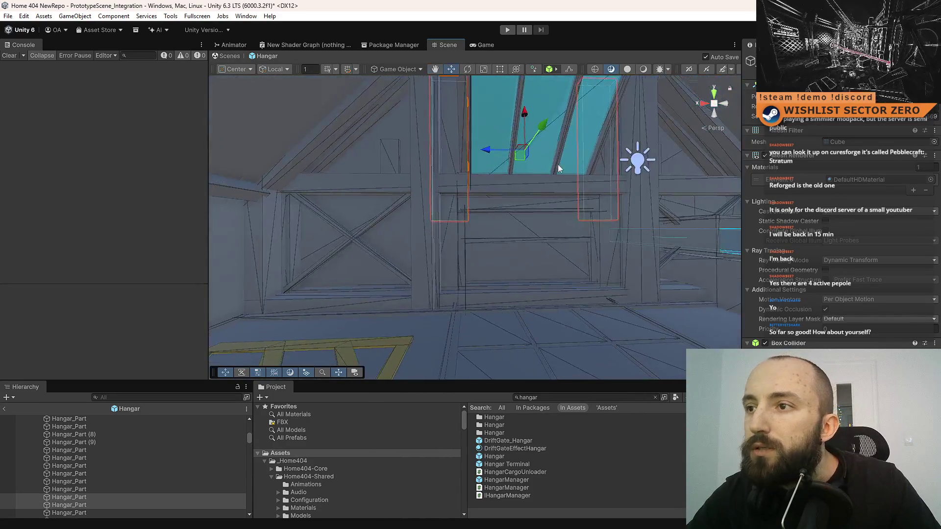
pyautogui.moveTo(522, 136)
pyautogui.mouseDown()
pyautogui.moveTo(527, 189)
pyautogui.moveTo(541, 168)
pyautogui.moveTo(447, 189)
pyautogui.mouseUp()
pyautogui.click(465, 175)
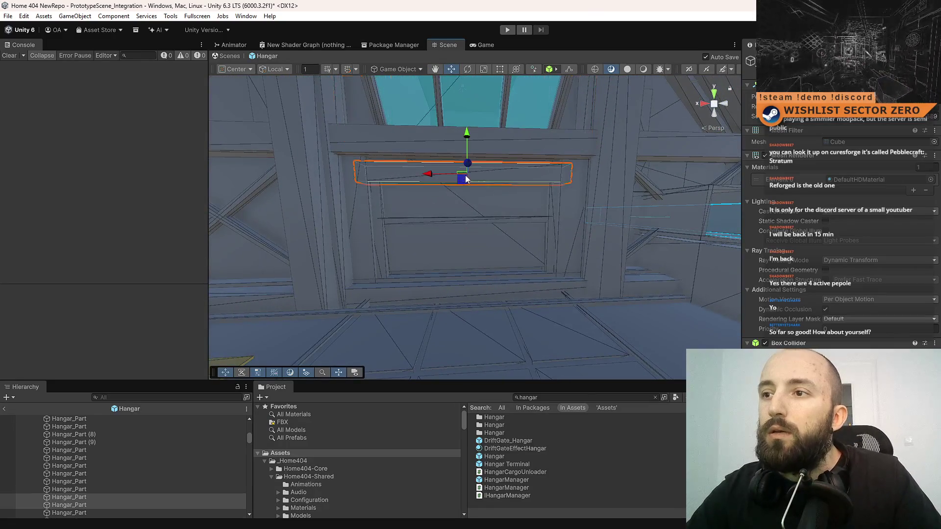
pyautogui.press('f')
# Inspect the framed beam from several angles and slide it to a new position.
pyautogui.moveTo(493, 165)
pyautogui.mouseDown()
pyautogui.moveTo(515, 205)
pyautogui.moveTo(500, 273)
pyautogui.moveTo(508, 257)
pyautogui.moveTo(570, 255)
pyautogui.moveTo(435, 260)
pyautogui.moveTo(443, 230)
pyautogui.moveTo(325, 266)
pyautogui.moveTo(474, 231)
pyautogui.moveTo(374, 228)
pyautogui.moveTo(513, 272)
pyautogui.moveTo(503, 320)
pyautogui.mouseUp()
pyautogui.moveTo(405, 228); pyautogui.dragTo(510, 243)
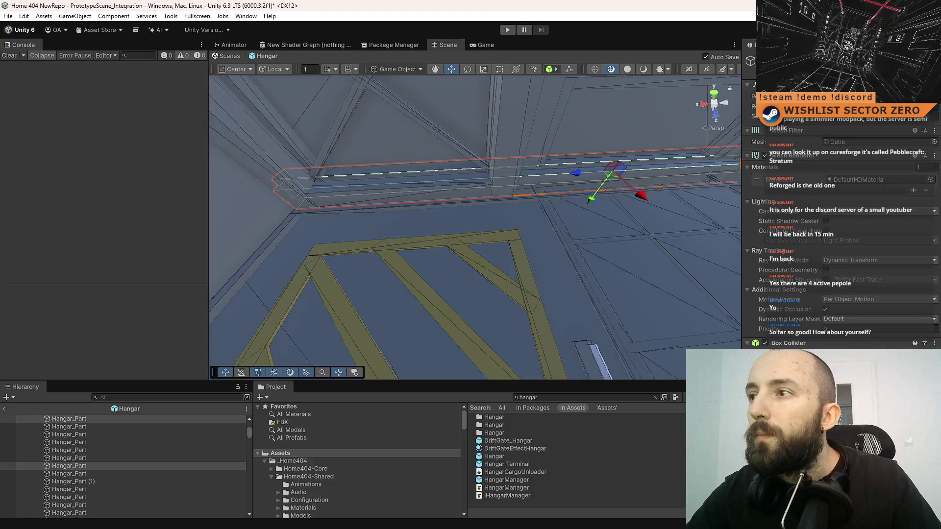
pyautogui.moveTo(681, 118)
pyautogui.mouseDown()
pyautogui.moveTo(596, 153)
pyautogui.moveTo(530, 155)
pyautogui.moveTo(508, 110)
pyautogui.moveTo(539, 142)
pyautogui.moveTo(627, 166)
pyautogui.moveTo(519, 222)
pyautogui.mouseUp()
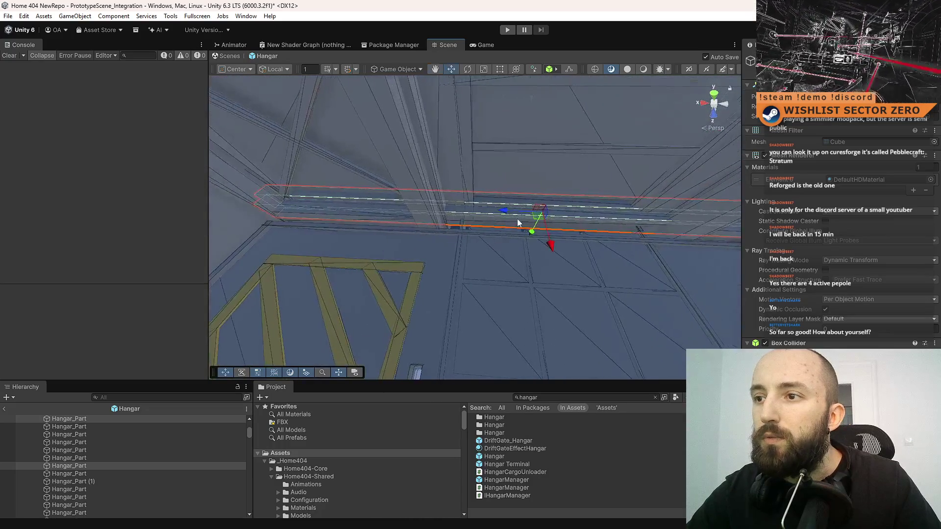
pyautogui.moveTo(454, 237)
pyautogui.mouseDown()
pyautogui.moveTo(462, 232)
pyautogui.moveTo(361, 213)
pyautogui.moveTo(379, 161)
pyautogui.moveTo(420, 137)
pyautogui.moveTo(420, 193)
pyautogui.moveTo(472, 243)
pyautogui.mouseUp()
pyautogui.rightClick(466, 219)
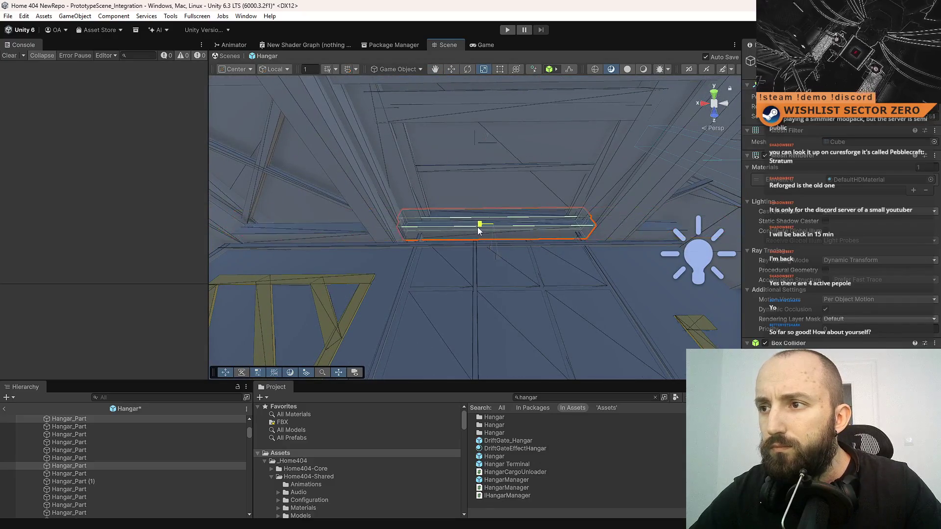
pyautogui.moveTo(541, 269)
pyautogui.mouseDown()
pyautogui.moveTo(547, 257)
pyautogui.moveTo(533, 257)
pyautogui.moveTo(556, 240)
pyautogui.mouseUp()
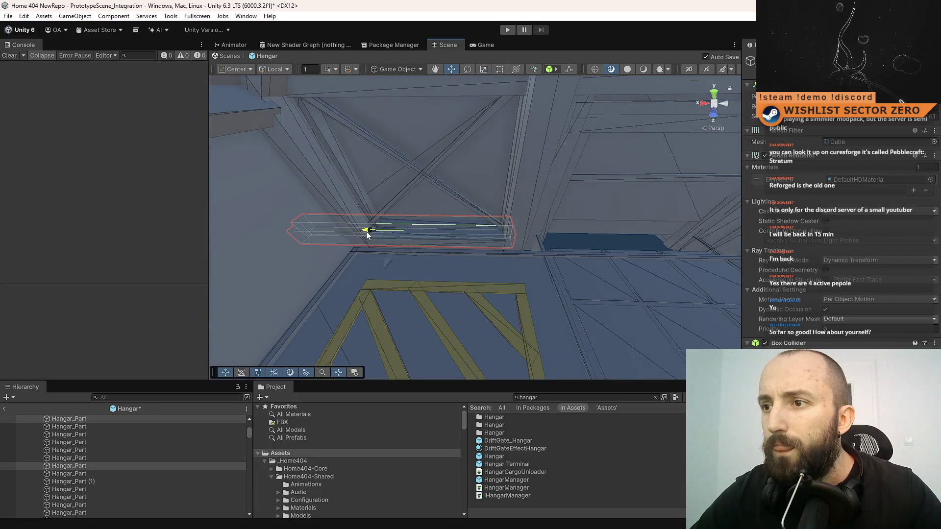
pyautogui.moveTo(428, 230); pyautogui.dragTo(300, 234)
pyautogui.moveTo(568, 238); pyautogui.dragTo(554, 234)
pyautogui.moveTo(502, 251); pyautogui.dragTo(539, 231)
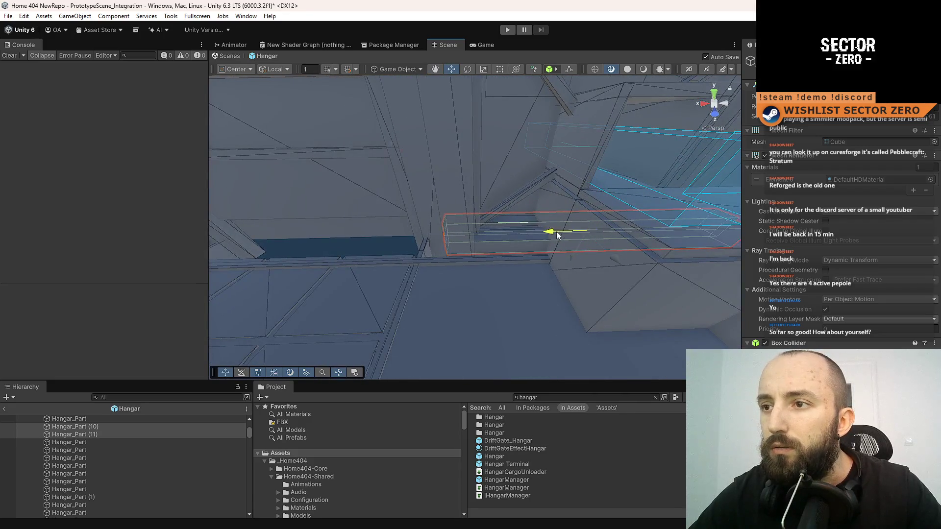
pyautogui.moveTo(326, 216)
pyautogui.mouseDown()
pyautogui.moveTo(348, 225)
pyautogui.moveTo(399, 221)
pyautogui.moveTo(487, 269)
pyautogui.moveTo(636, 306)
pyautogui.moveTo(616, 296)
pyautogui.moveTo(501, 306)
pyautogui.moveTo(322, 211)
pyautogui.moveTo(574, 255)
pyautogui.mouseUp()
# Select the Hangar_Part (11) beam, view it from around, then pick Hangar_Part (7).
pyautogui.click(486, 309)
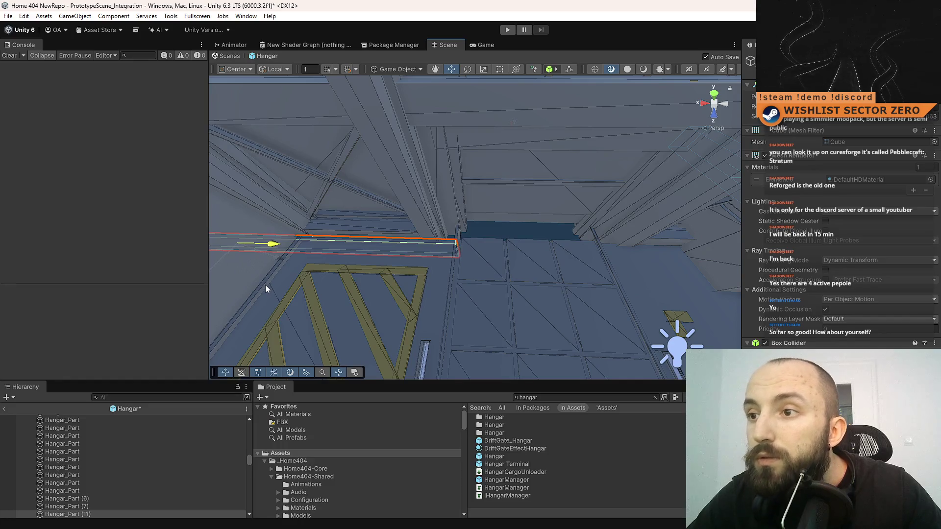
pyautogui.moveTo(445, 248); pyautogui.dragTo(347, 250)
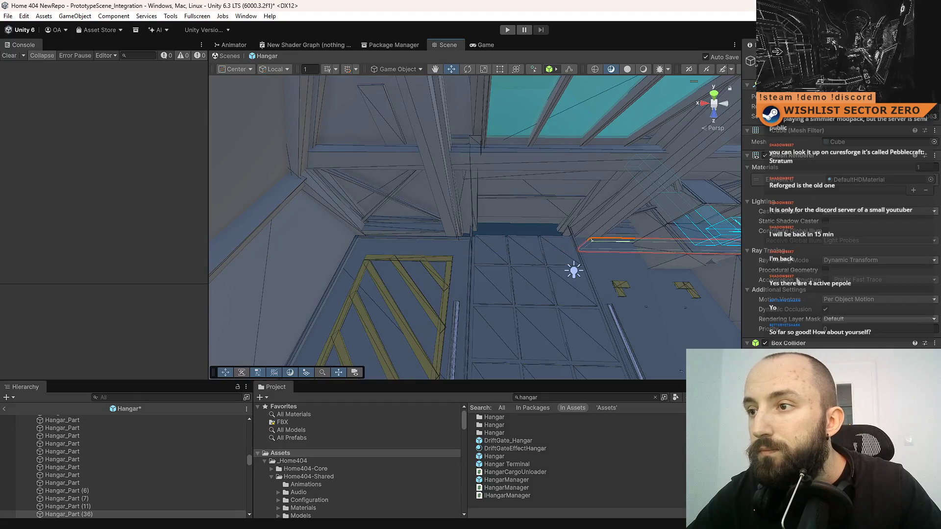
pyautogui.moveTo(536, 273)
pyautogui.mouseDown()
pyautogui.moveTo(542, 260)
pyautogui.moveTo(624, 231)
pyautogui.moveTo(639, 200)
pyautogui.mouseUp()
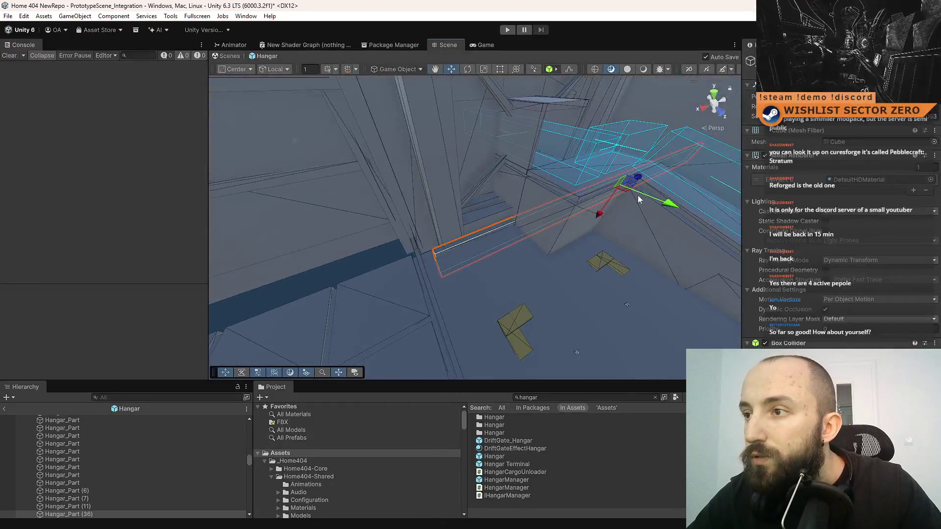
pyautogui.moveTo(548, 273)
pyautogui.mouseDown()
pyautogui.moveTo(375, 269)
pyautogui.moveTo(440, 269)
pyautogui.mouseUp()
pyautogui.click(478, 270)
pyautogui.moveTo(608, 243); pyautogui.dragTo(469, 274)
pyautogui.click(510, 285)
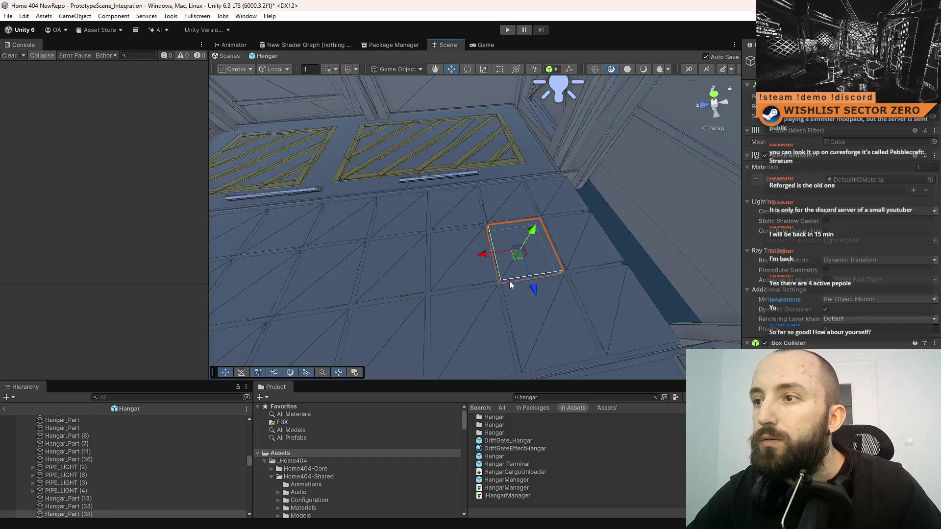
pyautogui.click(497, 285)
pyautogui.press('f')
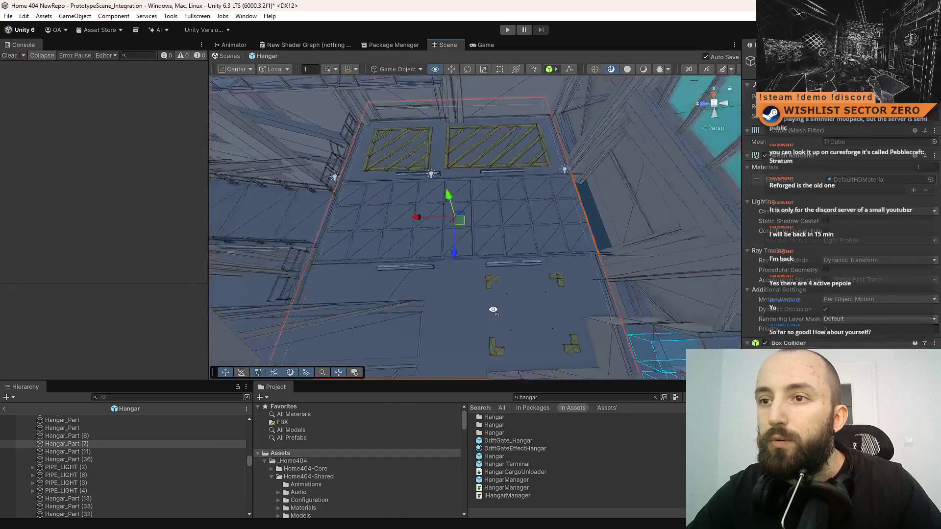
pyautogui.moveTo(506, 297); pyautogui.dragTo(496, 263)
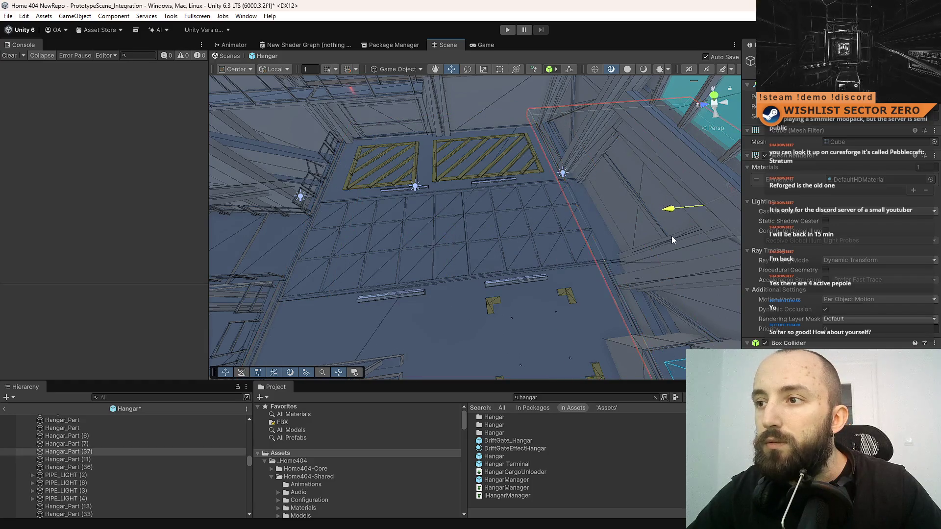
pyautogui.moveTo(490, 273)
pyautogui.mouseDown()
pyautogui.moveTo(537, 236)
pyautogui.moveTo(452, 237)
pyautogui.moveTo(640, 222)
pyautogui.moveTo(588, 221)
pyautogui.moveTo(474, 254)
pyautogui.moveTo(425, 90)
pyautogui.moveTo(382, 136)
pyautogui.moveTo(368, 177)
pyautogui.moveTo(402, 147)
pyautogui.moveTo(466, 237)
pyautogui.moveTo(263, 275)
pyautogui.moveTo(330, 269)
pyautogui.moveTo(599, 195)
pyautogui.moveTo(575, 139)
pyautogui.moveTo(389, 311)
pyautogui.moveTo(429, 366)
pyautogui.moveTo(524, 173)
pyautogui.mouseUp()
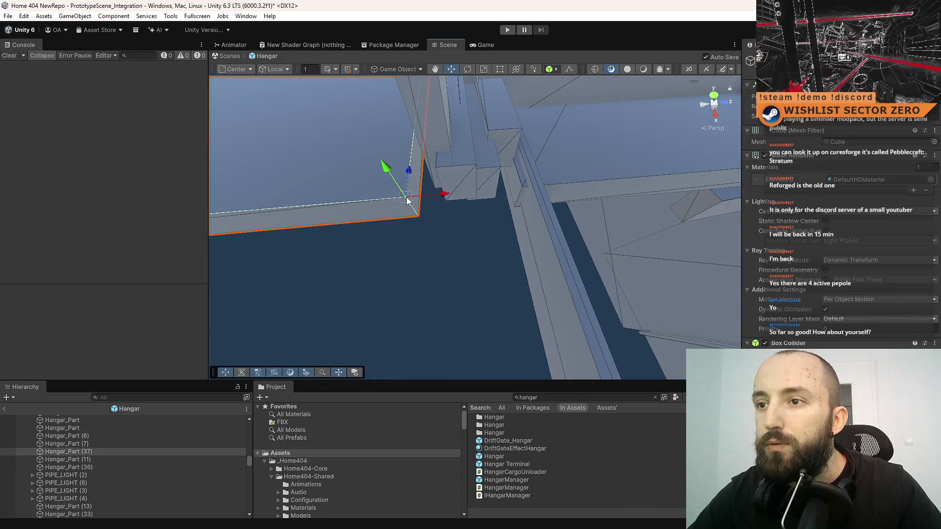
pyautogui.moveTo(485, 252)
pyautogui.mouseDown()
pyautogui.moveTo(471, 153)
pyautogui.moveTo(413, 147)
pyautogui.moveTo(388, 208)
pyautogui.moveTo(471, 161)
pyautogui.moveTo(509, 162)
pyautogui.moveTo(456, 189)
pyautogui.moveTo(327, 227)
pyautogui.moveTo(169, 213)
pyautogui.moveTo(200, 199)
pyautogui.moveTo(130, 216)
pyautogui.moveTo(137, 215)
pyautogui.mouseUp()
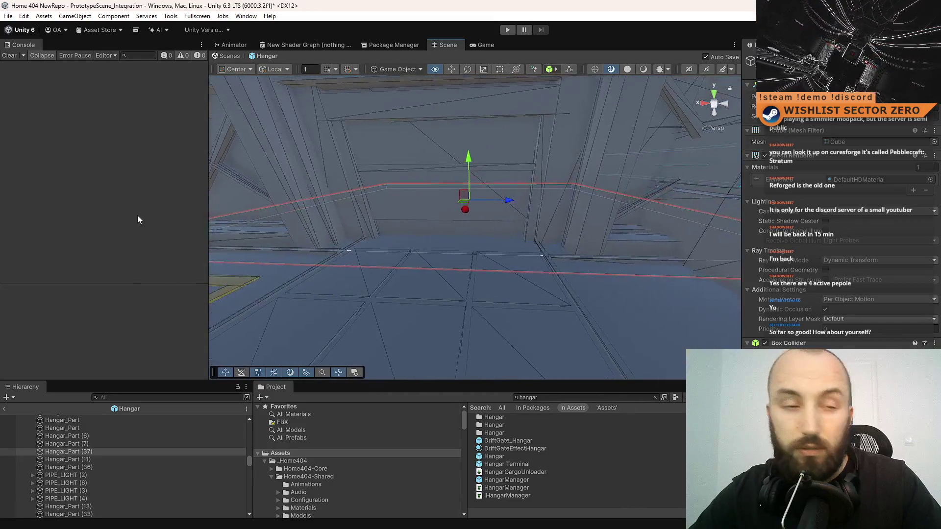
pyautogui.moveTo(472, 249)
pyautogui.mouseDown()
pyautogui.moveTo(353, 273)
pyautogui.moveTo(355, 253)
pyautogui.moveTo(584, 332)
pyautogui.moveTo(641, 330)
pyautogui.moveTo(634, 306)
pyautogui.moveTo(621, 307)
pyautogui.moveTo(679, 279)
pyautogui.mouseUp()
pyautogui.click(483, 236)
pyautogui.press('f')
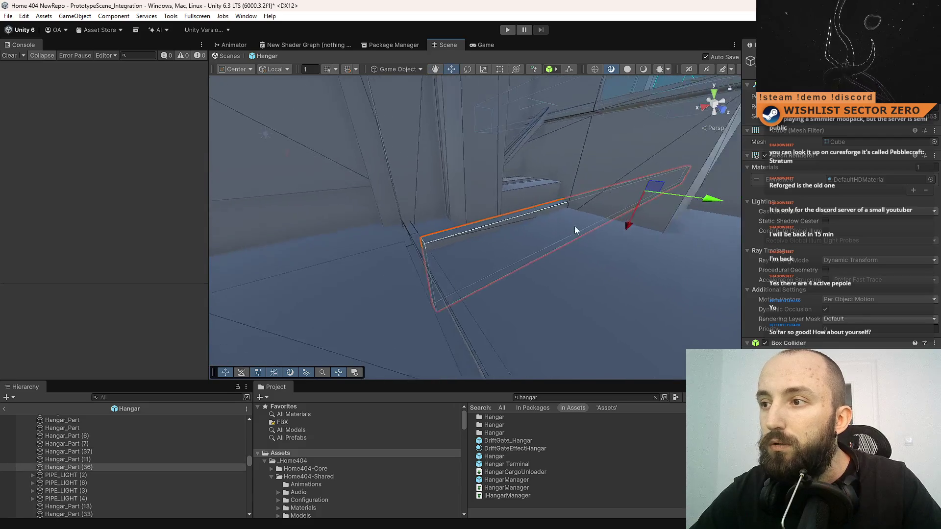
pyautogui.moveTo(654, 204)
pyautogui.mouseDown()
pyautogui.moveTo(590, 212)
pyautogui.moveTo(678, 217)
pyautogui.moveTo(637, 182)
pyautogui.moveTo(625, 186)
pyautogui.mouseUp()
pyautogui.moveTo(483, 256)
pyautogui.mouseDown()
pyautogui.moveTo(539, 201)
pyautogui.moveTo(485, 198)
pyautogui.moveTo(458, 182)
pyautogui.mouseUp()
# Lower the hangar gate panel and delete a door-frame part.
pyautogui.click(456, 181)
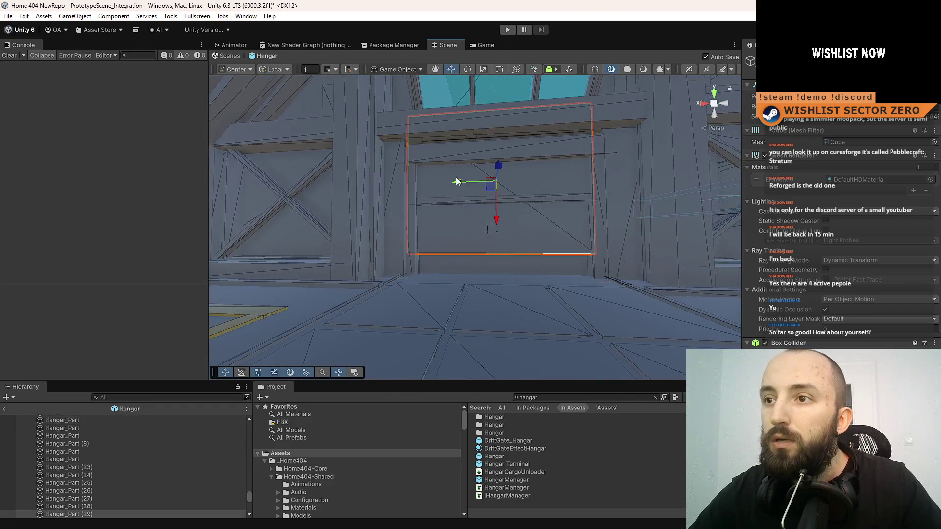
pyautogui.moveTo(498, 215)
pyautogui.mouseDown()
pyautogui.moveTo(514, 358)
pyautogui.moveTo(525, 255)
pyautogui.mouseUp()
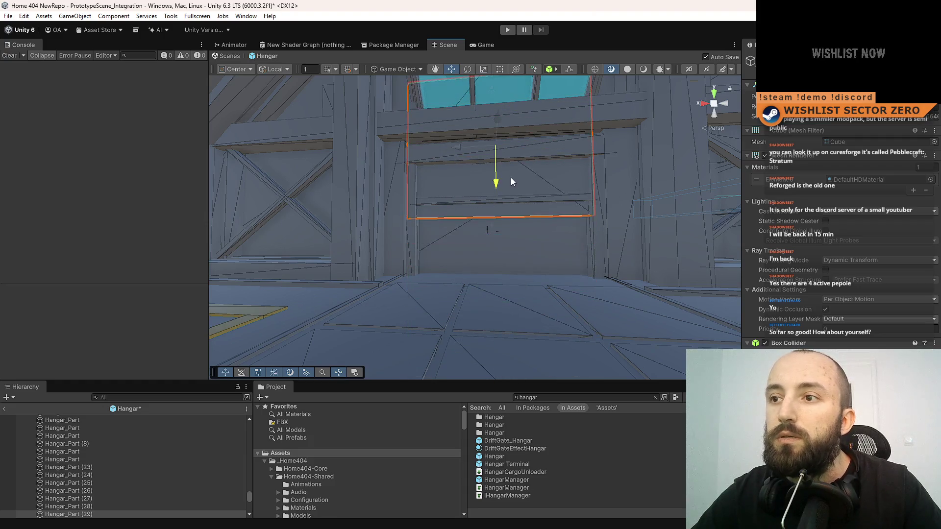
pyautogui.moveTo(561, 223)
pyautogui.mouseDown()
pyautogui.moveTo(564, 294)
pyautogui.moveTo(291, 237)
pyautogui.moveTo(493, 281)
pyautogui.moveTo(455, 282)
pyautogui.moveTo(485, 287)
pyautogui.mouseUp()
pyautogui.click(491, 282)
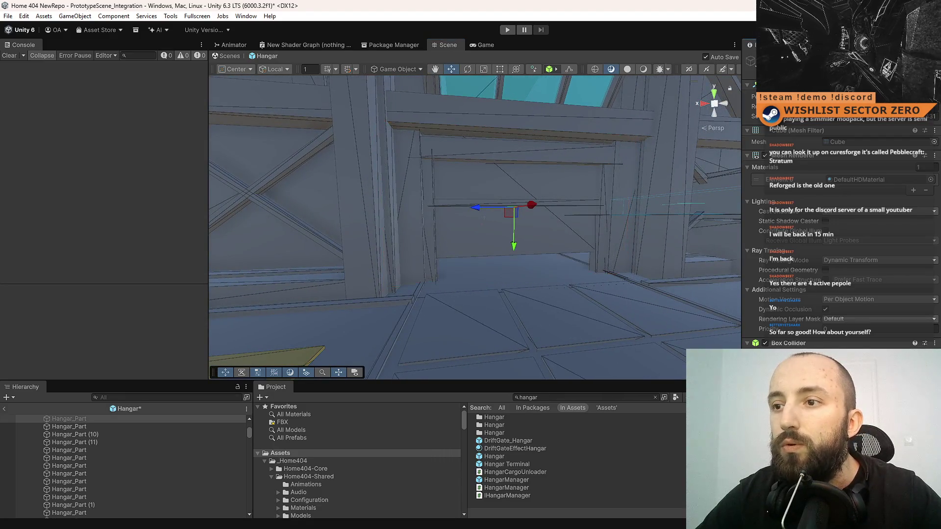
pyautogui.press('Right')
pyautogui.press('Right')
pyautogui.press('Right')
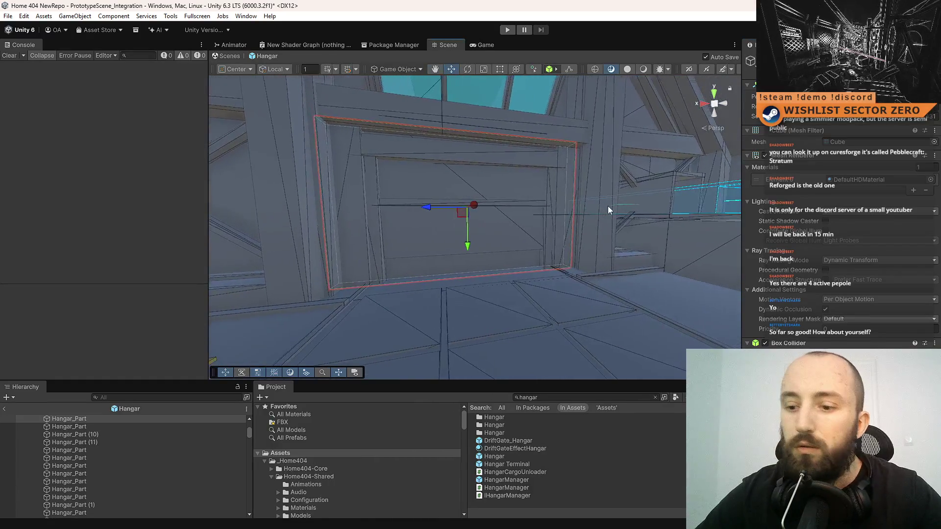
pyautogui.press('Delete')
pyautogui.moveTo(561, 228)
pyautogui.mouseDown()
pyautogui.moveTo(483, 305)
pyautogui.moveTo(468, 221)
pyautogui.moveTo(510, 269)
pyautogui.moveTo(474, 250)
pyautogui.moveTo(484, 328)
pyautogui.moveTo(493, 290)
pyautogui.mouseUp()
# Try scaling Hangar_Part (29) and raising plank Hangar_Part (27), undoing both changes.
pyautogui.click(457, 246)
pyautogui.press('r')
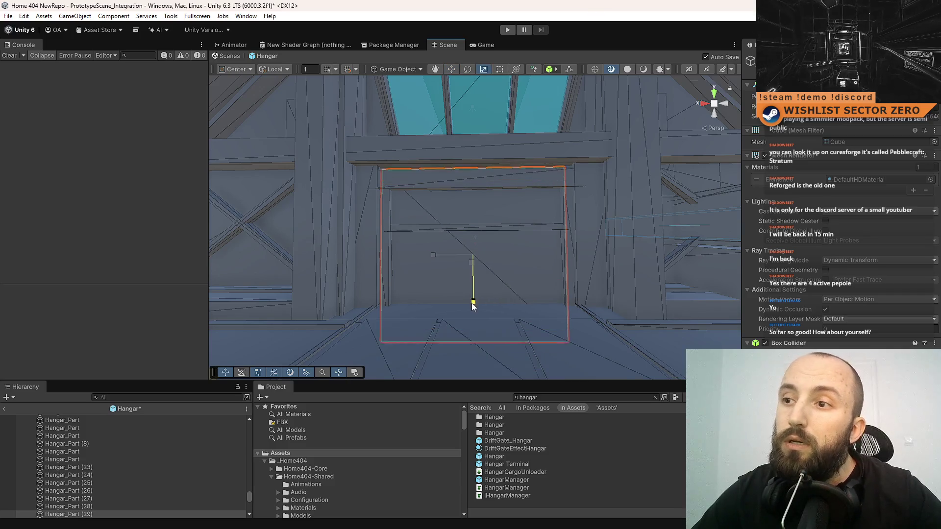
pyautogui.hotkey('ctrl', 'z')
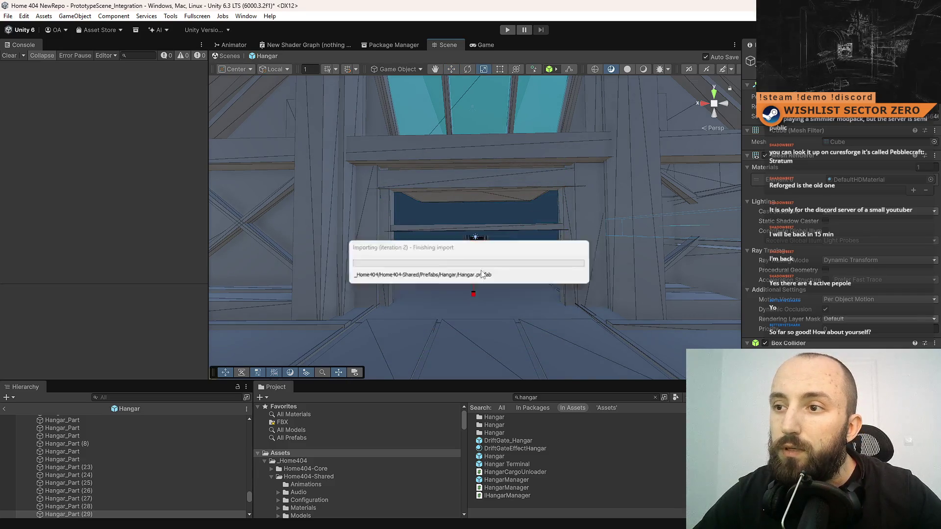
pyautogui.press('w')
pyautogui.hotkey('ctrl', 'z')
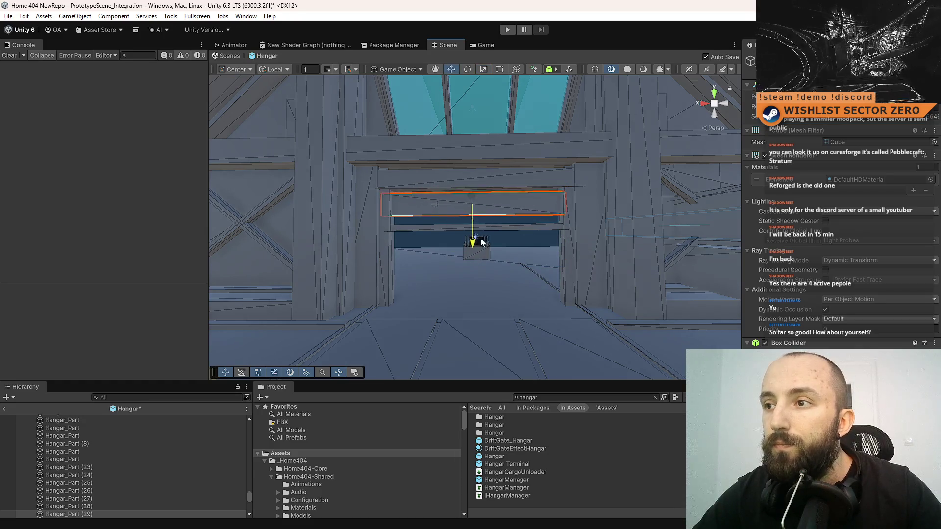
pyautogui.click(538, 227)
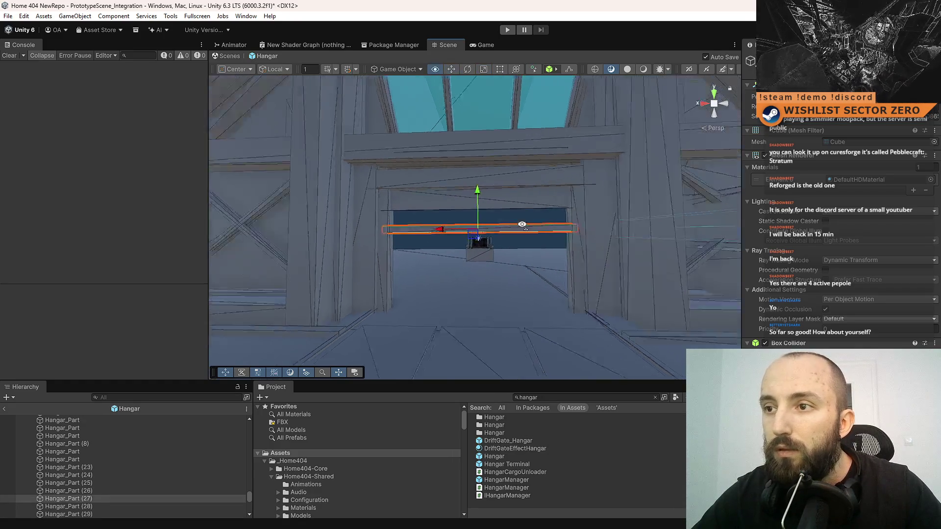
pyautogui.moveTo(494, 198)
pyautogui.mouseDown()
pyautogui.moveTo(498, 181)
pyautogui.moveTo(584, 174)
pyautogui.moveTo(598, 218)
pyautogui.mouseUp()
pyautogui.hotkey('ctrl', 'z')
# Raise the Hangar_Part (27) beam up against the top of the doorway.
pyautogui.click(541, 187)
pyautogui.moveTo(541, 186); pyautogui.dragTo(492, 179)
pyautogui.click(465, 222)
pyautogui.moveTo(465, 222)
pyautogui.mouseDown()
pyautogui.moveTo(523, 197)
pyautogui.moveTo(504, 186)
pyautogui.mouseUp()
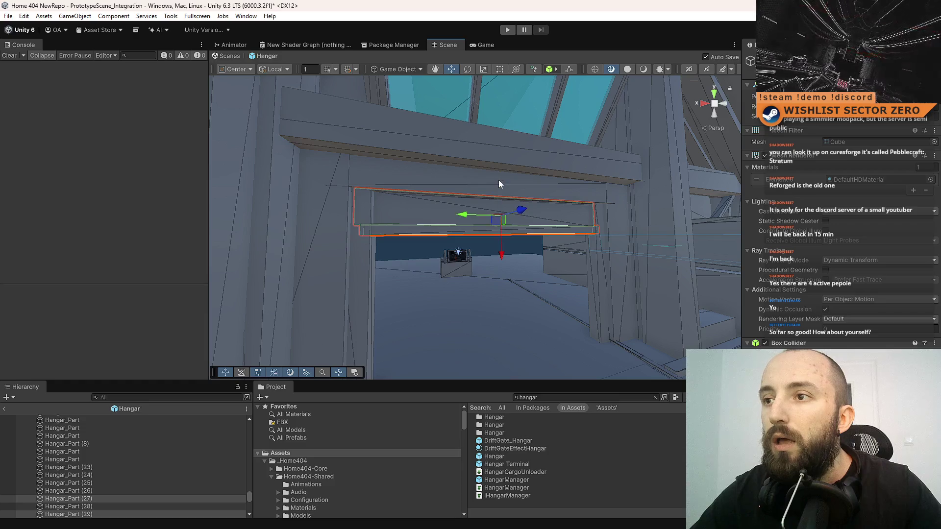
pyautogui.click(501, 159)
pyautogui.click(486, 210)
pyautogui.moveTo(420, 237)
pyautogui.mouseDown()
pyautogui.moveTo(323, 221)
pyautogui.moveTo(242, 225)
pyautogui.moveTo(496, 266)
pyautogui.moveTo(527, 164)
pyautogui.moveTo(528, 172)
pyautogui.moveTo(537, 161)
pyautogui.moveTo(522, 212)
pyautogui.mouseUp()
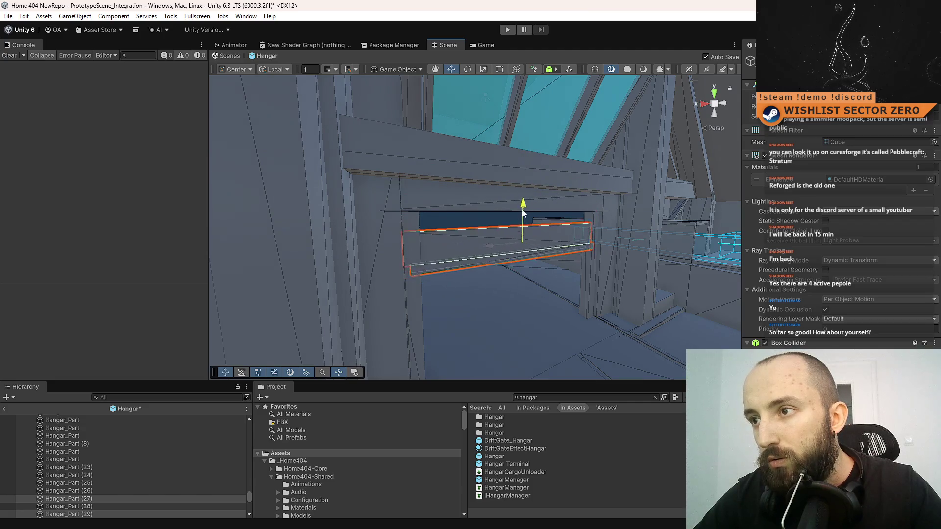
pyautogui.moveTo(536, 179); pyautogui.dragTo(546, 161)
pyautogui.moveTo(502, 235)
pyautogui.mouseDown()
pyautogui.moveTo(563, 267)
pyautogui.moveTo(563, 228)
pyautogui.moveTo(617, 198)
pyautogui.moveTo(439, 238)
pyautogui.moveTo(478, 226)
pyautogui.moveTo(483, 332)
pyautogui.moveTo(372, 126)
pyautogui.moveTo(240, 163)
pyautogui.moveTo(457, 99)
pyautogui.moveTo(491, 229)
pyautogui.moveTo(498, 186)
pyautogui.moveTo(501, 219)
pyautogui.moveTo(512, 218)
pyautogui.mouseUp()
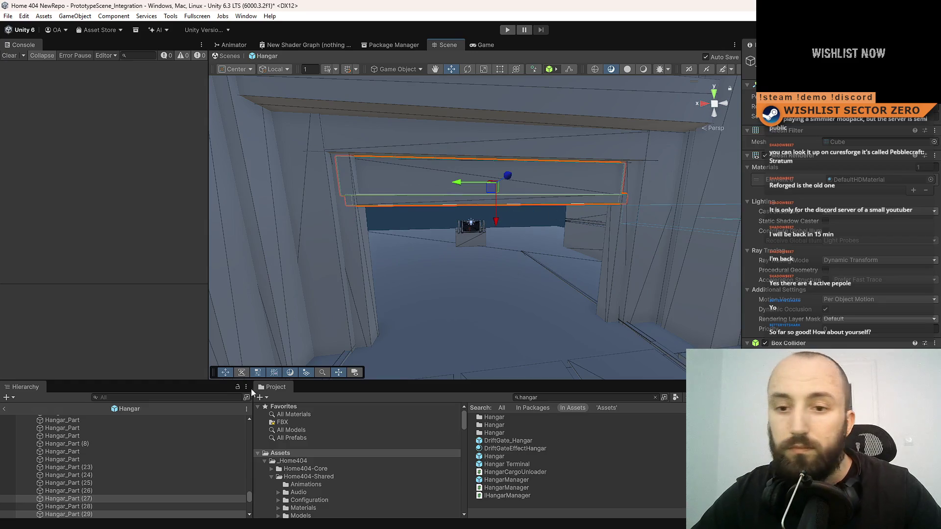
# Reselect the Hangar_Part (27) beam and the upper panel above the doorway.
pyautogui.click(94, 500)
pyautogui.click(423, 186)
pyautogui.scroll(-3, 128, 487)
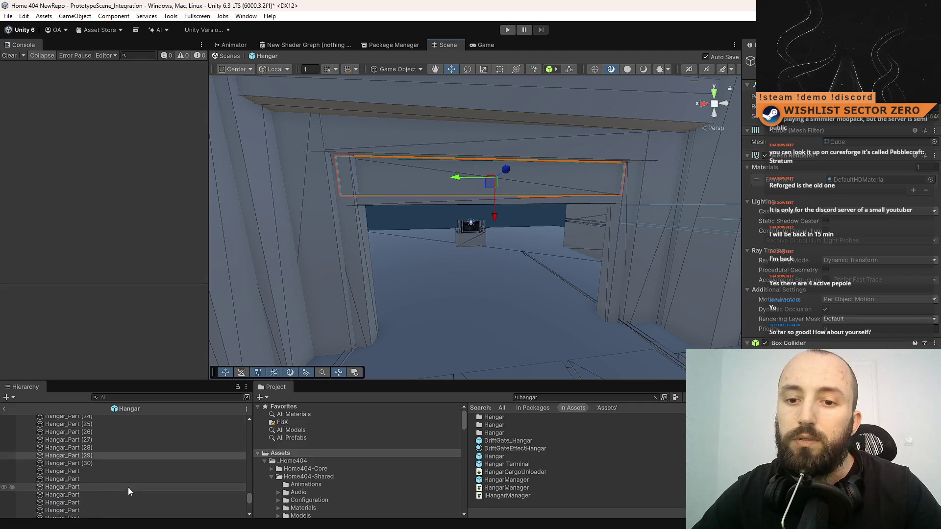
pyautogui.click(429, 201)
# Create an empty object under Hangar_Part (27) and name it GATE_PIECE.
pyautogui.rightClick(99, 441)
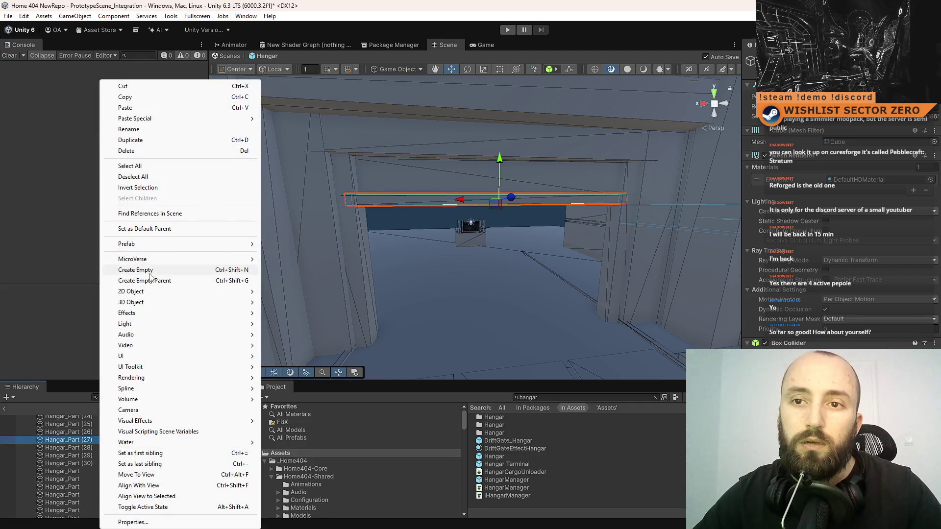
pyautogui.click(150, 274)
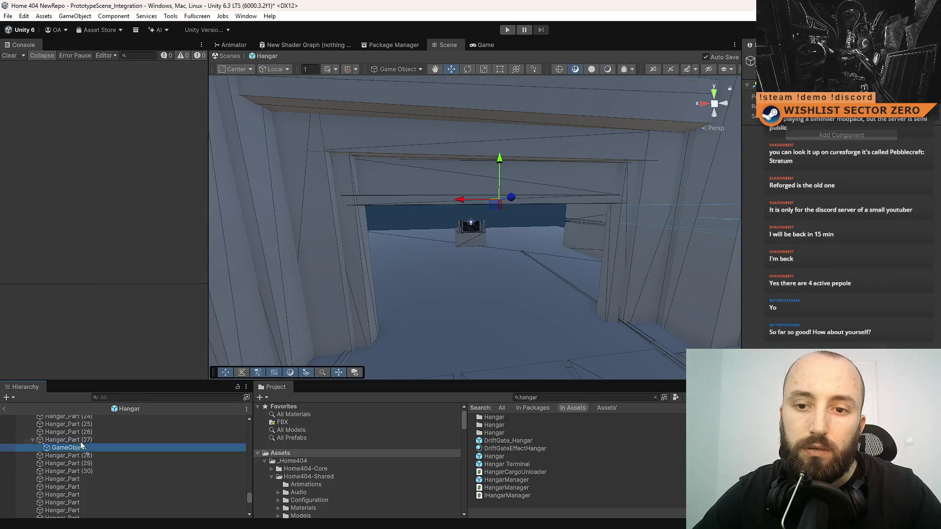
pyautogui.write('GATE_PIECE')
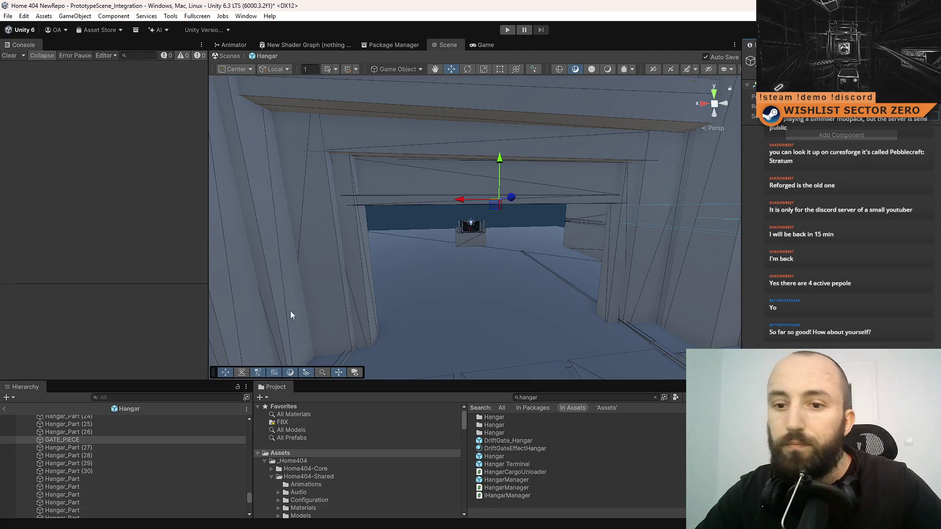
# Parent Hangar_Part (27) and (29) under GATE_PIECE, lower it, and save.
pyautogui.click(401, 202)
pyautogui.click(399, 190)
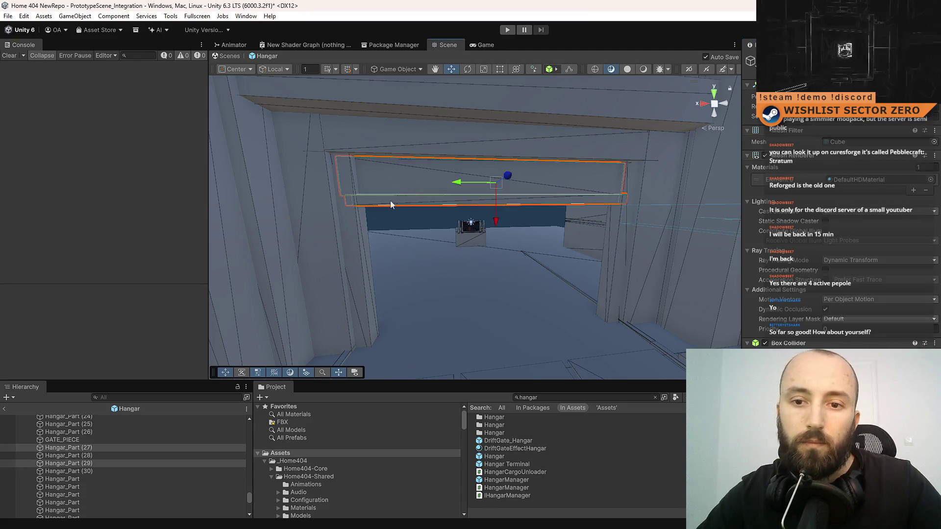
pyautogui.moveTo(106, 447); pyautogui.dragTo(102, 440)
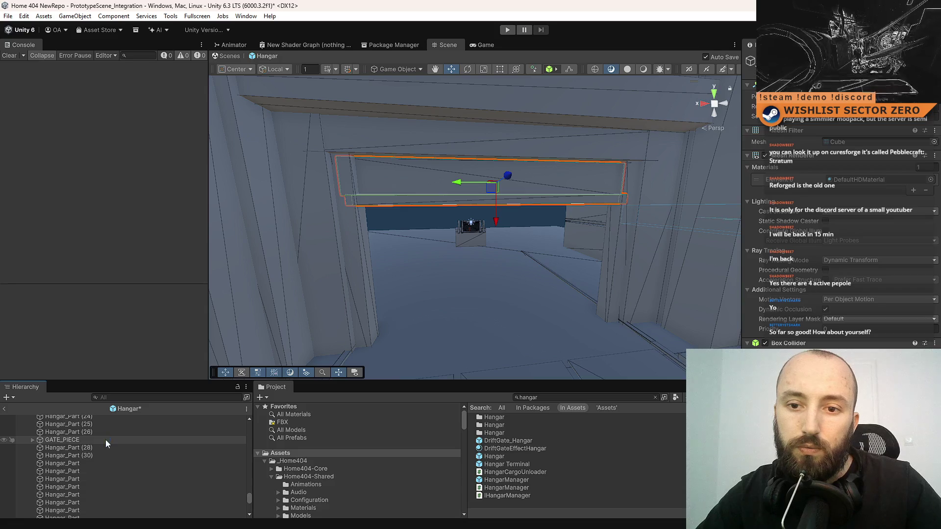
pyautogui.scroll(2, 530, 187)
pyautogui.moveTo(505, 156)
pyautogui.mouseDown()
pyautogui.moveTo(513, 215)
pyautogui.moveTo(514, 201)
pyautogui.mouseUp()
pyautogui.hotkey('ctrl', 's')
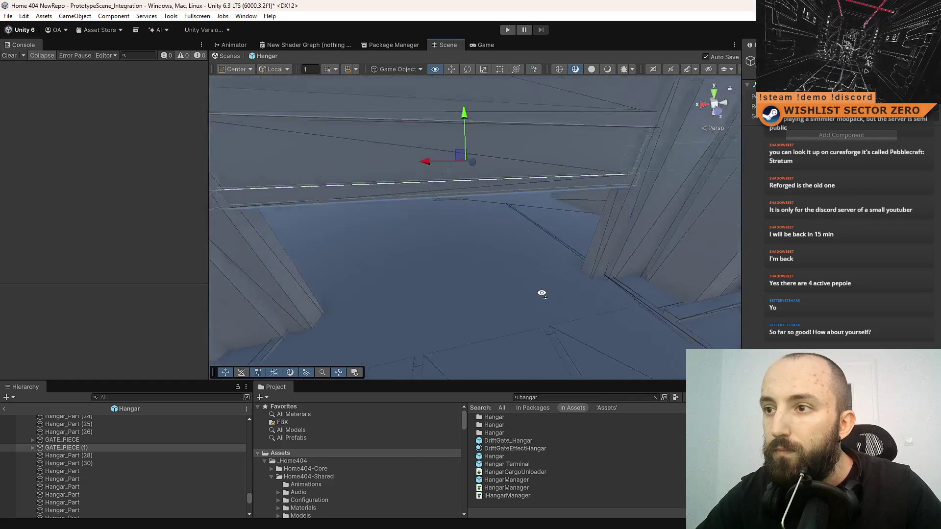
# Add two more GATE_PIECE copies, lowering each one down the doorway.
pyautogui.hotkey('ctrl', 'd')
pyautogui.moveTo(496, 161); pyautogui.dragTo(499, 254)
pyautogui.hotkey('ctrl', 'd')
pyautogui.moveTo(574, 219)
pyautogui.mouseDown()
pyautogui.moveTo(635, 300)
pyautogui.moveTo(622, 324)
pyautogui.moveTo(586, 322)
pyautogui.moveTo(611, 298)
pyautogui.moveTo(597, 369)
pyautogui.moveTo(508, 313)
pyautogui.moveTo(486, 311)
pyautogui.moveTo(588, 312)
pyautogui.moveTo(584, 301)
pyautogui.moveTo(549, 308)
pyautogui.moveTo(500, 291)
pyautogui.moveTo(492, 294)
pyautogui.moveTo(500, 310)
pyautogui.moveTo(490, 233)
pyautogui.mouseUp()
# Select gate slats including GATE_PIECE (1) and check the gate in the Front view.
pyautogui.click(605, 329)
pyautogui.scroll(5, 496, 292)
pyautogui.click(487, 224)
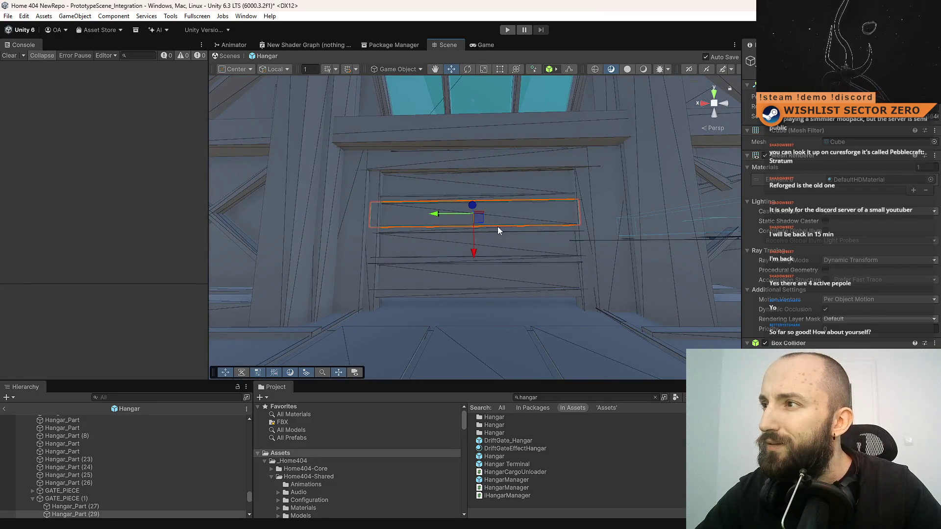
pyautogui.click(126, 499)
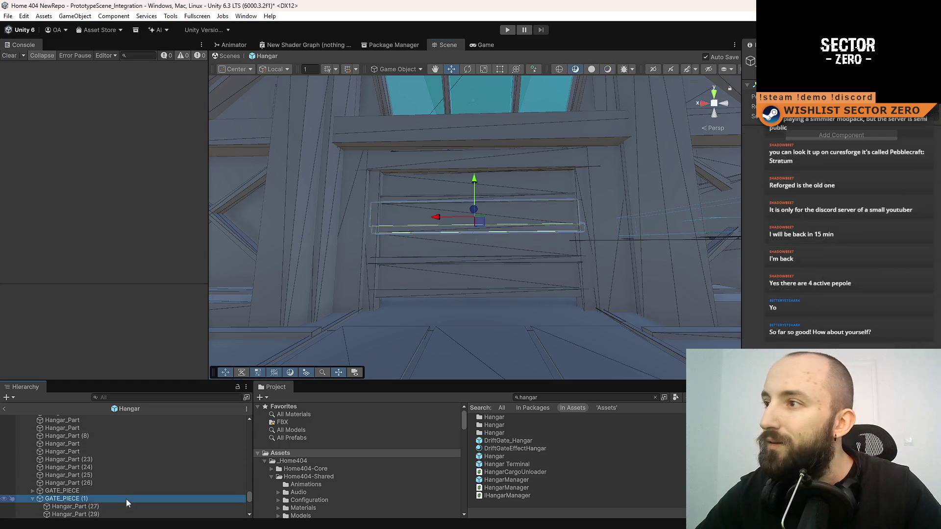
pyautogui.moveTo(461, 339)
pyautogui.mouseDown()
pyautogui.moveTo(494, 330)
pyautogui.moveTo(443, 346)
pyautogui.moveTo(508, 283)
pyautogui.mouseUp()
pyautogui.click(723, 107)
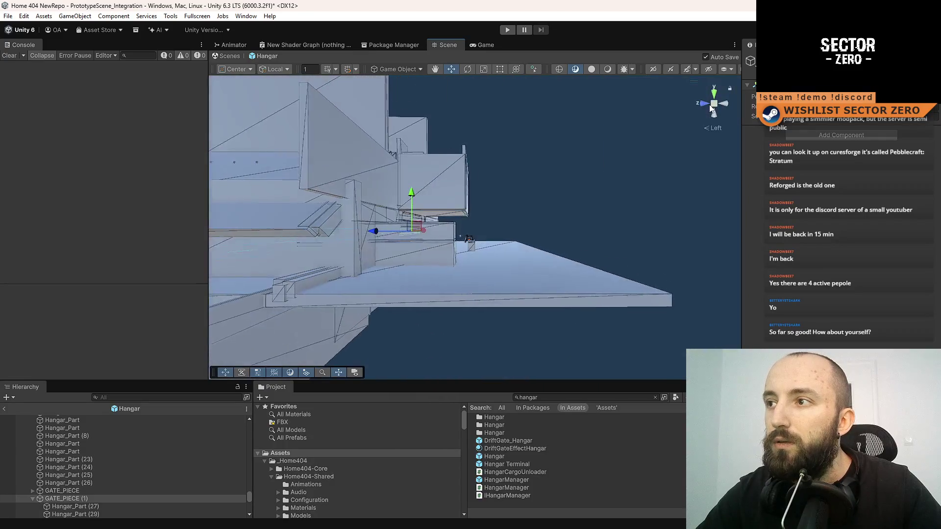
pyautogui.click(716, 105)
# Move in toward the gate floor and select the Hangar_Part (34) beam.
pyautogui.moveTo(578, 186)
pyautogui.mouseDown()
pyautogui.moveTo(566, 192)
pyautogui.moveTo(557, 245)
pyautogui.moveTo(549, 199)
pyautogui.moveTo(381, 170)
pyautogui.moveTo(240, 252)
pyautogui.moveTo(138, 193)
pyautogui.moveTo(528, 236)
pyautogui.moveTo(348, 295)
pyautogui.mouseUp()
pyautogui.moveTo(519, 299)
pyautogui.mouseDown()
pyautogui.moveTo(474, 324)
pyautogui.moveTo(456, 248)
pyautogui.moveTo(424, 281)
pyautogui.moveTo(644, 307)
pyautogui.moveTo(470, 245)
pyautogui.moveTo(396, 291)
pyautogui.moveTo(422, 262)
pyautogui.moveTo(408, 225)
pyautogui.moveTo(224, 211)
pyautogui.moveTo(208, 219)
pyautogui.moveTo(504, 284)
pyautogui.moveTo(347, 281)
pyautogui.moveTo(458, 294)
pyautogui.moveTo(411, 301)
pyautogui.moveTo(414, 311)
pyautogui.moveTo(443, 267)
pyautogui.moveTo(473, 266)
pyautogui.moveTo(426, 271)
pyautogui.moveTo(370, 326)
pyautogui.moveTo(443, 319)
pyautogui.moveTo(722, 346)
pyautogui.moveTo(620, 309)
pyautogui.moveTo(558, 328)
pyautogui.moveTo(351, 343)
pyautogui.moveTo(292, 306)
pyautogui.moveTo(510, 248)
pyautogui.moveTo(567, 290)
pyautogui.moveTo(557, 300)
pyautogui.moveTo(607, 246)
pyautogui.moveTo(565, 187)
pyautogui.moveTo(493, 204)
pyautogui.moveTo(617, 236)
pyautogui.moveTo(463, 249)
pyautogui.moveTo(475, 225)
pyautogui.moveTo(400, 224)
pyautogui.moveTo(410, 218)
pyautogui.mouseUp()
pyautogui.click(424, 281)
pyautogui.click(458, 236)
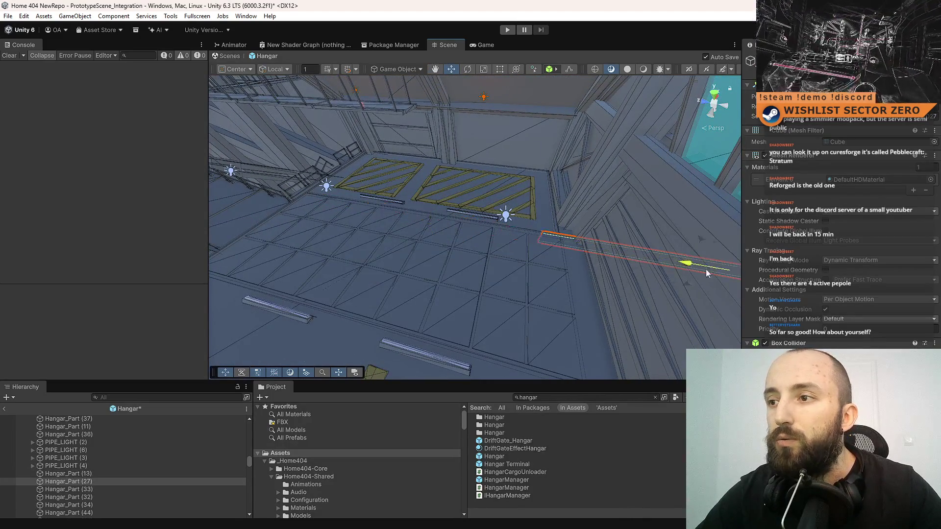
# Frame and orbit around the beams, selecting the vertical beam Hangar_Part (24).
pyautogui.press('f')
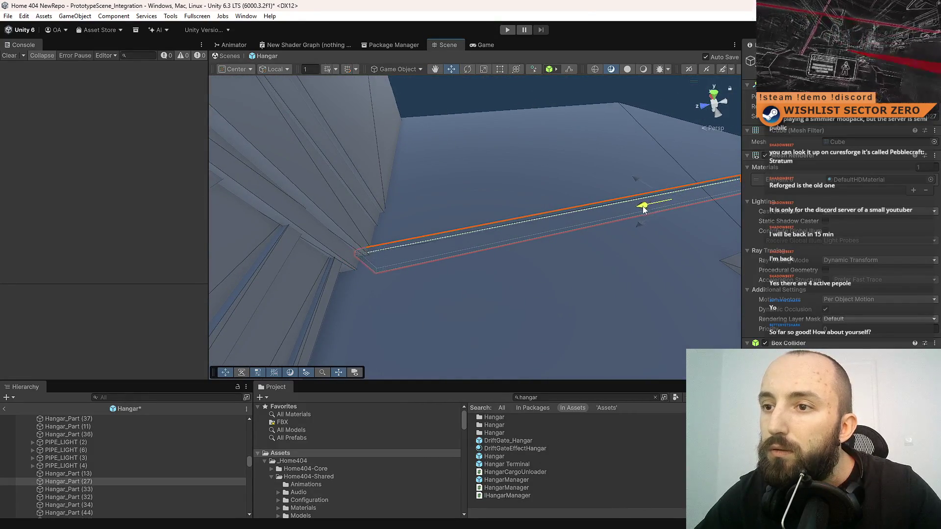
pyautogui.moveTo(550, 250)
pyautogui.mouseDown()
pyautogui.moveTo(574, 271)
pyautogui.moveTo(784, 273)
pyautogui.mouseUp()
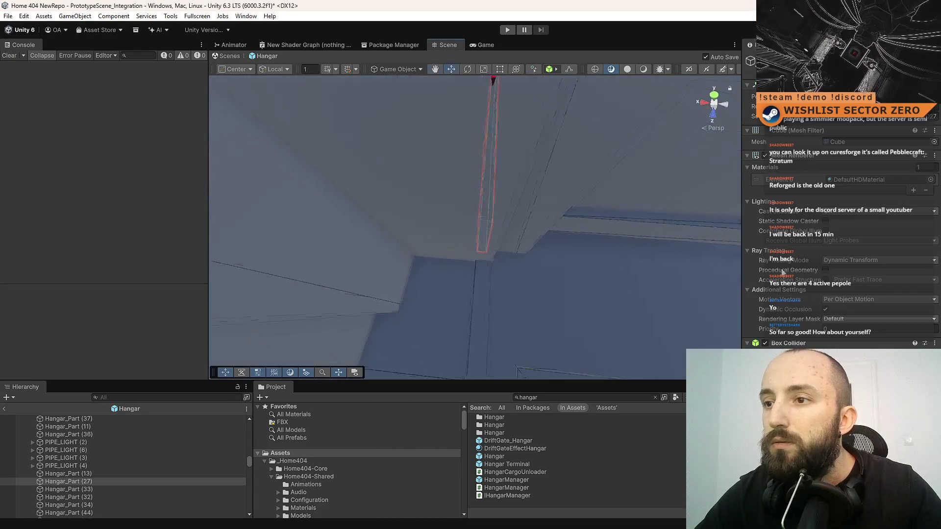
pyautogui.moveTo(502, 269)
pyautogui.mouseDown()
pyautogui.moveTo(479, 248)
pyautogui.moveTo(526, 78)
pyautogui.mouseUp()
pyautogui.click(482, 174)
pyautogui.press('f')
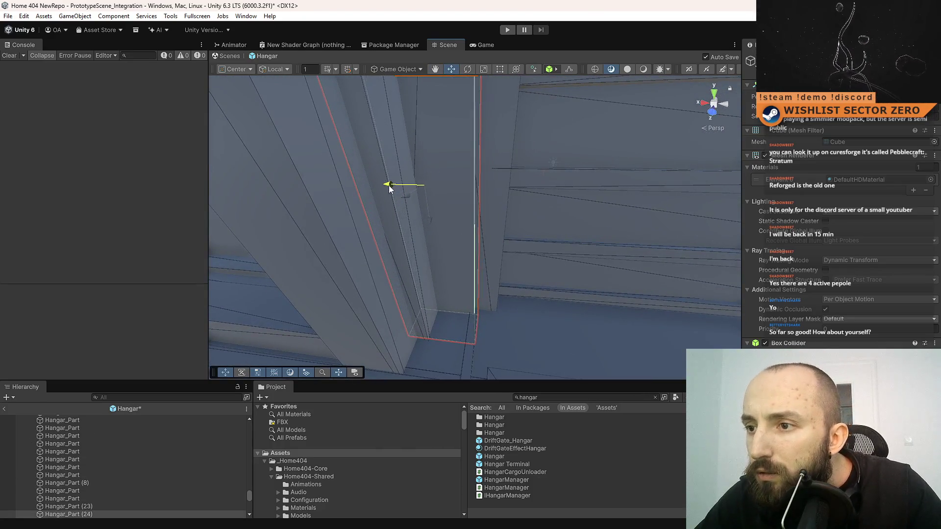
pyautogui.moveTo(389, 185); pyautogui.dragTo(383, 186)
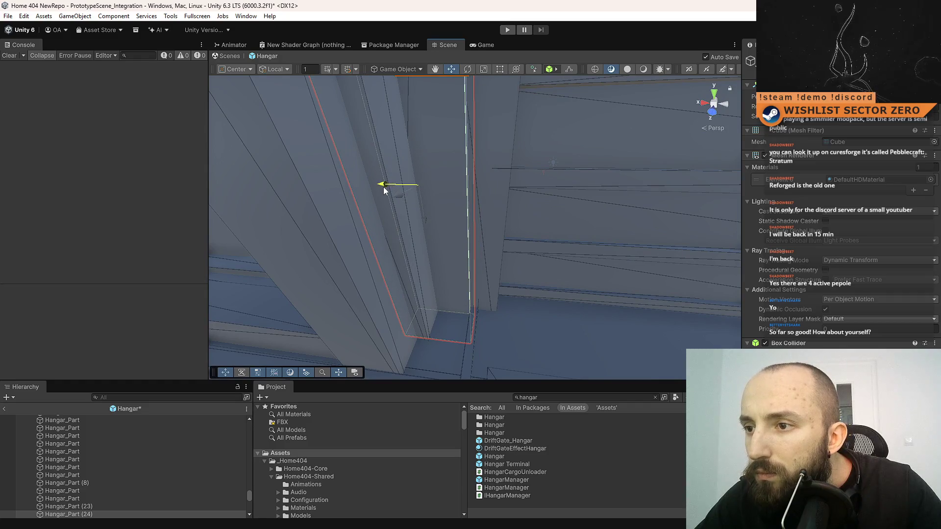
pyautogui.moveTo(544, 254)
pyautogui.mouseDown()
pyautogui.moveTo(513, 315)
pyautogui.moveTo(431, 367)
pyautogui.moveTo(399, 363)
pyautogui.moveTo(709, 308)
pyautogui.moveTo(308, 311)
pyautogui.moveTo(322, 315)
pyautogui.mouseUp()
# Check another beam, save the prefab, then reselect Hangar_Part (24).
pyautogui.click(459, 284)
pyautogui.moveTo(458, 283)
pyautogui.mouseDown()
pyautogui.moveTo(345, 286)
pyautogui.moveTo(267, 273)
pyautogui.moveTo(169, 192)
pyautogui.moveTo(608, 240)
pyautogui.moveTo(328, 248)
pyautogui.moveTo(493, 245)
pyautogui.moveTo(486, 184)
pyautogui.mouseUp()
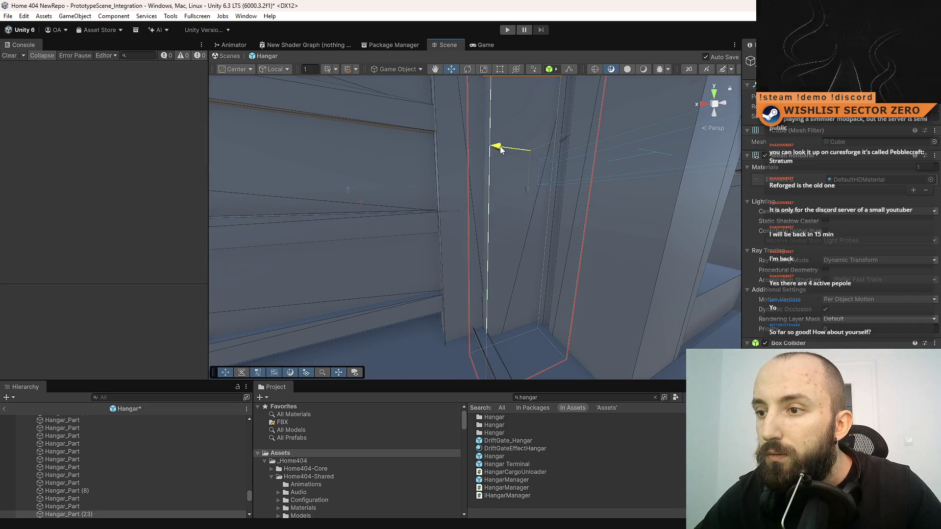
pyautogui.hotkey('ctrl', 's')
pyautogui.moveTo(454, 223)
pyautogui.mouseDown()
pyautogui.moveTo(330, 188)
pyautogui.moveTo(468, 209)
pyautogui.moveTo(374, 124)
pyautogui.moveTo(481, 216)
pyautogui.mouseUp()
pyautogui.click(481, 216)
pyautogui.moveTo(445, 187)
pyautogui.mouseDown()
pyautogui.moveTo(494, 245)
pyautogui.moveTo(388, 119)
pyautogui.moveTo(370, 155)
pyautogui.mouseUp()
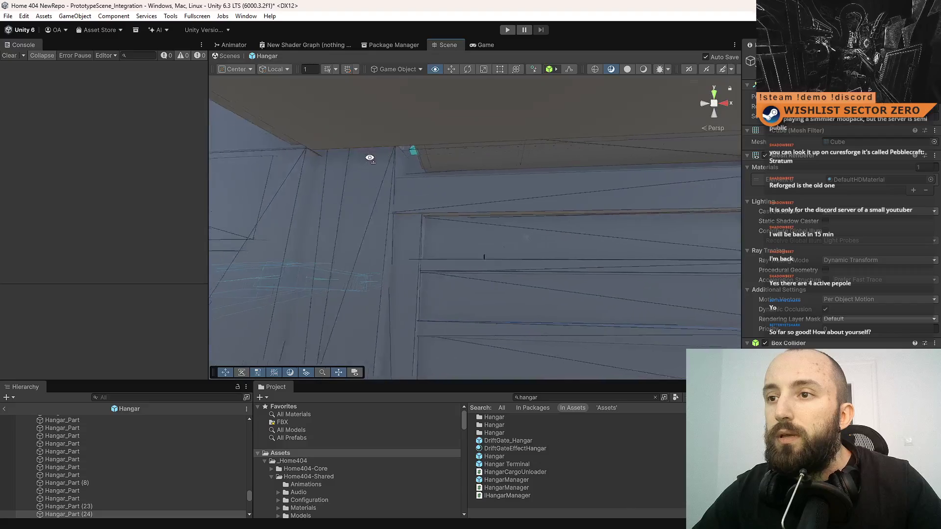
pyautogui.moveTo(471, 186); pyautogui.dragTo(718, 290)
# Duplicate Hangar_Part (24) and scale the copy into a wide wall panel.
pyautogui.hotkey('ctrl', 'd')
pyautogui.press('f')
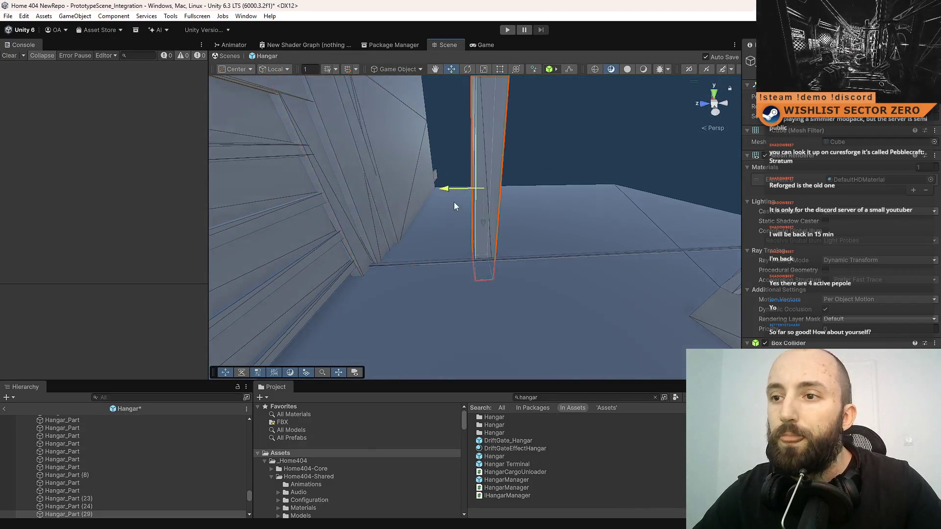
pyautogui.moveTo(519, 207)
pyautogui.mouseDown()
pyautogui.moveTo(479, 161)
pyautogui.moveTo(449, 241)
pyautogui.moveTo(171, 237)
pyautogui.moveTo(821, 245)
pyautogui.mouseUp()
pyautogui.press('r')
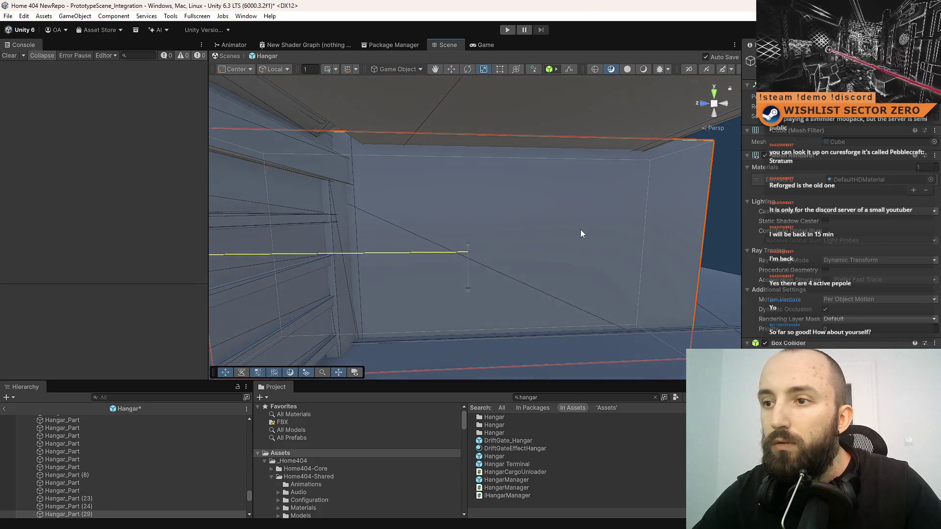
pyautogui.moveTo(435, 253)
pyautogui.mouseDown()
pyautogui.moveTo(630, 268)
pyautogui.moveTo(544, 284)
pyautogui.moveTo(346, 250)
pyautogui.mouseUp()
pyautogui.hotkey('ctrl', 's')
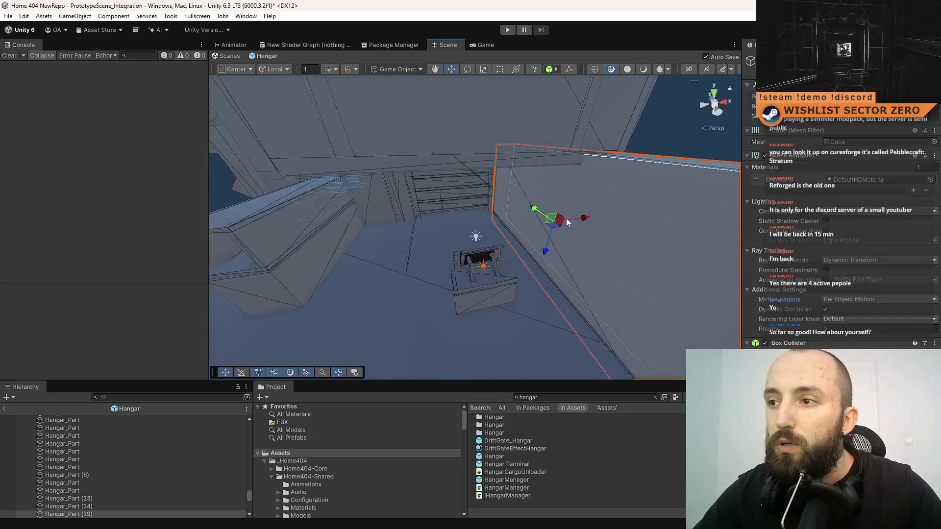
# Slide the new panel Hangar_Part (39) left against the wall and save.
pyautogui.moveTo(581, 220)
pyautogui.mouseDown()
pyautogui.moveTo(421, 247)
pyautogui.moveTo(432, 229)
pyautogui.moveTo(392, 241)
pyautogui.moveTo(639, 188)
pyautogui.moveTo(556, 178)
pyautogui.moveTo(616, 178)
pyautogui.mouseUp()
pyautogui.hotkey('ctrl', 's')
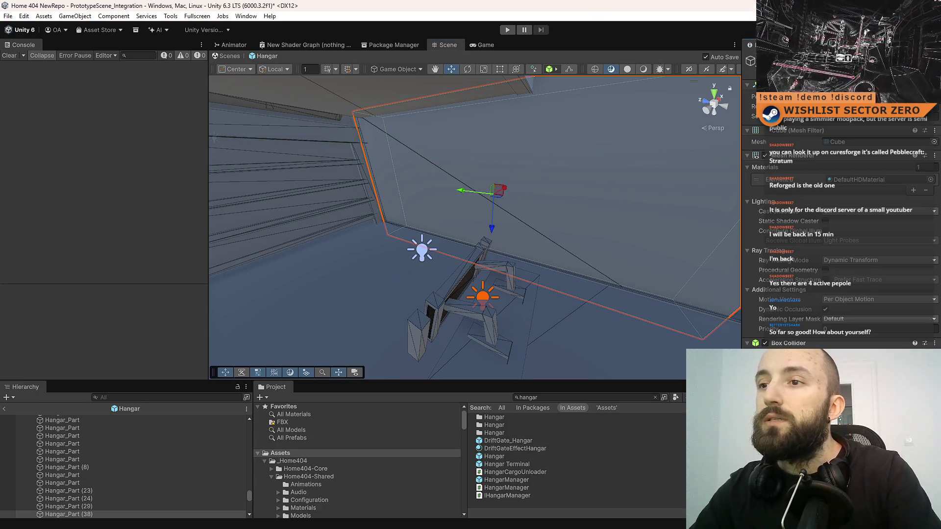
pyautogui.moveTo(616, 178)
pyautogui.mouseDown()
pyautogui.moveTo(539, 187)
pyautogui.moveTo(392, 162)
pyautogui.moveTo(148, 48)
pyautogui.moveTo(218, 241)
pyautogui.moveTo(173, 275)
pyautogui.moveTo(368, 244)
pyautogui.moveTo(71, 210)
pyautogui.moveTo(222, 175)
pyautogui.moveTo(394, 188)
pyautogui.moveTo(496, 214)
pyautogui.moveTo(435, 273)
pyautogui.moveTo(593, 263)
pyautogui.mouseUp()
pyautogui.scroll(-3, 601, 267)
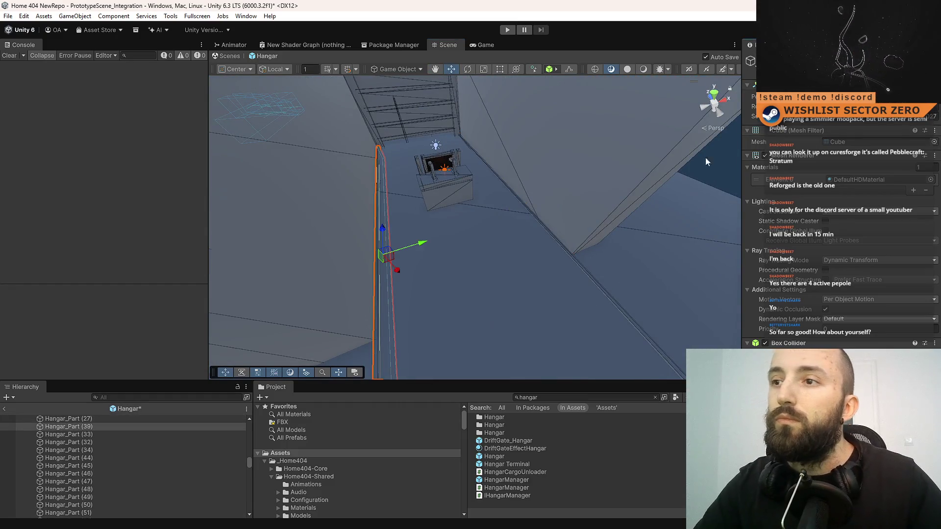
# Select the larger wall panel beside the slanted wall part.
pyautogui.click(546, 231)
pyautogui.moveTo(548, 230)
pyautogui.mouseDown()
pyautogui.moveTo(563, 194)
pyautogui.moveTo(579, 208)
pyautogui.mouseUp()
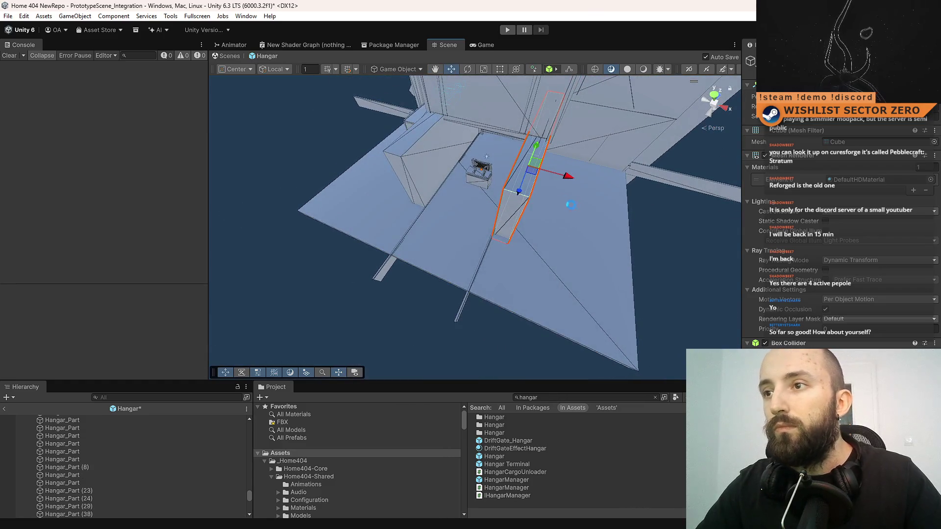
pyautogui.click(542, 205)
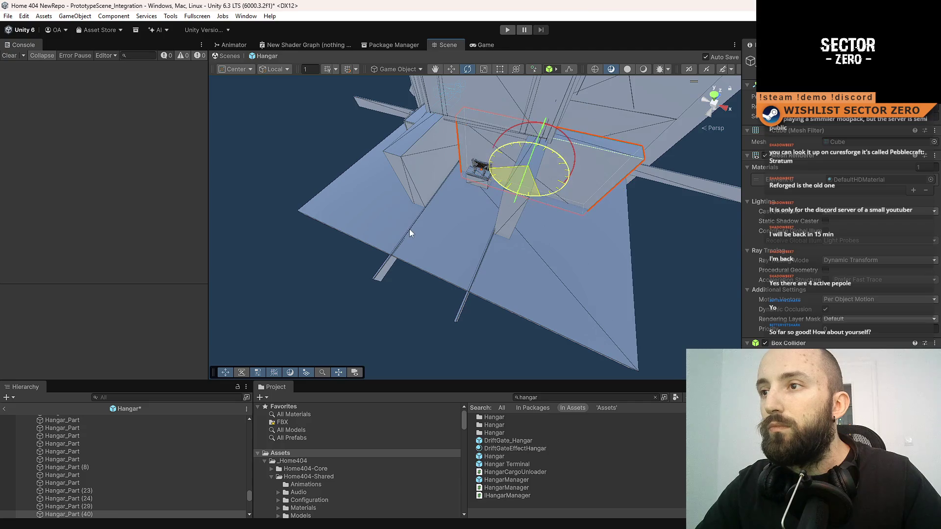
pyautogui.moveTo(633, 176); pyautogui.dragTo(559, 217)
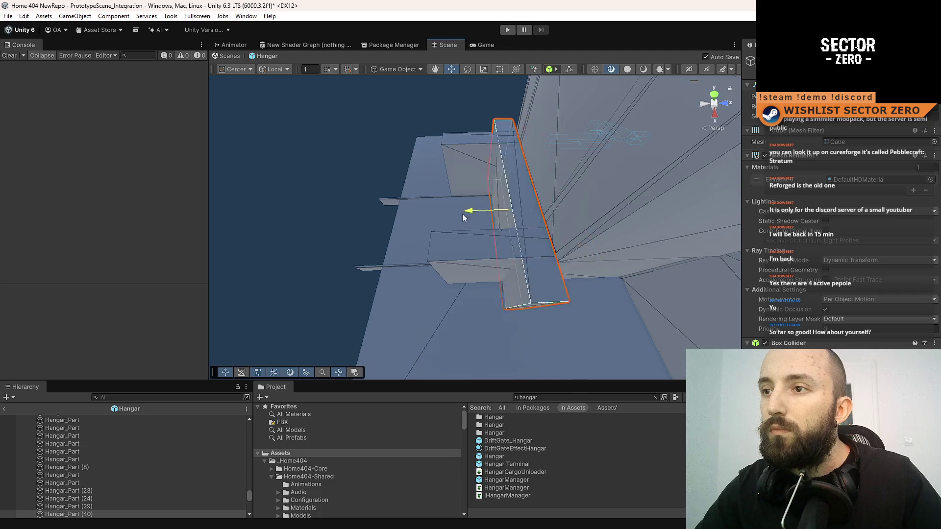
pyautogui.moveTo(404, 228)
pyautogui.mouseDown()
pyautogui.moveTo(633, 201)
pyautogui.moveTo(580, 164)
pyautogui.moveTo(604, 199)
pyautogui.moveTo(649, 204)
pyautogui.moveTo(477, 214)
pyautogui.moveTo(607, 267)
pyautogui.moveTo(577, 263)
pyautogui.mouseUp()
# Duplicate the wall panel, rotate it and move it along its length.
pyautogui.hotkey('ctrl', 'd')
pyautogui.press('e')
pyautogui.press('w')
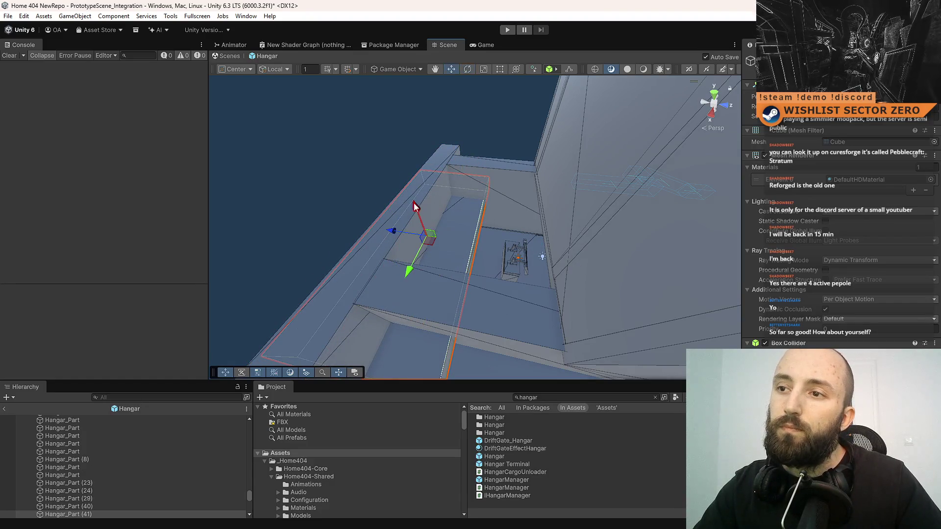
pyautogui.moveTo(417, 215); pyautogui.dragTo(398, 158)
pyautogui.moveTo(537, 230)
pyautogui.mouseDown()
pyautogui.moveTo(699, 89)
pyautogui.moveTo(649, 59)
pyautogui.moveTo(529, 71)
pyautogui.moveTo(447, 112)
pyautogui.moveTo(408, 289)
pyautogui.moveTo(575, 141)
pyautogui.moveTo(458, 184)
pyautogui.mouseUp()
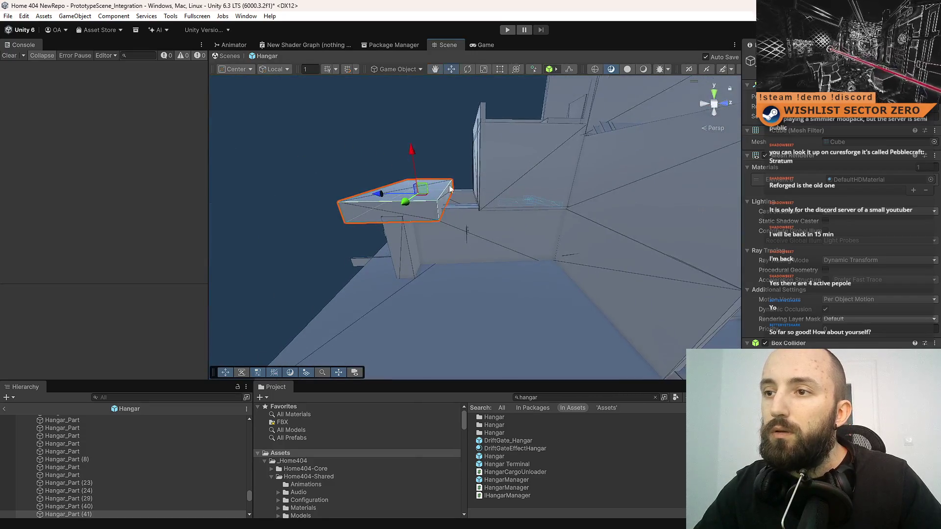
# Save, then stretch Hangar_Part (41) lengthwise into a long ledge along the upper wall.
pyautogui.hotkey('ctrl', 's')
pyautogui.press('r')
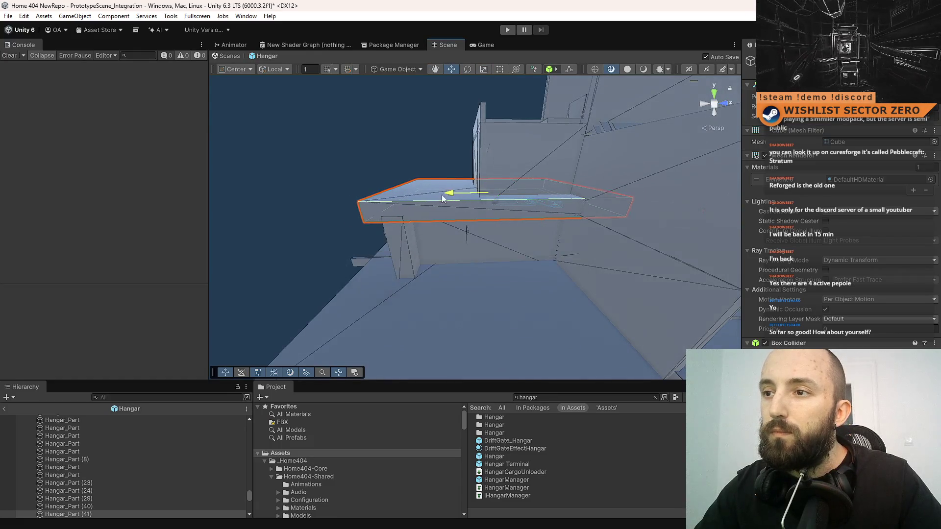
pyautogui.moveTo(516, 244)
pyautogui.mouseDown()
pyautogui.moveTo(510, 210)
pyautogui.moveTo(559, 210)
pyautogui.moveTo(548, 213)
pyautogui.moveTo(443, 90)
pyautogui.moveTo(437, 193)
pyautogui.moveTo(290, 220)
pyautogui.moveTo(316, 214)
pyautogui.mouseUp()
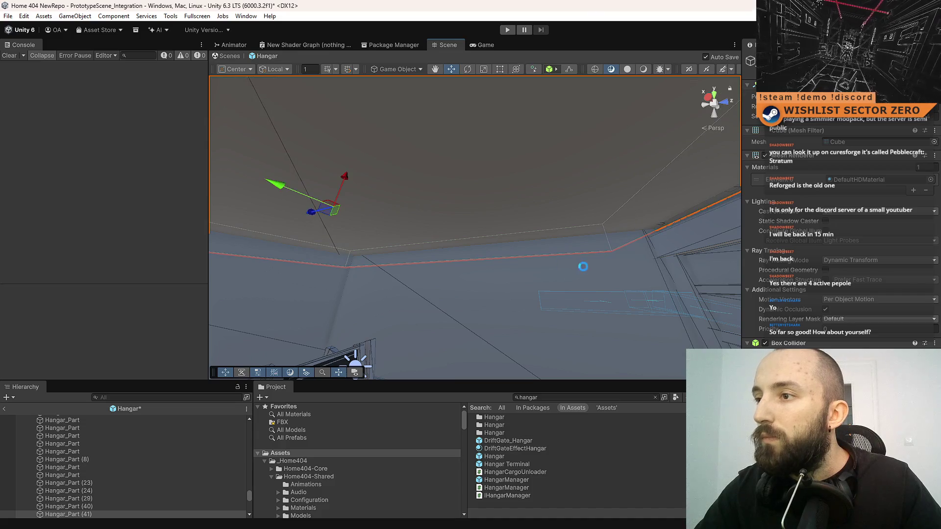
pyautogui.moveTo(563, 227)
pyautogui.mouseDown()
pyautogui.moveTo(630, 287)
pyautogui.moveTo(533, 266)
pyautogui.moveTo(462, 168)
pyautogui.moveTo(434, 231)
pyautogui.moveTo(466, 225)
pyautogui.moveTo(271, 169)
pyautogui.moveTo(301, 181)
pyautogui.mouseUp()
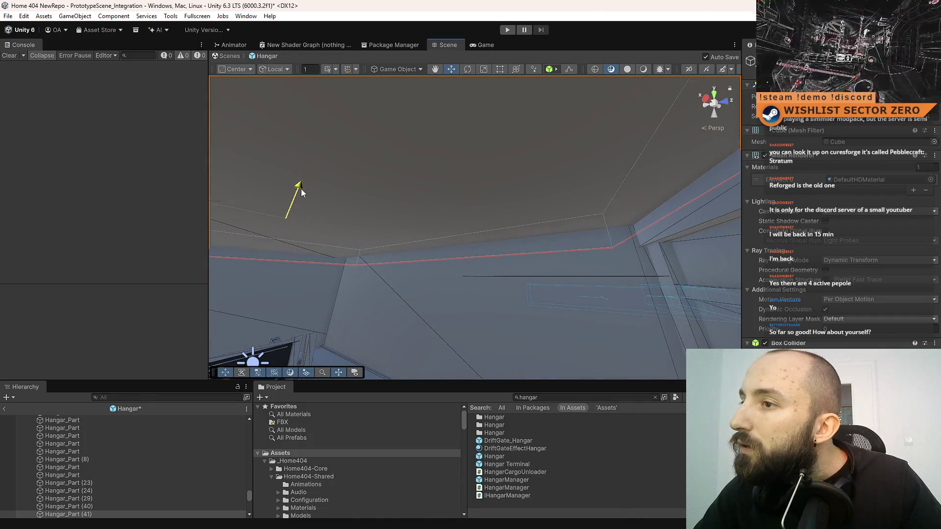
pyautogui.moveTo(542, 243)
pyautogui.mouseDown()
pyautogui.moveTo(493, 361)
pyautogui.moveTo(590, 328)
pyautogui.moveTo(395, 262)
pyautogui.moveTo(337, 264)
pyautogui.moveTo(553, 276)
pyautogui.moveTo(551, 254)
pyautogui.moveTo(576, 241)
pyautogui.moveTo(566, 248)
pyautogui.mouseUp()
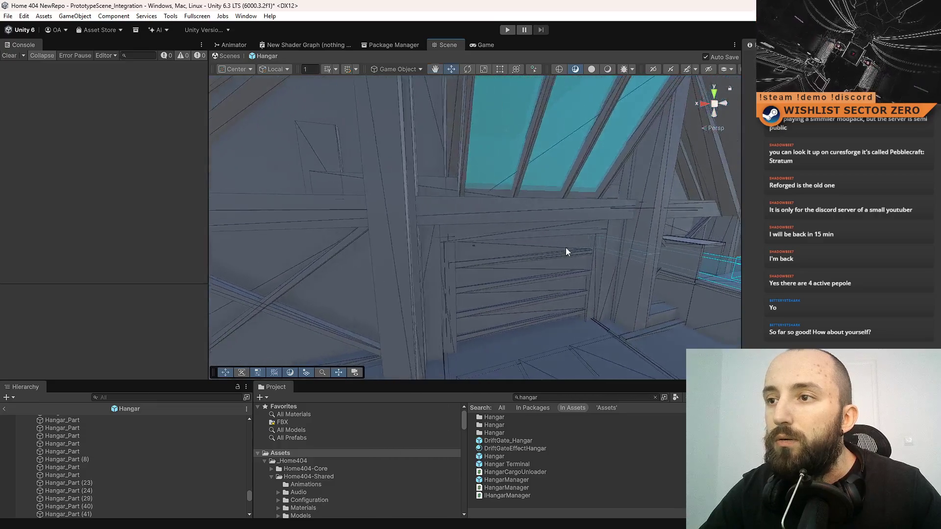
# Frame and adjust the plank above the back-wall opening, deselect it, and start play mode.
pyautogui.click(432, 191)
pyautogui.press('f')
pyautogui.moveTo(475, 181)
pyautogui.mouseDown()
pyautogui.moveTo(616, 204)
pyautogui.moveTo(567, 210)
pyautogui.moveTo(583, 315)
pyautogui.mouseUp()
pyautogui.press('f')
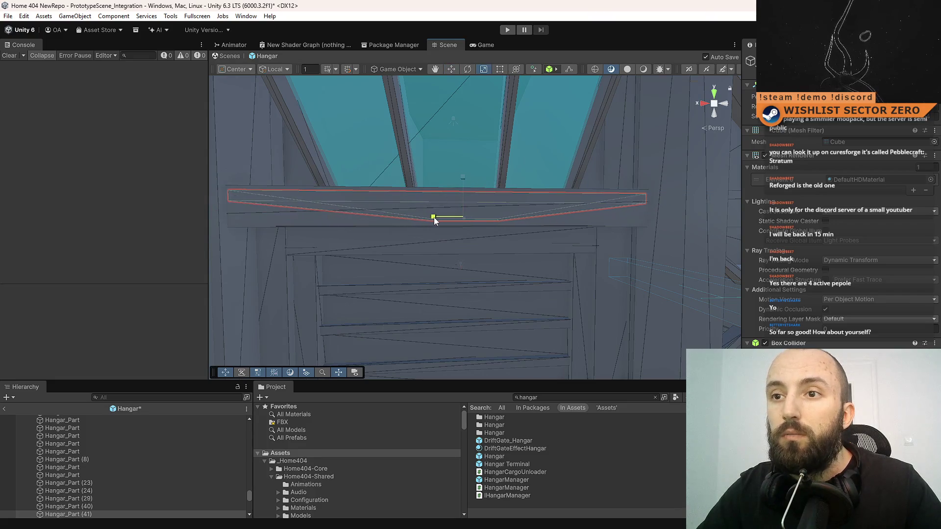
pyautogui.moveTo(561, 237)
pyautogui.mouseDown()
pyautogui.moveTo(540, 246)
pyautogui.moveTo(560, 212)
pyautogui.moveTo(556, 180)
pyautogui.moveTo(511, 203)
pyautogui.mouseUp()
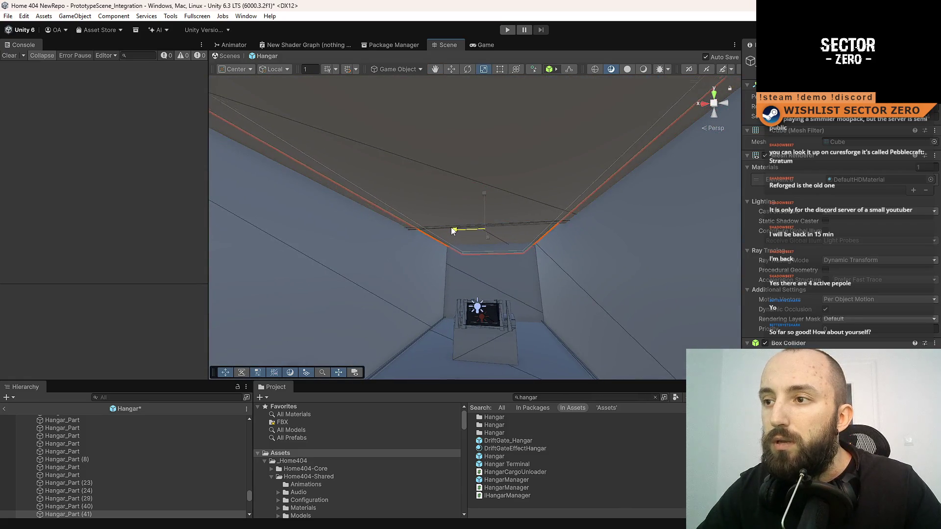
pyautogui.moveTo(550, 227)
pyautogui.mouseDown()
pyautogui.moveTo(336, 216)
pyautogui.moveTo(302, 168)
pyautogui.moveTo(221, 170)
pyautogui.moveTo(227, 202)
pyautogui.moveTo(401, 231)
pyautogui.moveTo(593, 223)
pyautogui.moveTo(731, 189)
pyautogui.mouseUp()
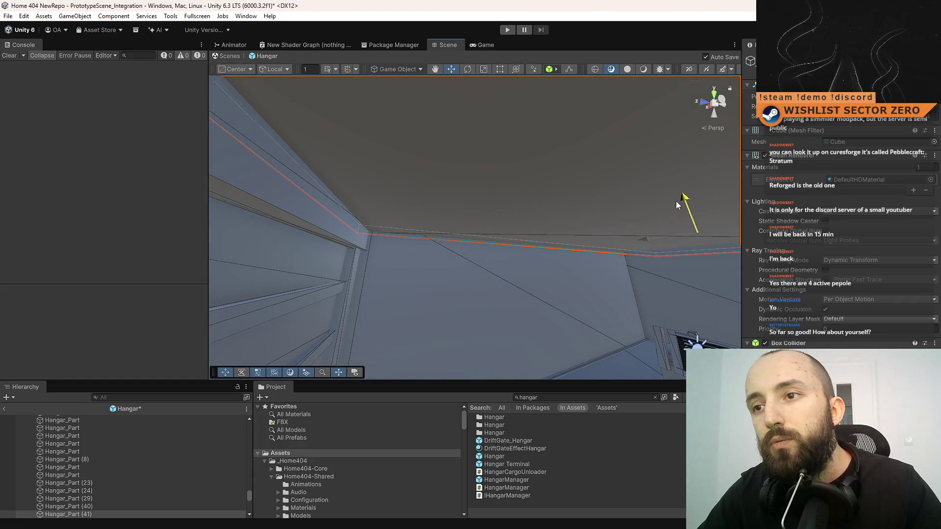
pyautogui.moveTo(407, 219)
pyautogui.mouseDown()
pyautogui.moveTo(523, 317)
pyautogui.moveTo(615, 326)
pyautogui.moveTo(534, 262)
pyautogui.moveTo(613, 260)
pyautogui.moveTo(564, 290)
pyautogui.mouseUp()
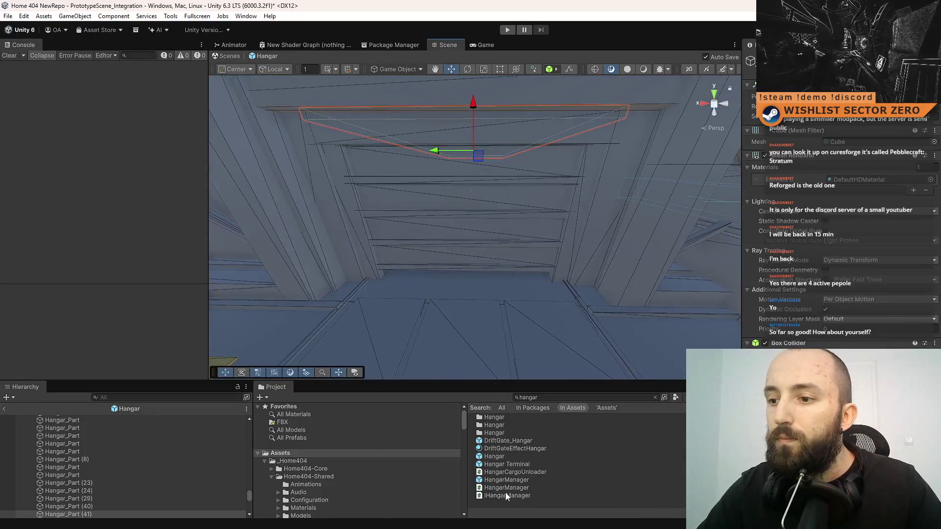
pyautogui.hotkey('shift', 'd')
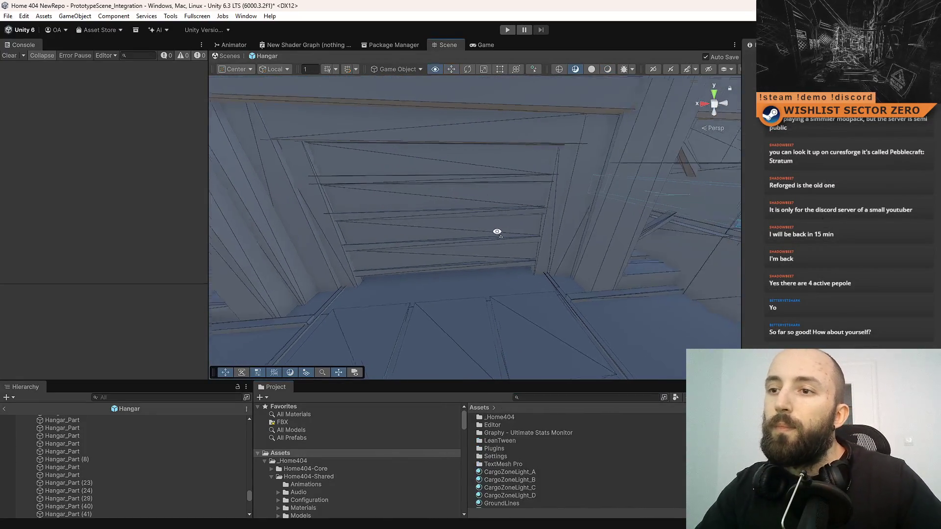
pyautogui.click(508, 31)
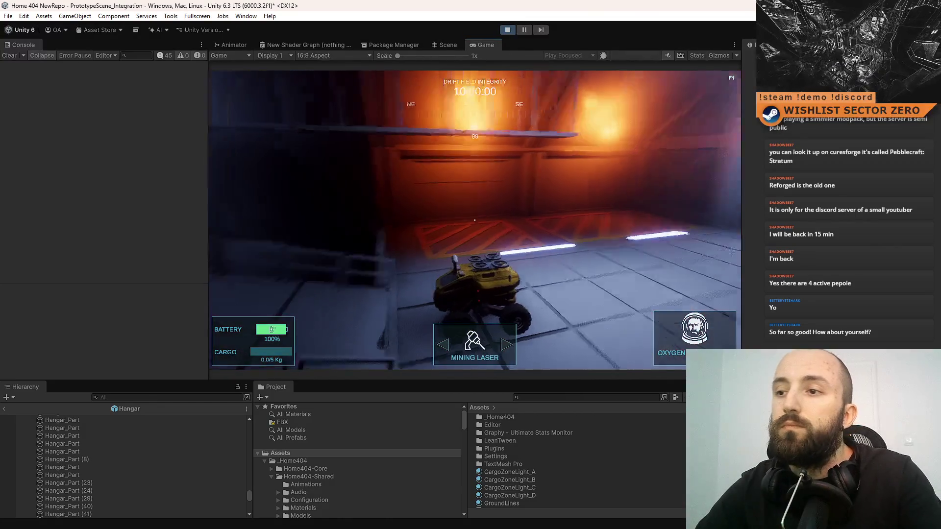
# Go fullscreen and drive the rover under the shutter door into the orange-lit room.
pyautogui.press('F10')
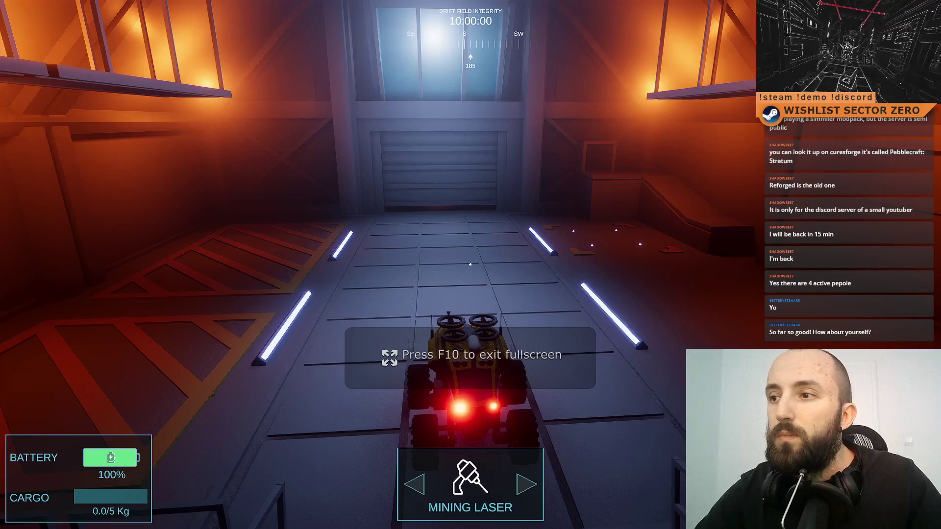
pyautogui.press('w')
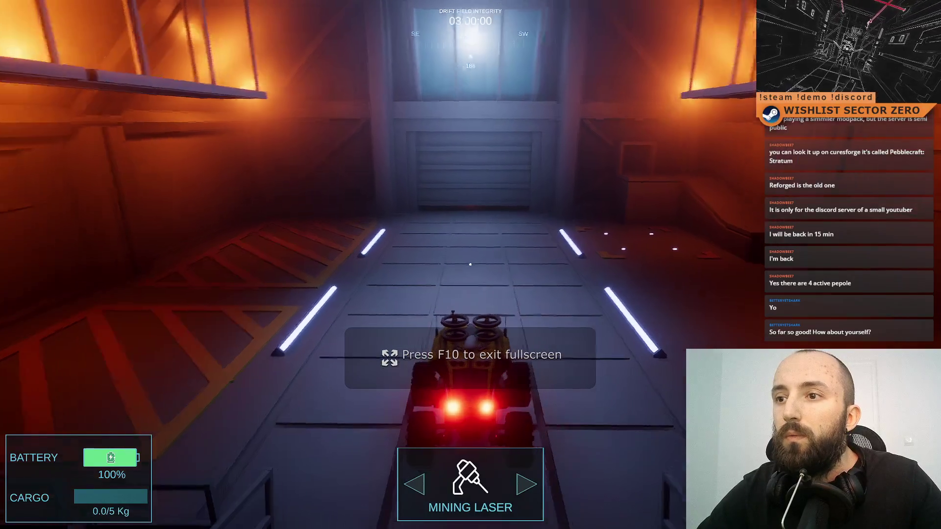
pyautogui.press('d')
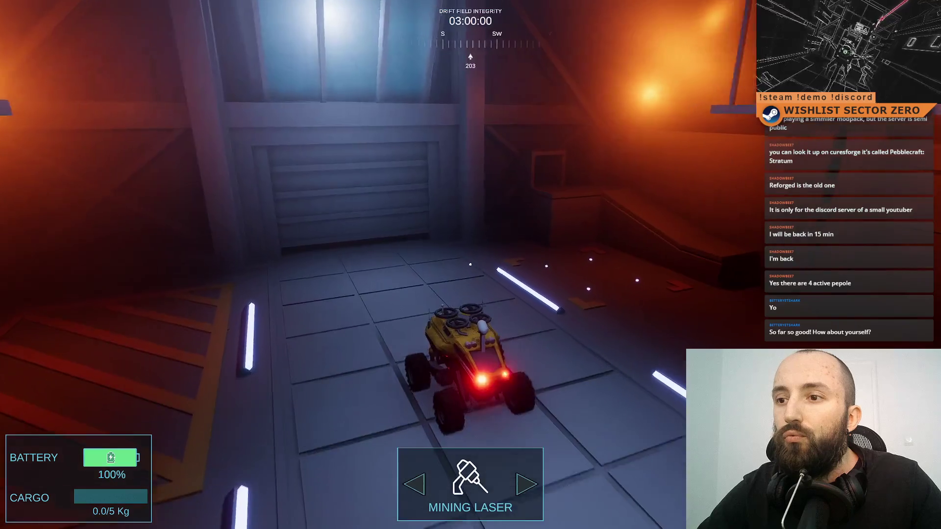
pyautogui.press('w')
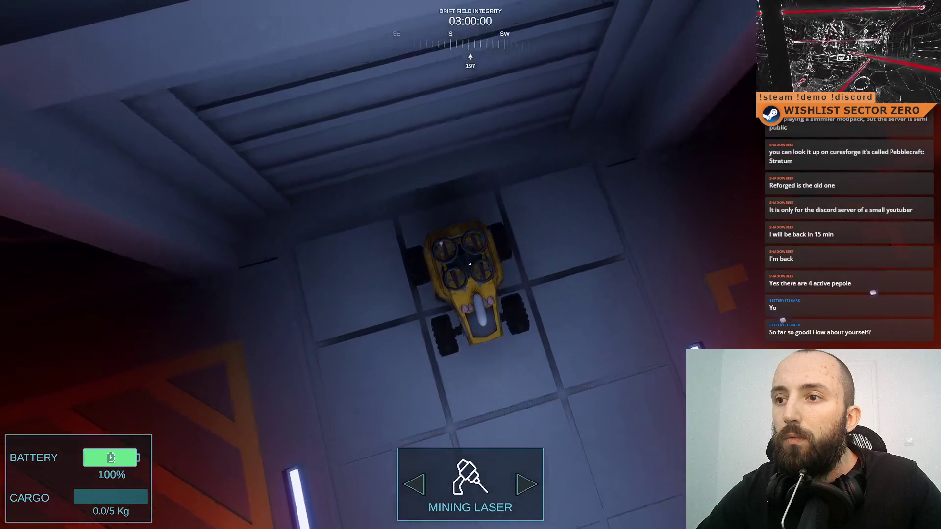
pyautogui.press('w')
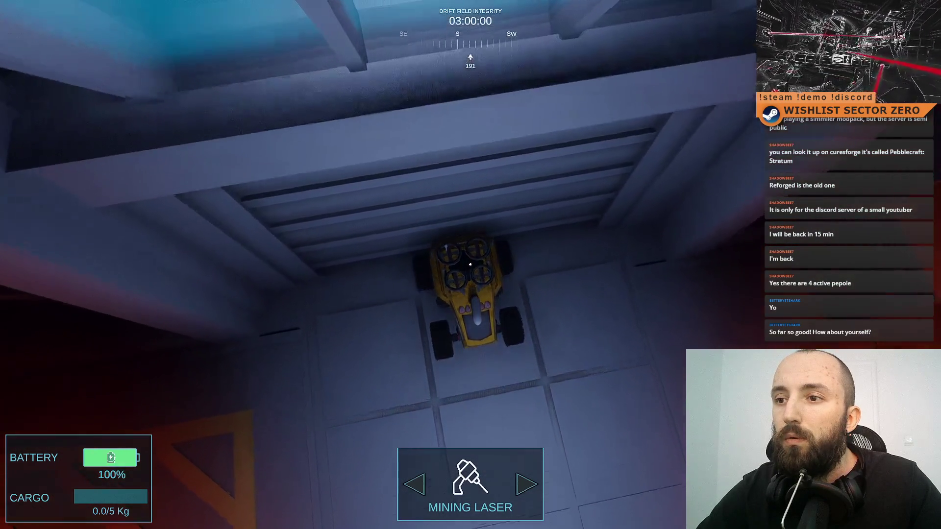
pyautogui.press('w')
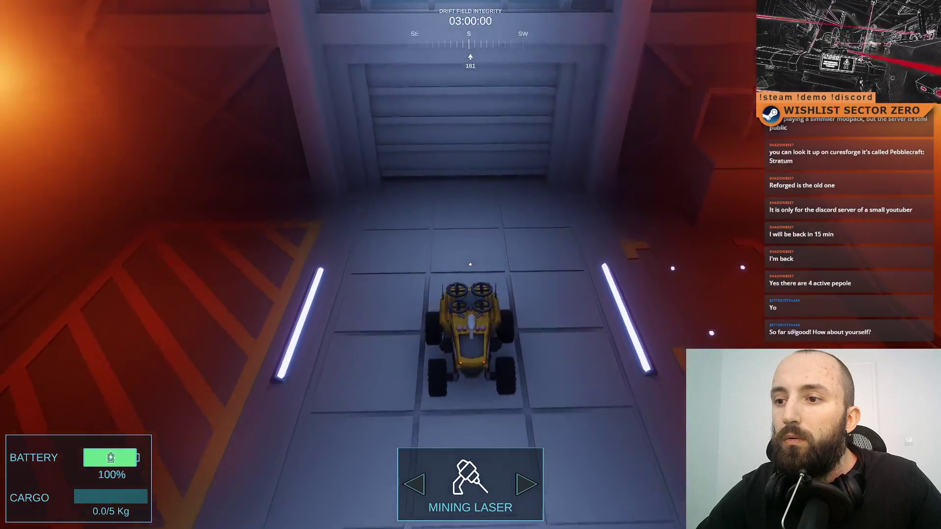
pyautogui.press('a')
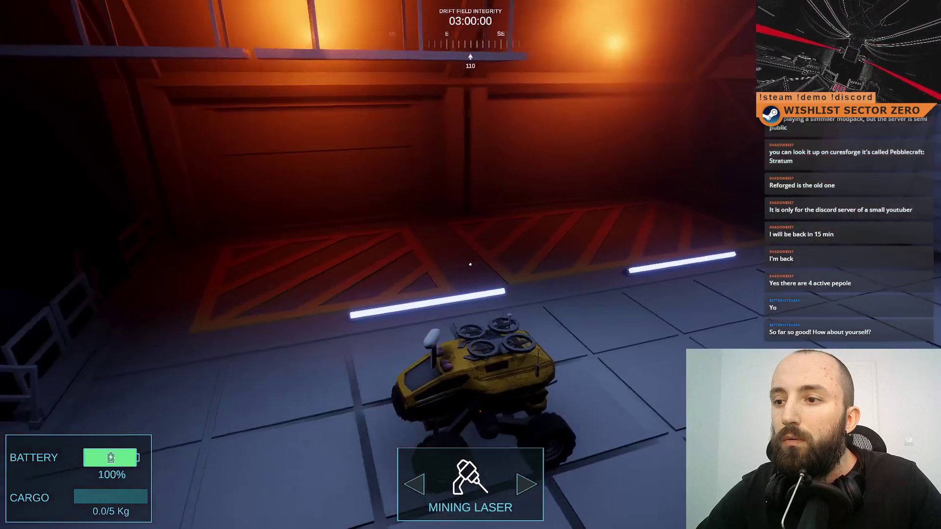
pyautogui.press('d')
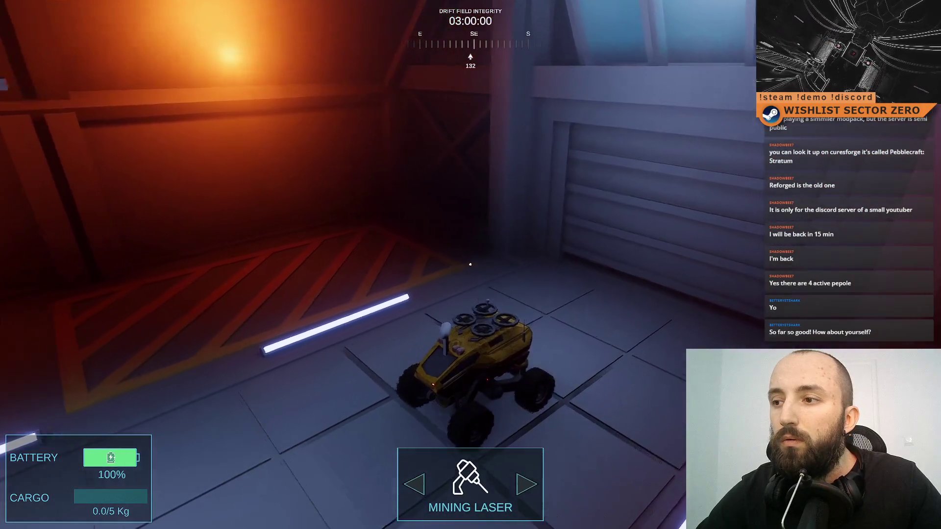
# Turn toward the portal corridor, drive back to the shutter door, and exit fullscreen.
pyautogui.press('a')
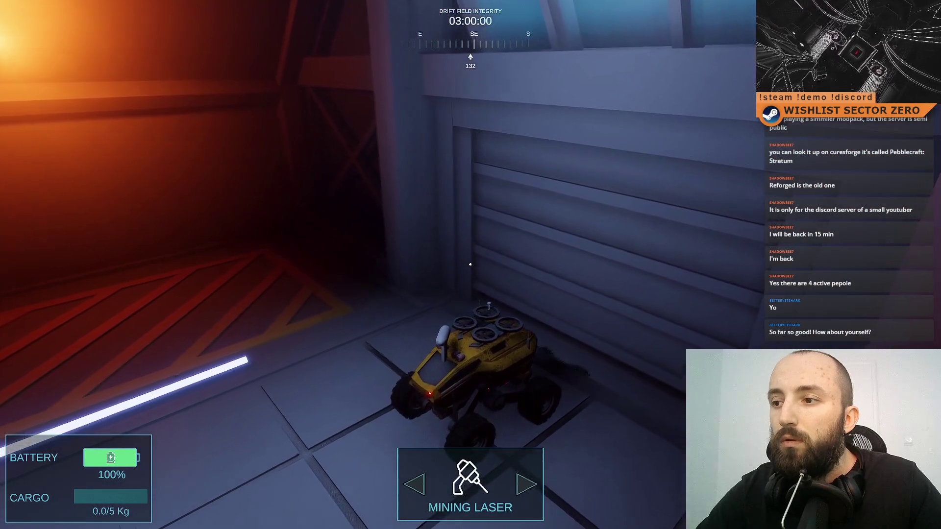
pyautogui.press('a')
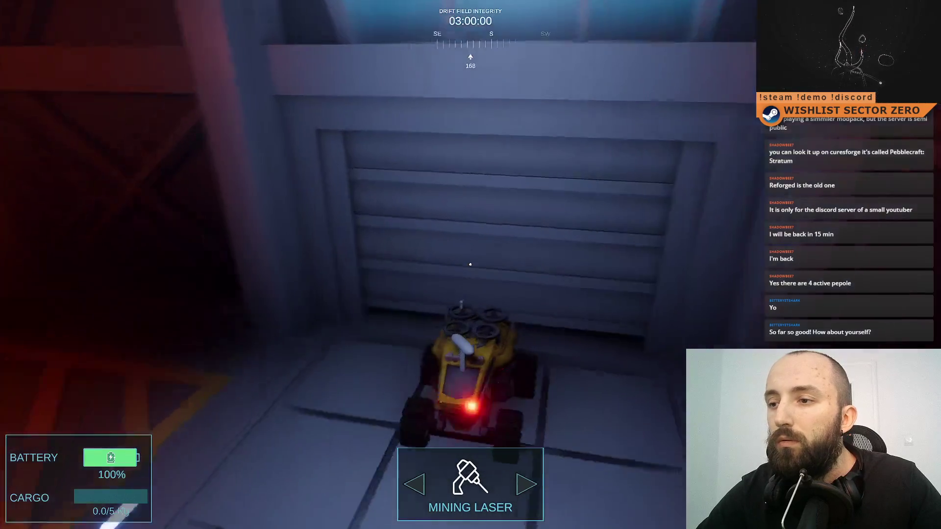
pyautogui.press('w')
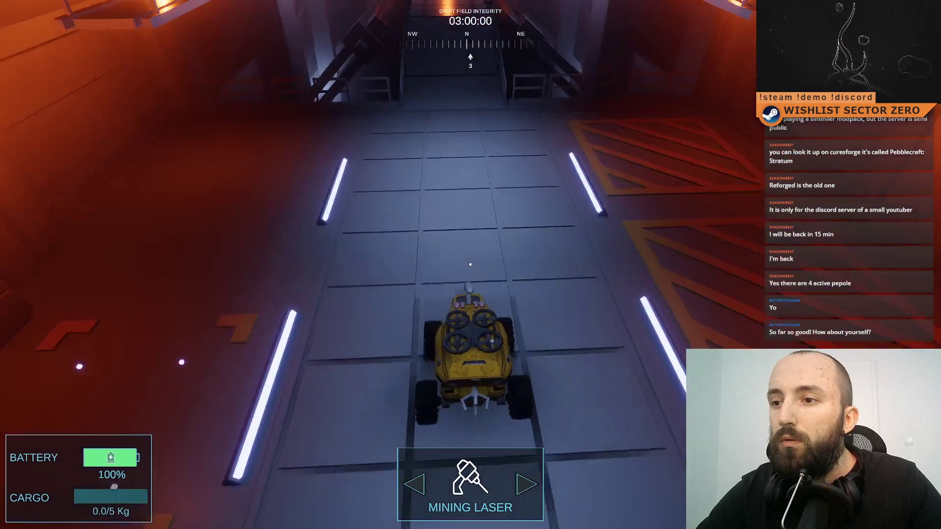
pyautogui.press('a')
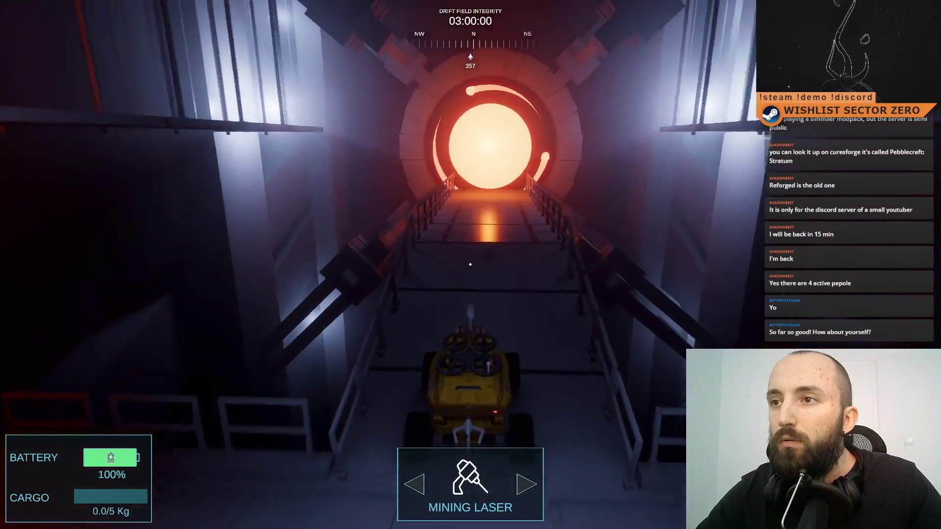
pyautogui.press('w')
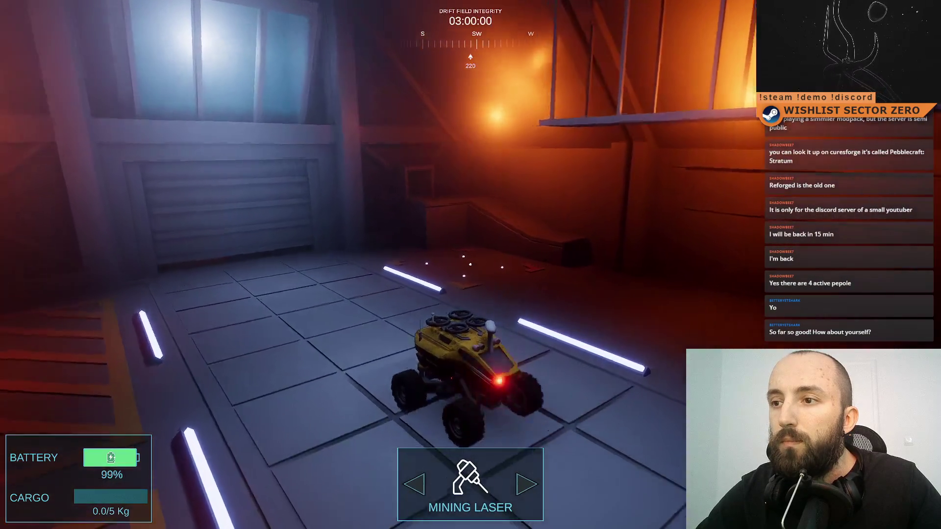
pyautogui.press('w')
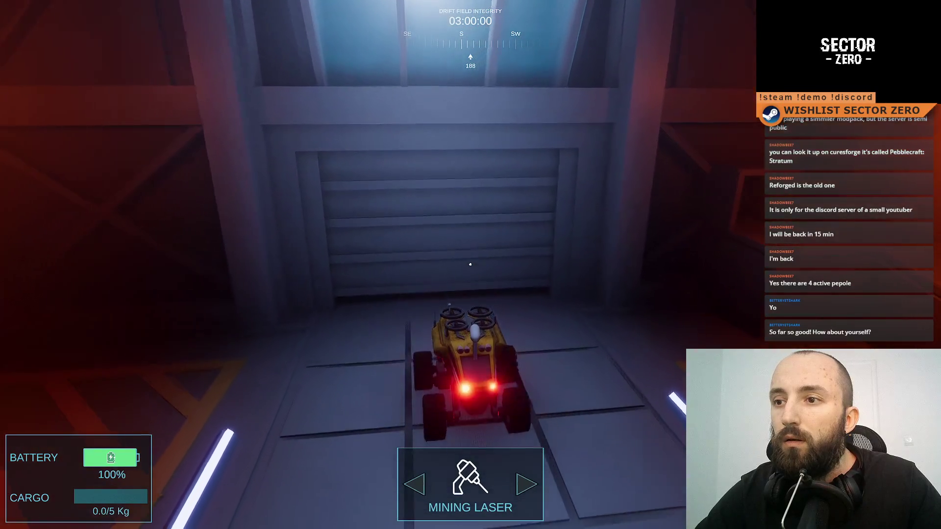
pyautogui.press('F11')
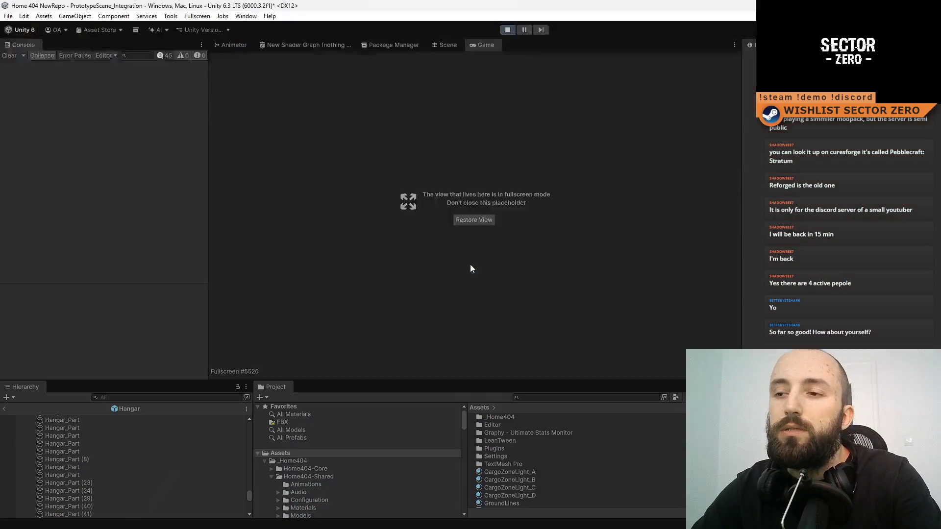
# Show the Scene view and leave the Hangar prefab for the full scene.
pyautogui.click(454, 47)
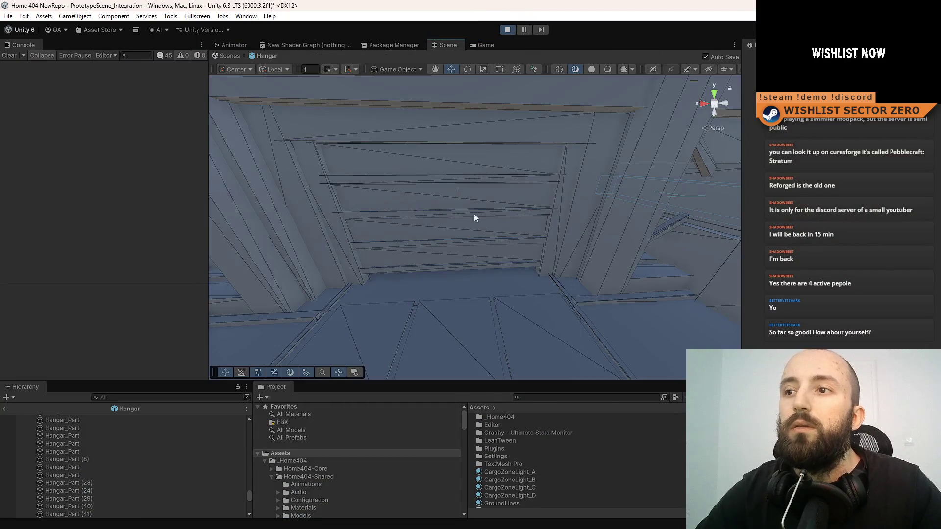
pyautogui.click(426, 270)
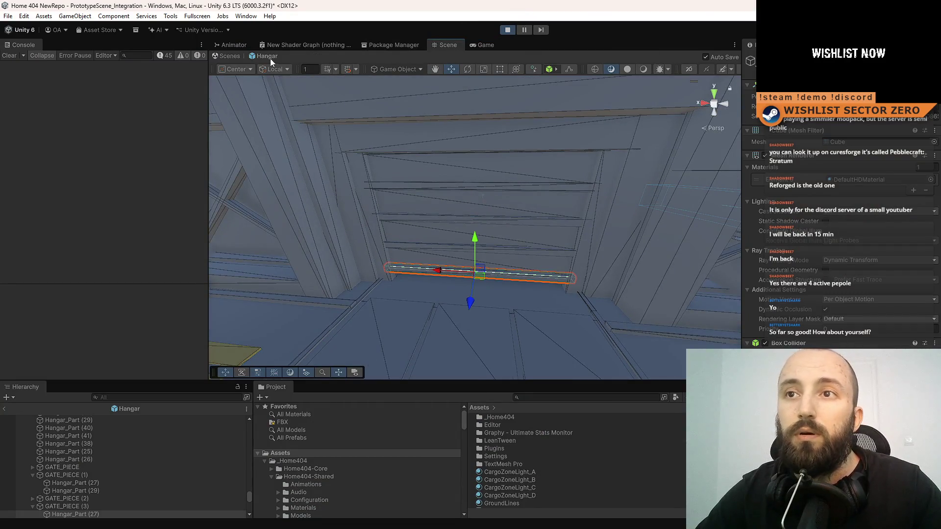
pyautogui.click(229, 57)
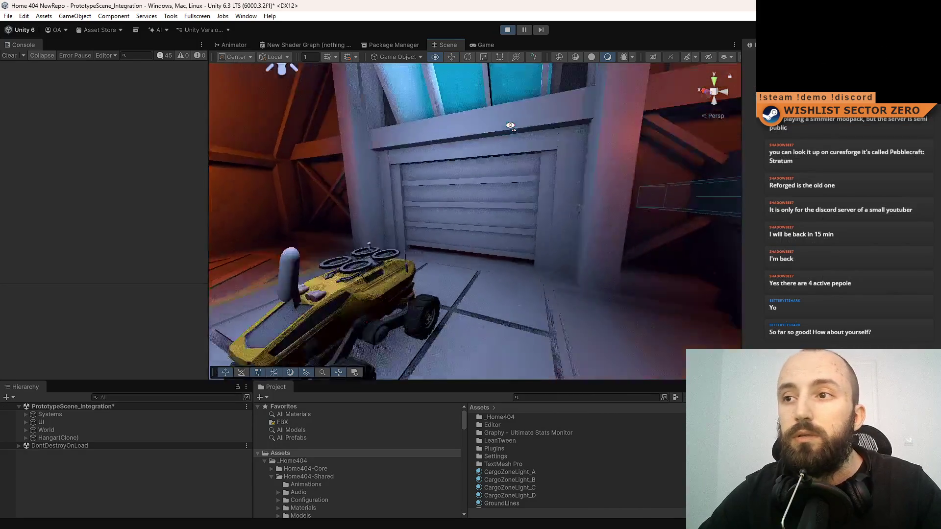
# Select the GATE_PIECE bars, raise them along Y, and return to fullscreen play.
pyautogui.click(469, 265)
pyautogui.click(539, 236)
pyautogui.click(533, 209)
pyautogui.click(530, 187)
pyautogui.keyDown('shift'); pyautogui.click(510, 128); pyautogui.keyUp('shift')
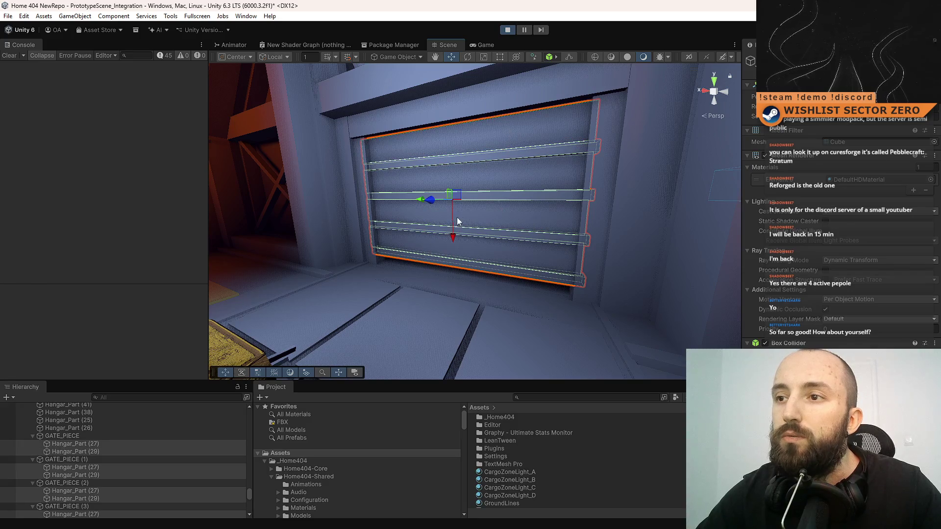
pyautogui.moveTo(452, 230); pyautogui.dragTo(443, 88)
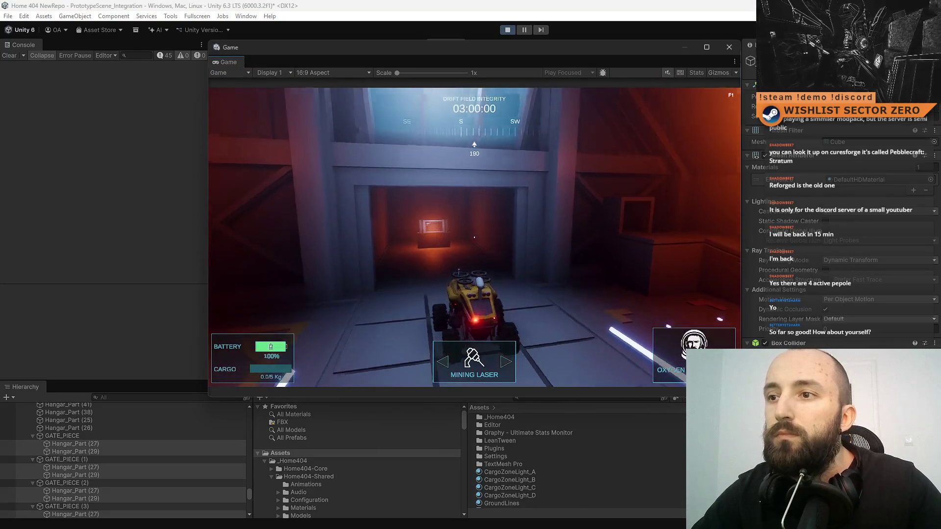
pyautogui.press('F10')
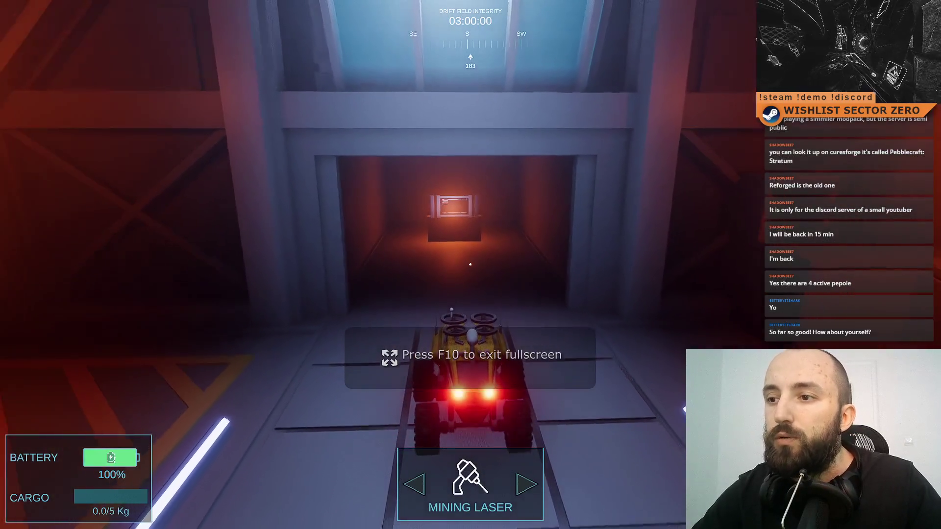
# Drive the rover through the open doorway, reverse out, and approach it again.
pyautogui.press('w')
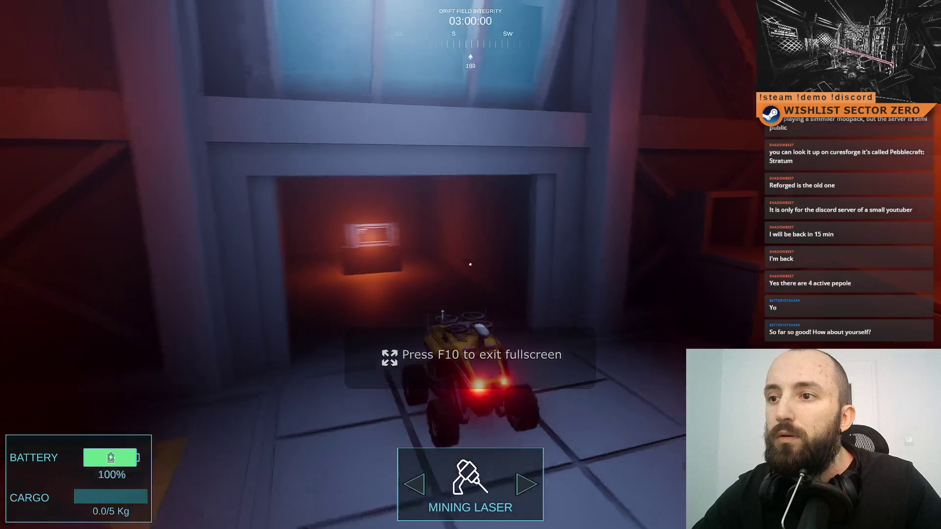
pyautogui.press('w')
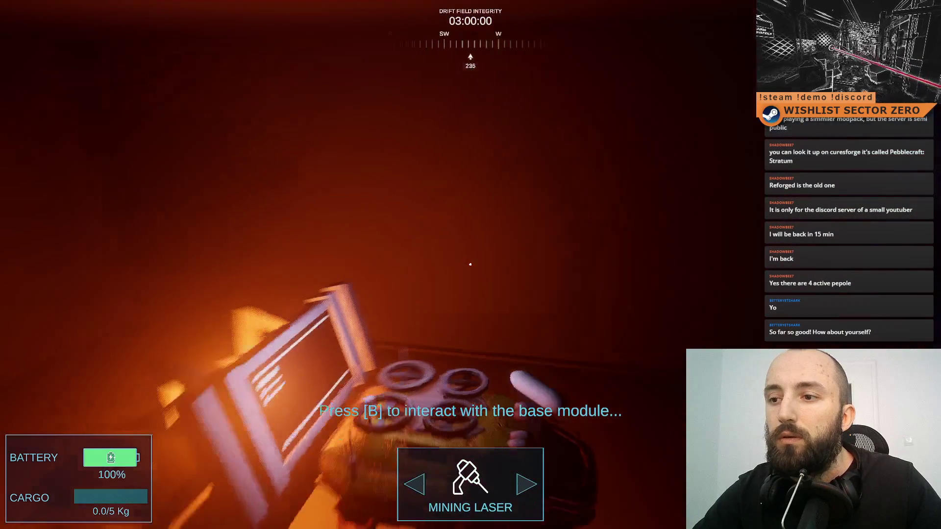
pyautogui.press('s')
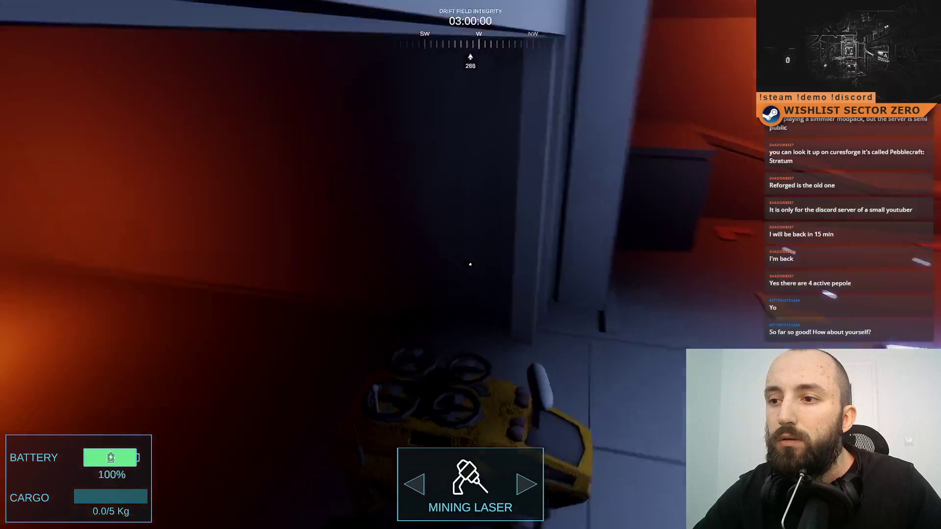
pyautogui.press('w')
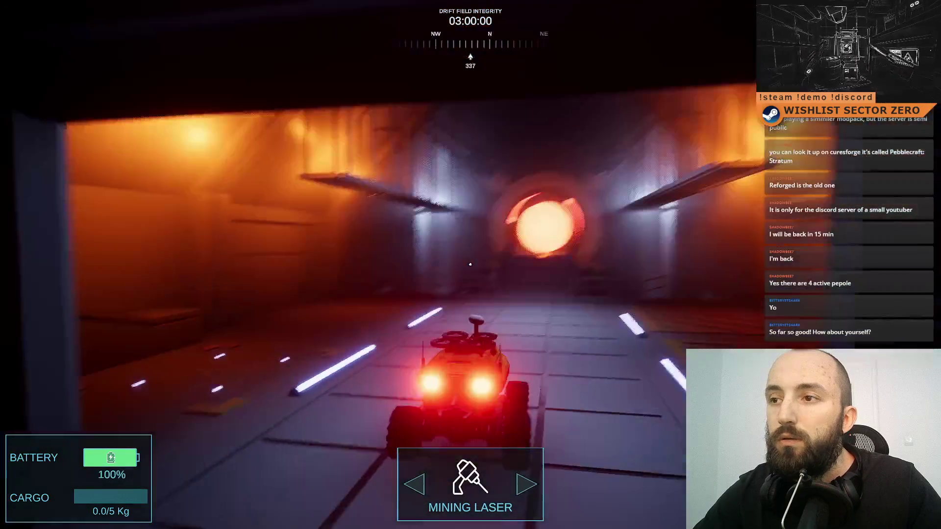
pyautogui.press('s')
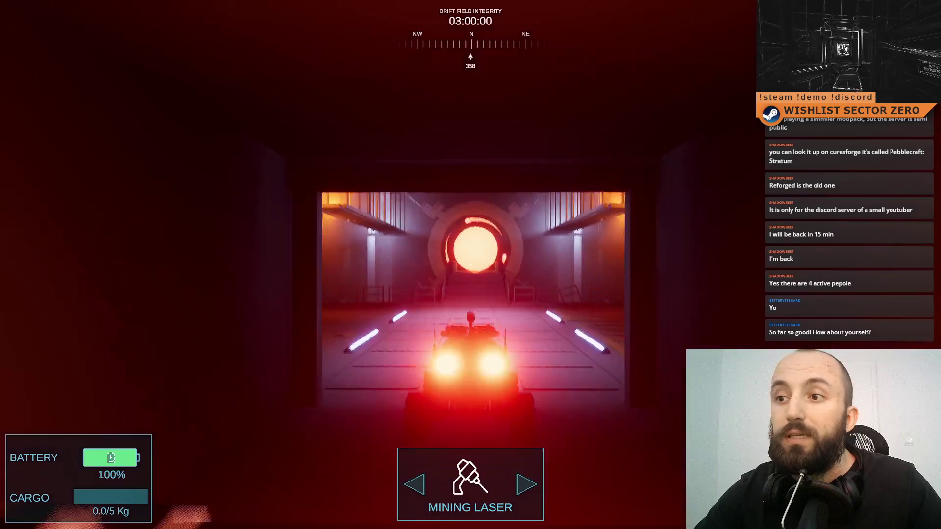
pyautogui.press('s')
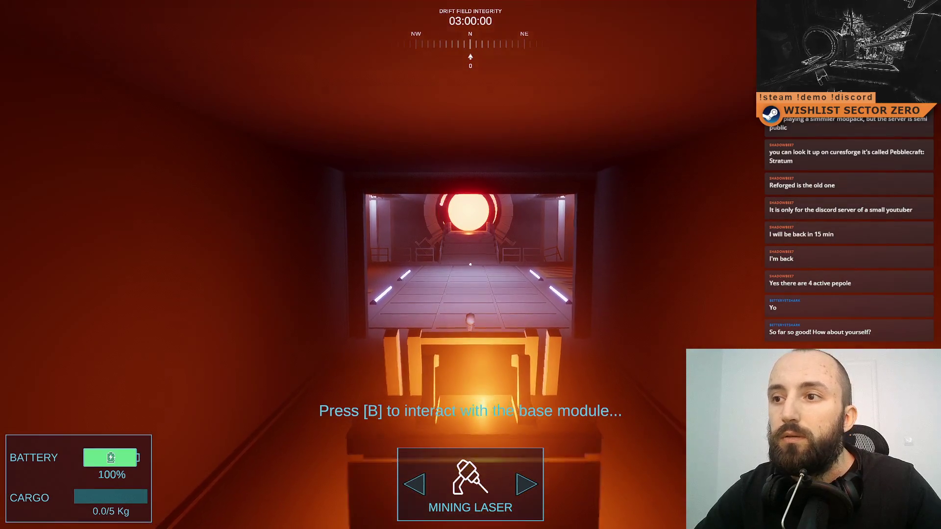
pyautogui.press('w')
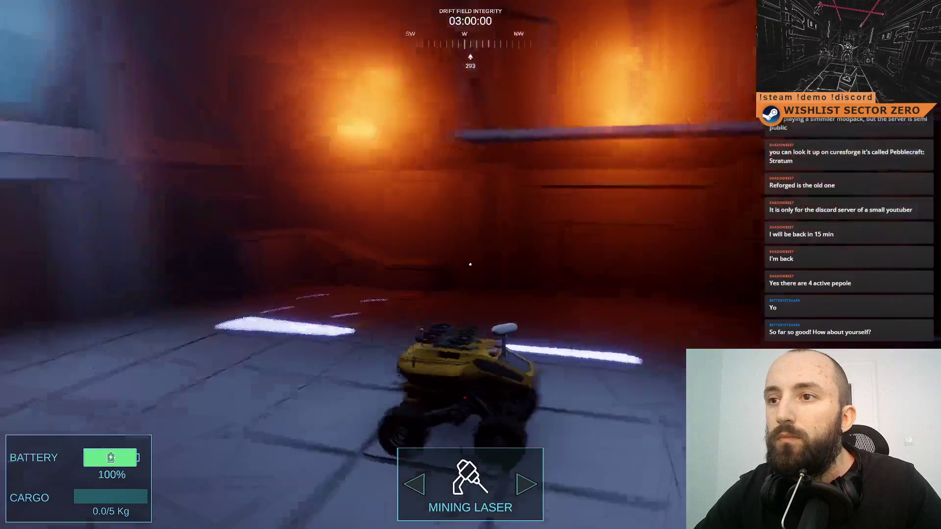
# Turn around, drive up the ramp into the hangar, and head down the corridor.
pyautogui.press('d')
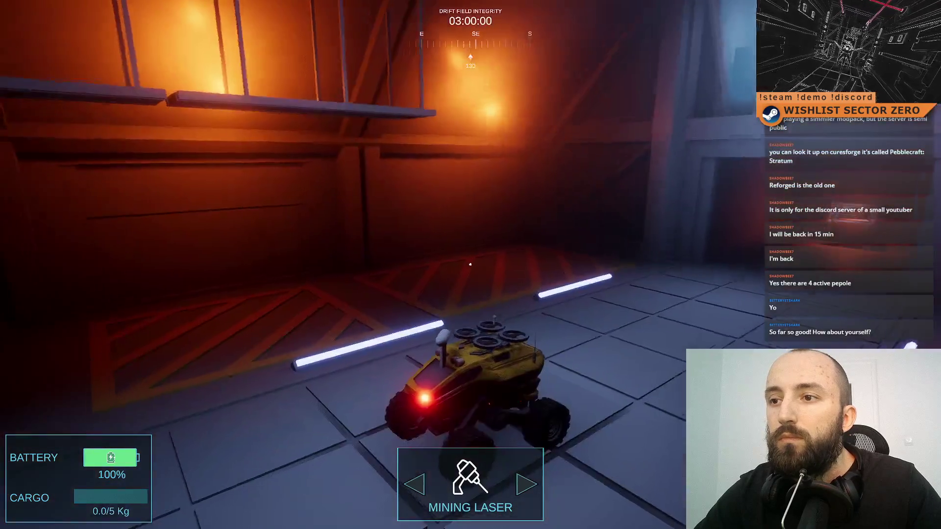
pyautogui.press('d')
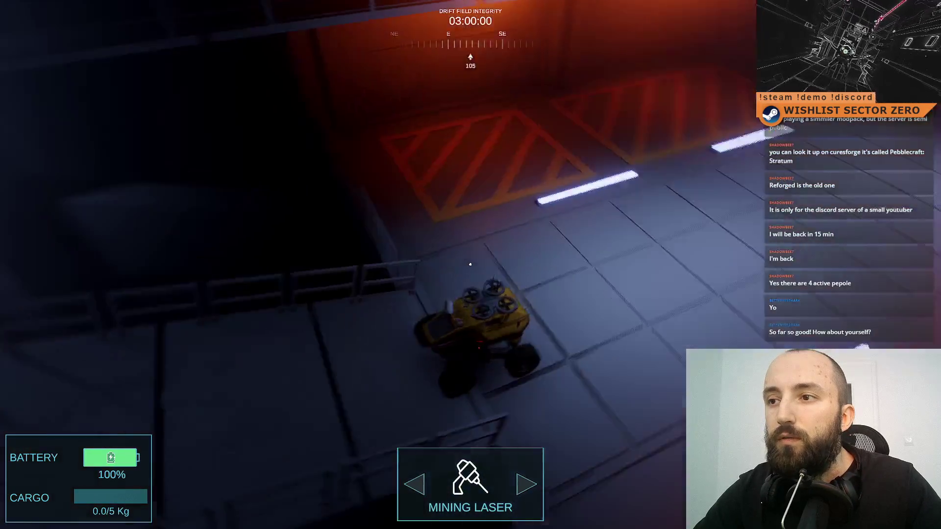
pyautogui.press('w')
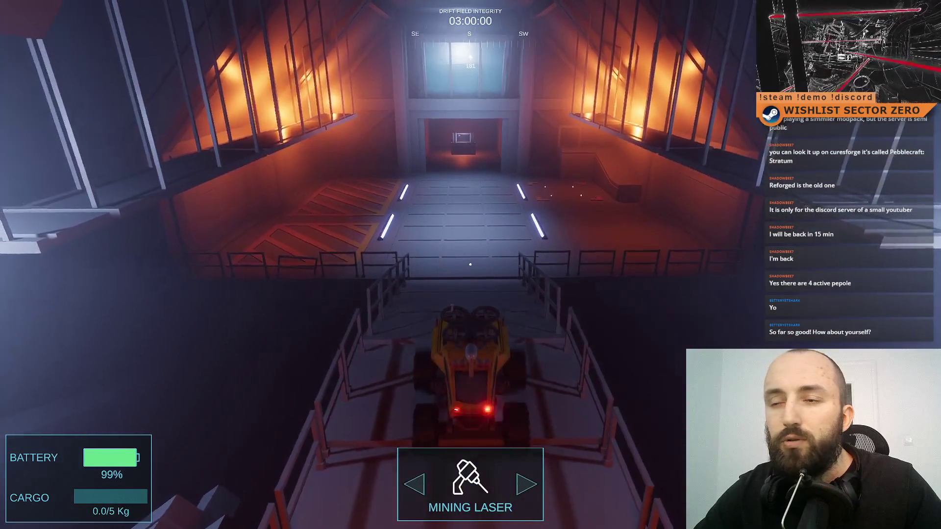
pyautogui.press('d')
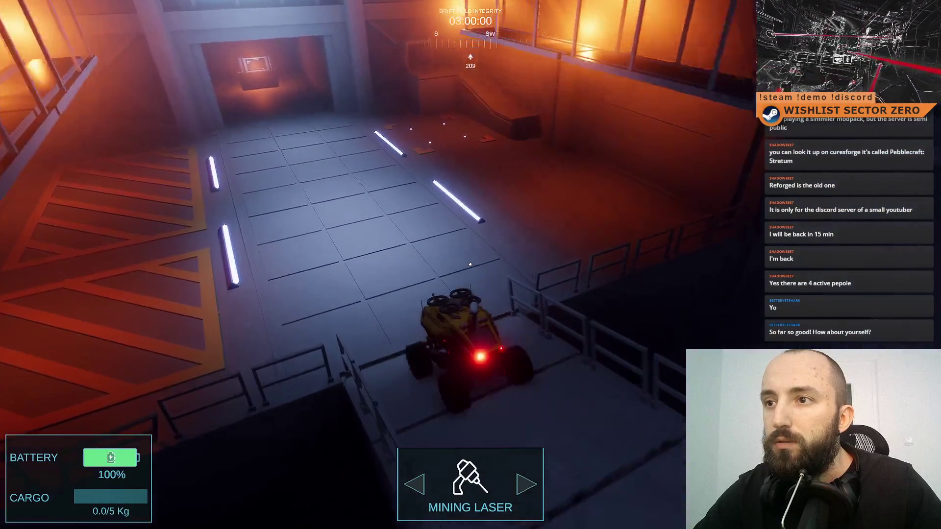
pyautogui.press('w')
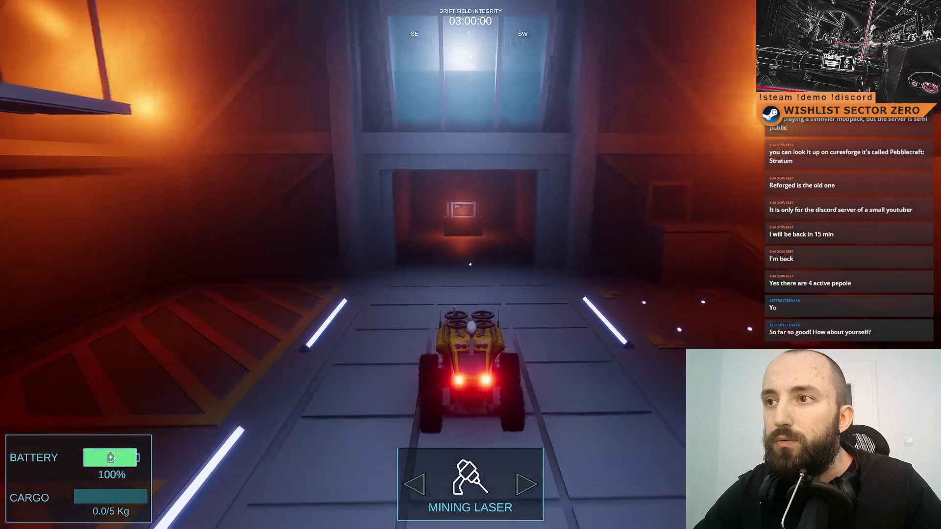
pyautogui.press('a')
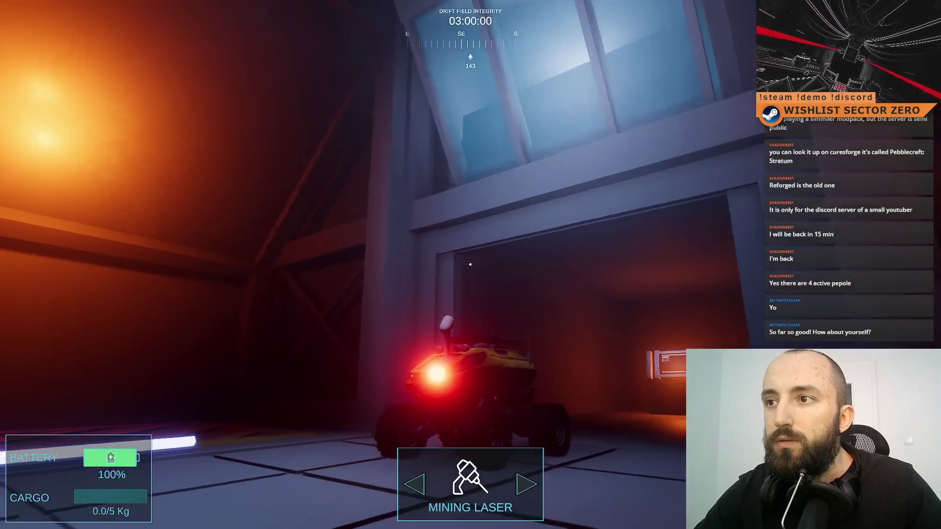
pyautogui.press('d')
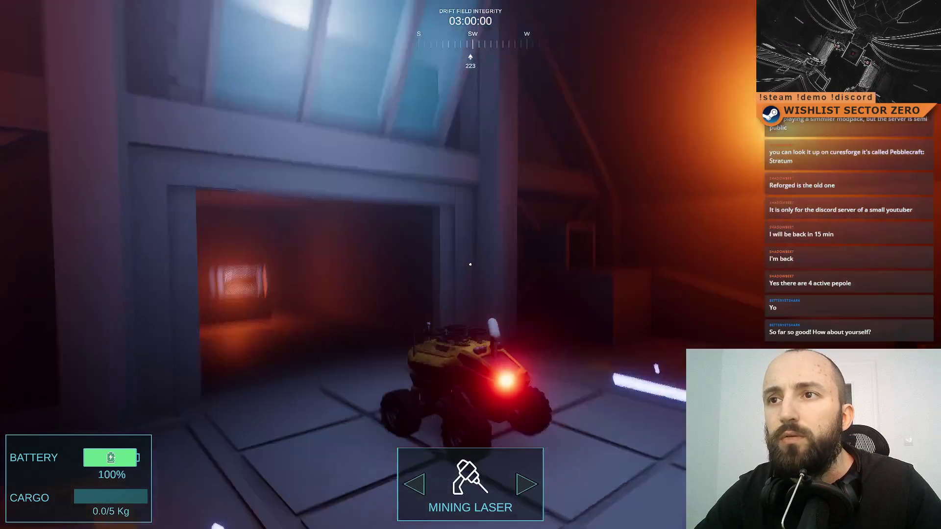
pyautogui.press('a')
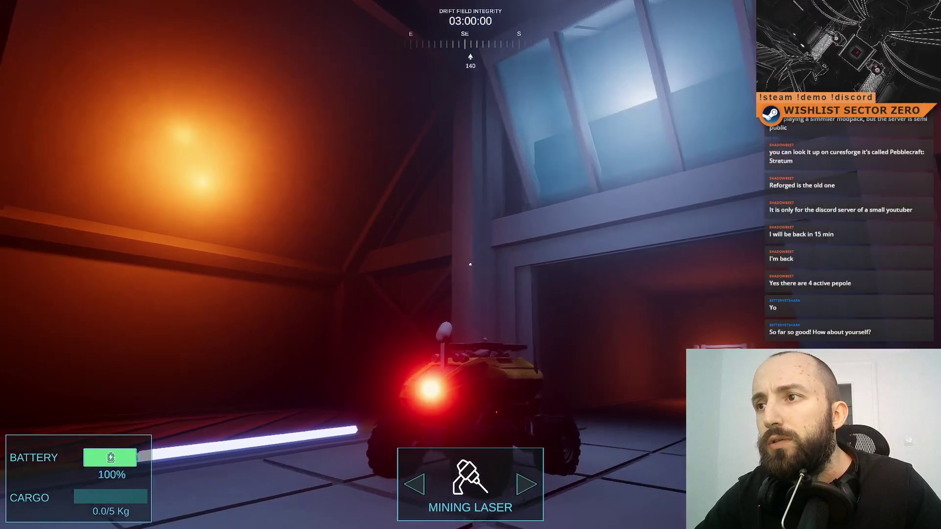
pyautogui.press('d')
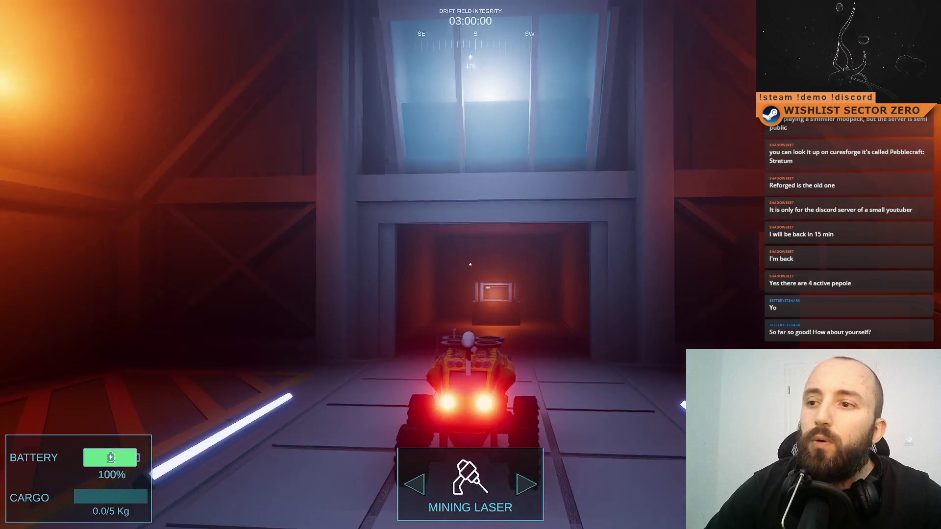
pyautogui.press('w')
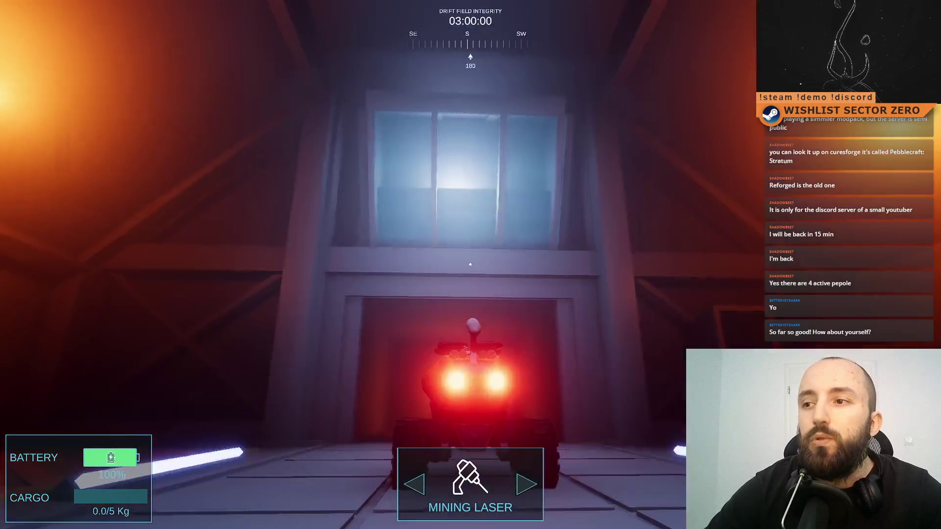
# Turn the rover around on the bridge and drive back toward the hangar.
pyautogui.press('d')
pyautogui.press('d')
pyautogui.press('a')
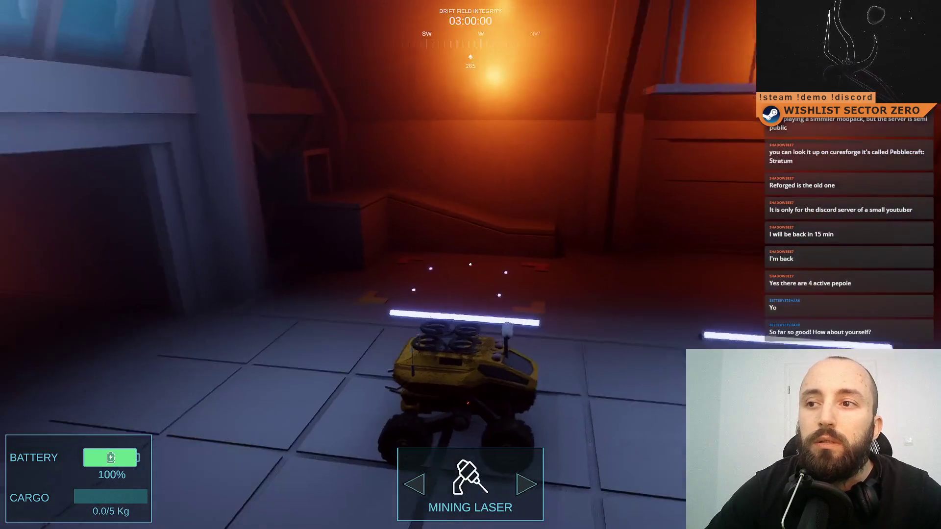
pyautogui.press('a')
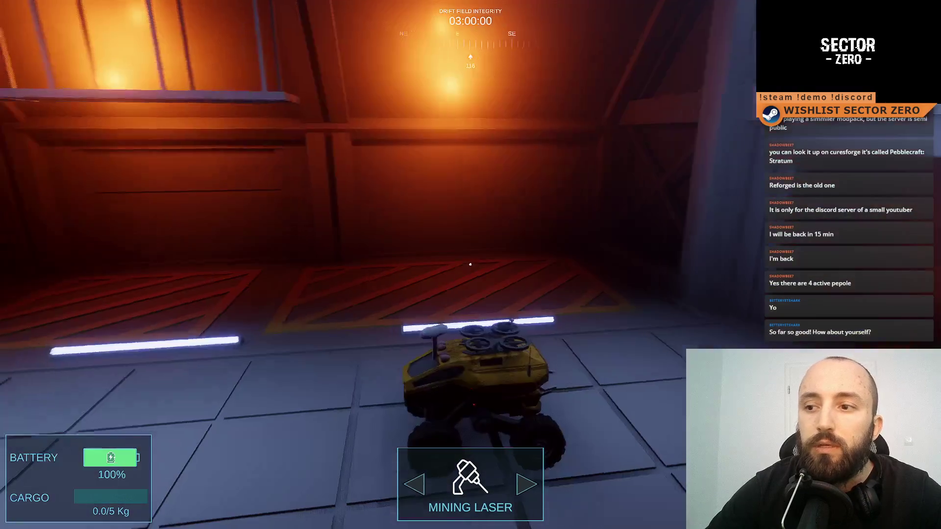
pyautogui.press('a')
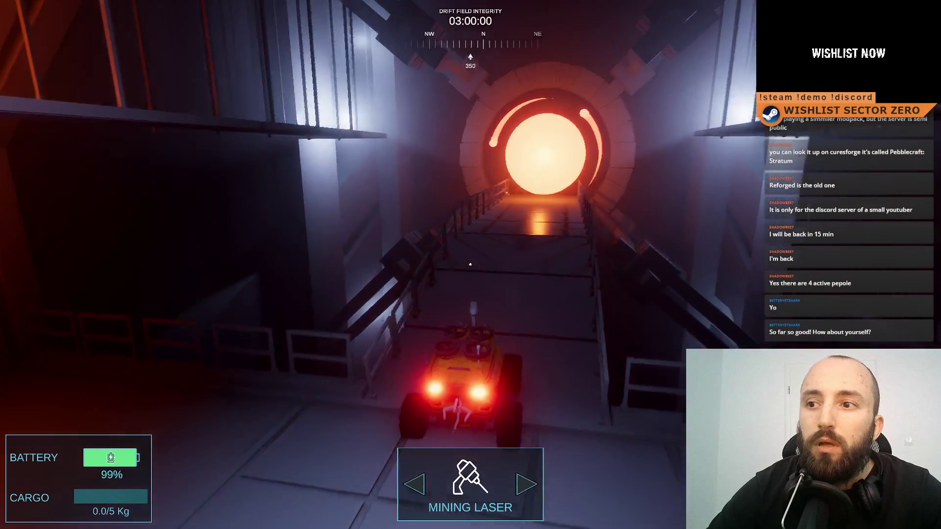
pyautogui.press('a')
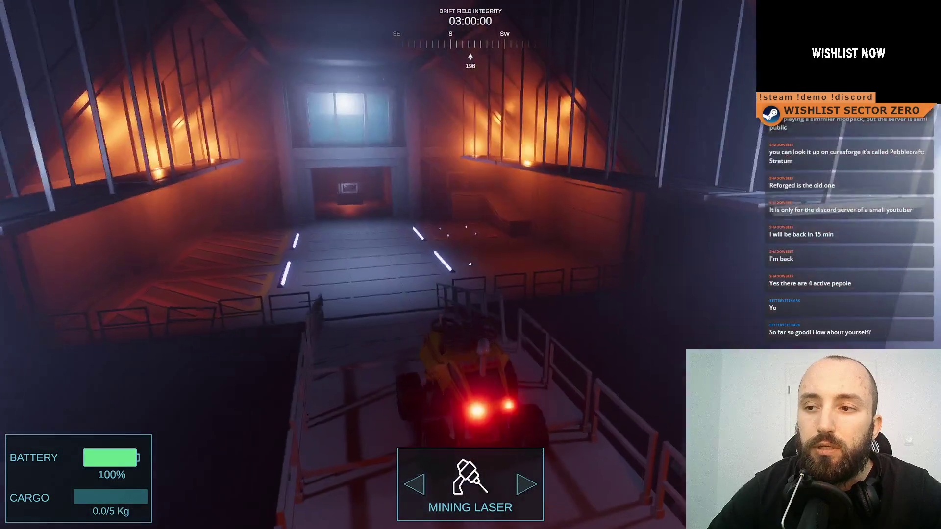
pyautogui.press('a')
pyautogui.press('w')
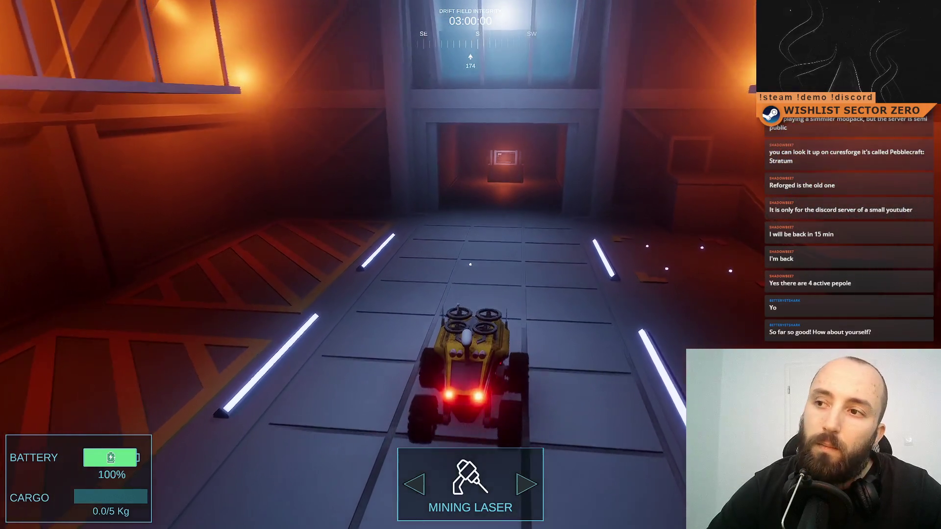
pyautogui.press('a')
pyautogui.press('a')
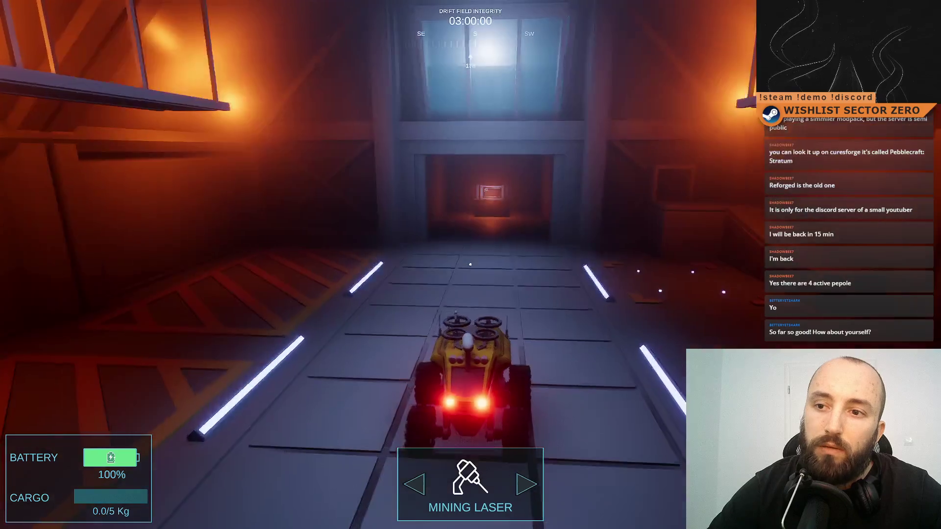
# Spin the rover around the hangar, checking walls from south to the glowing portal.
pyautogui.press('d')
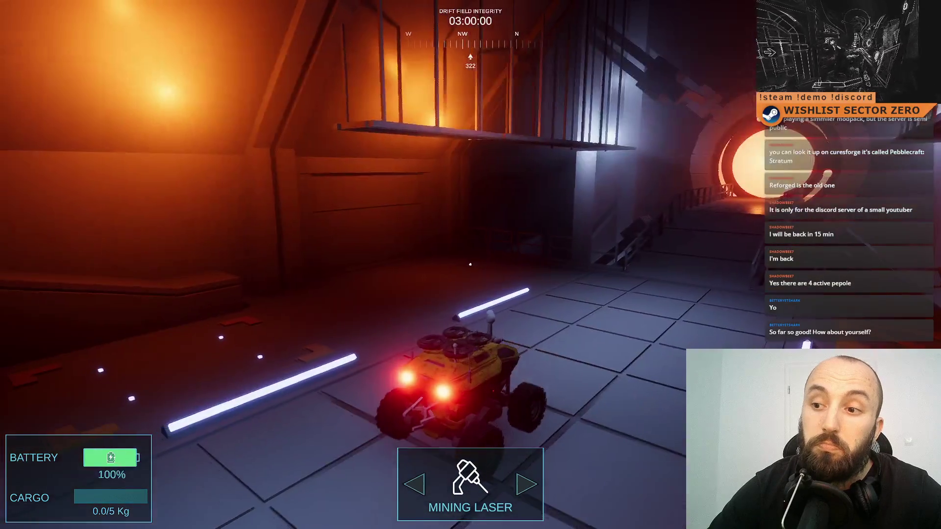
pyautogui.press('a')
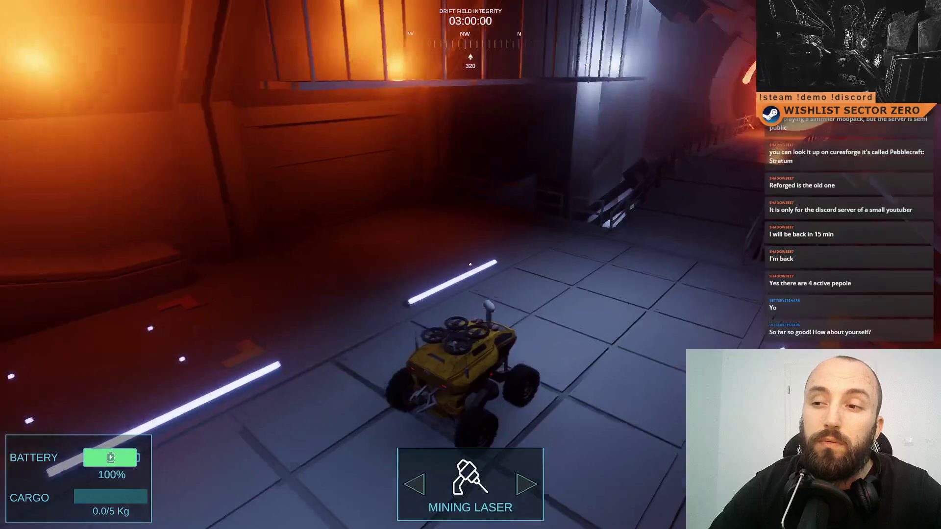
pyautogui.press('d')
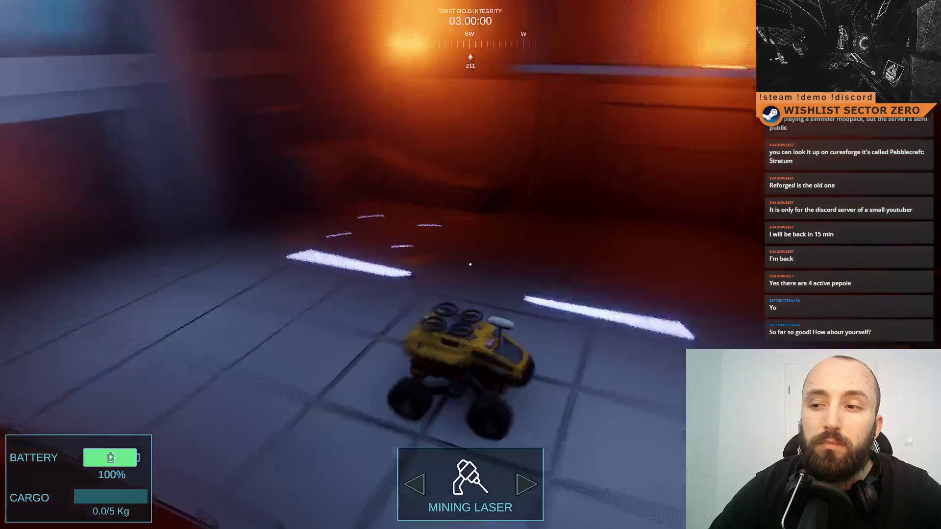
pyautogui.press('d')
pyautogui.press('a')
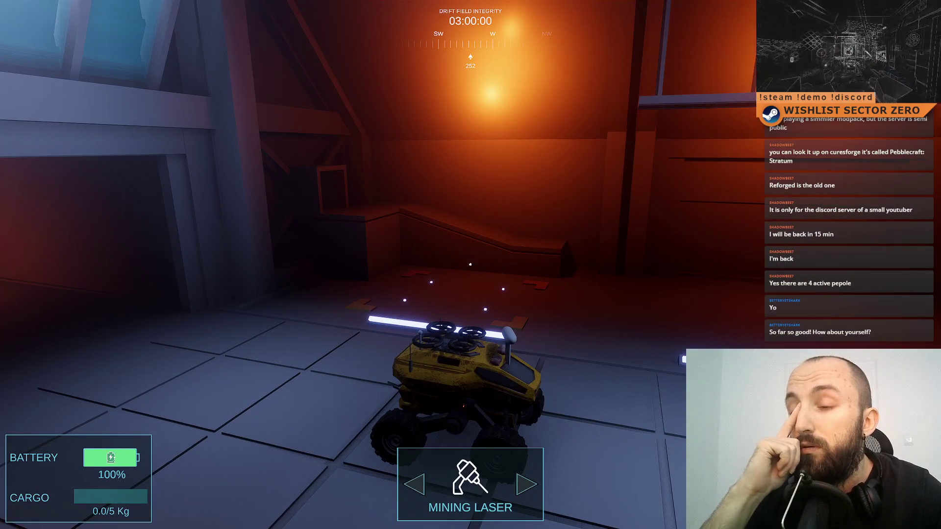
pyautogui.press('d')
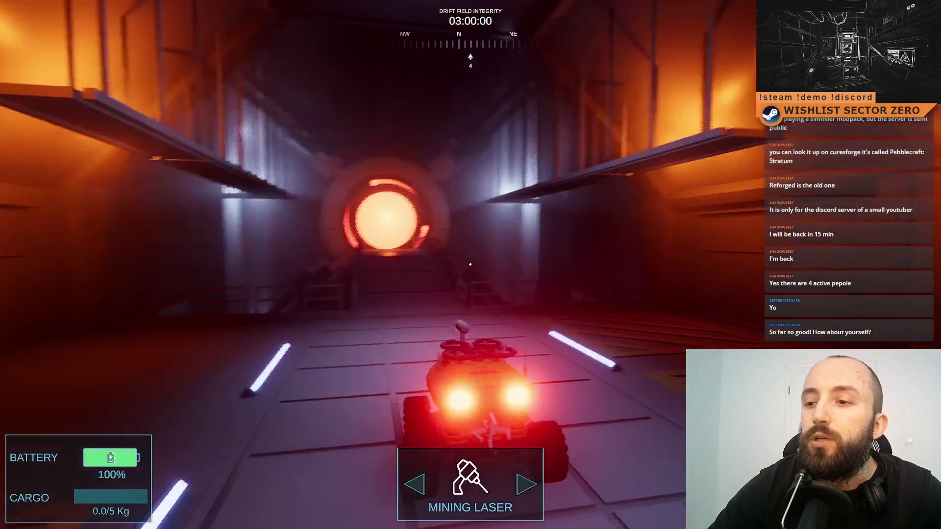
pyautogui.press('a')
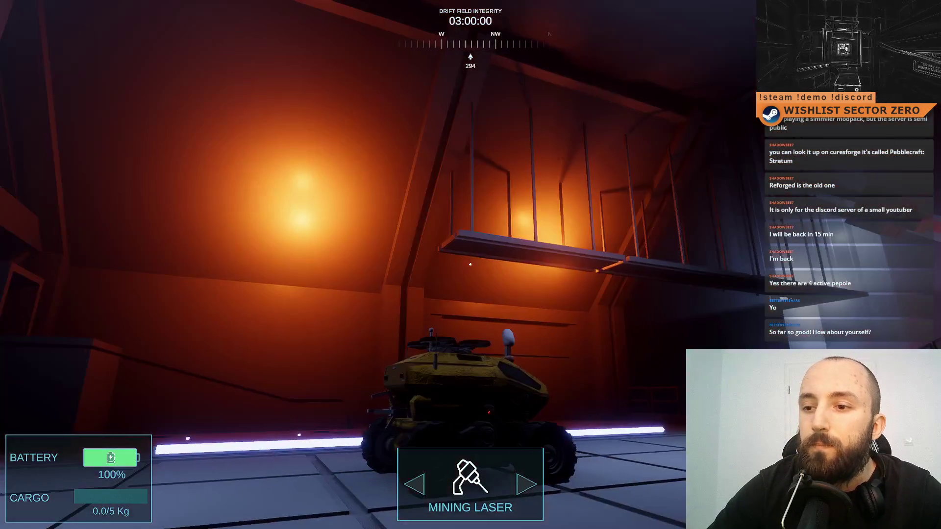
pyautogui.press('d')
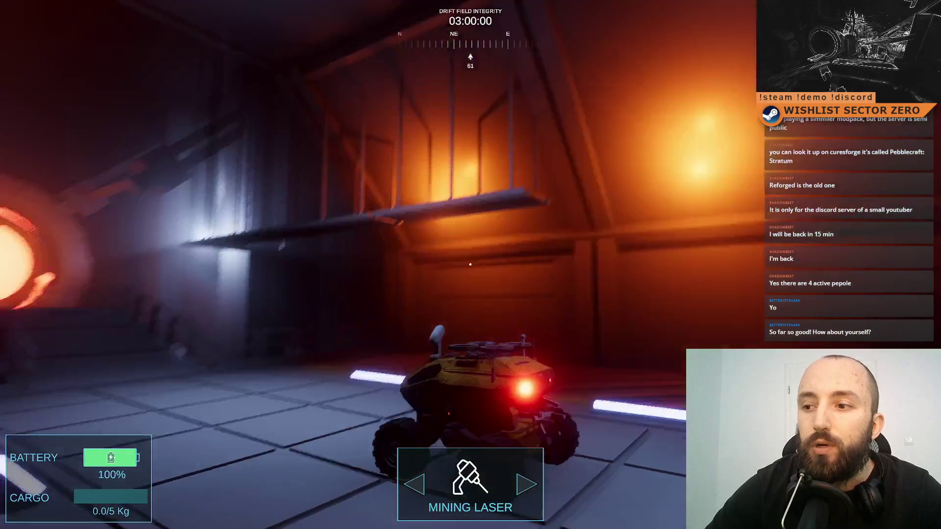
pyautogui.press('a')
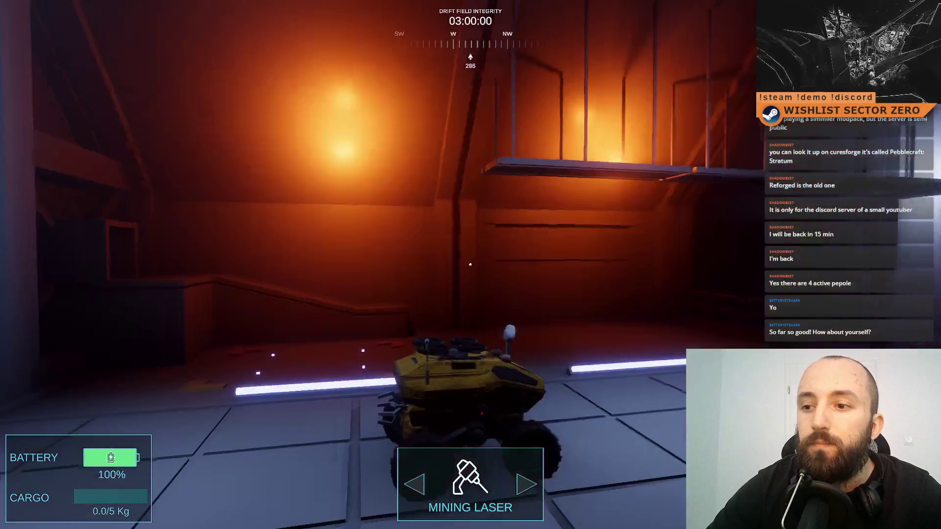
# Drive under the catwalk, back away from the orange wall, and face the grey room.
pyautogui.press('w')
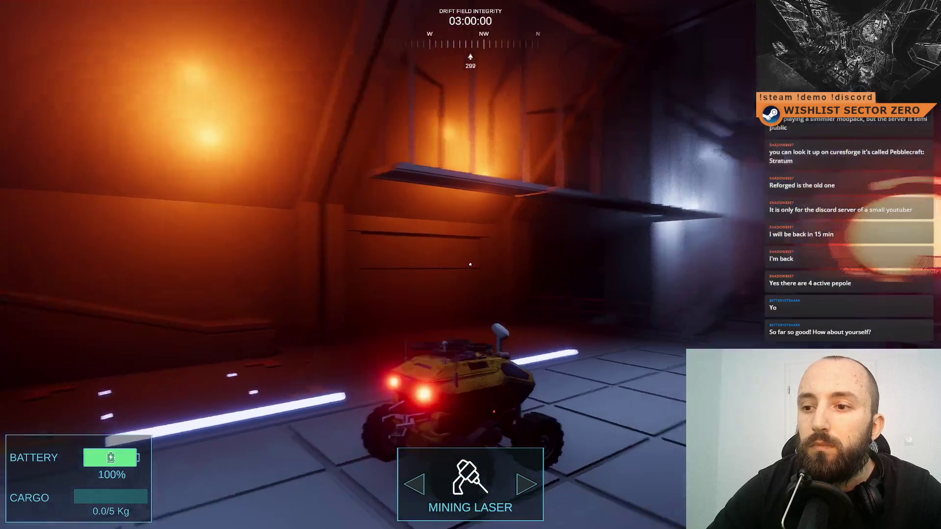
pyautogui.press('a')
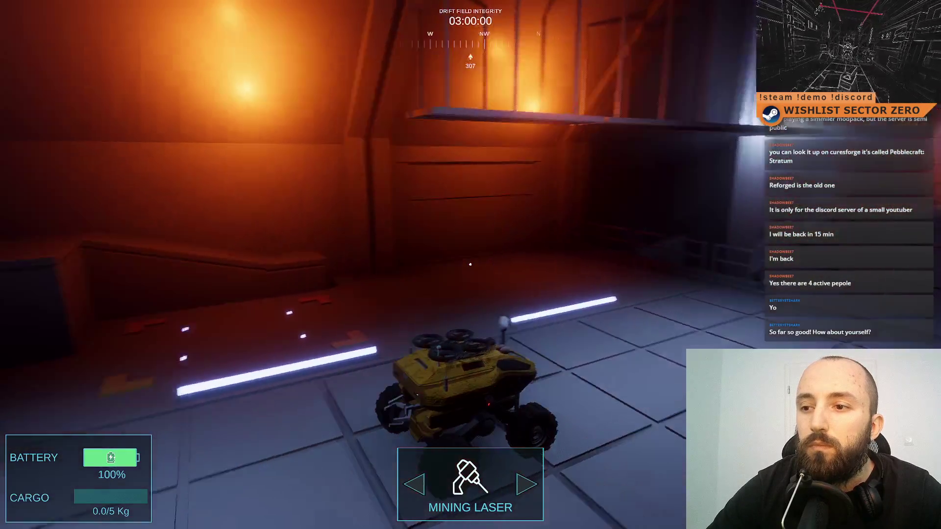
pyautogui.press('d')
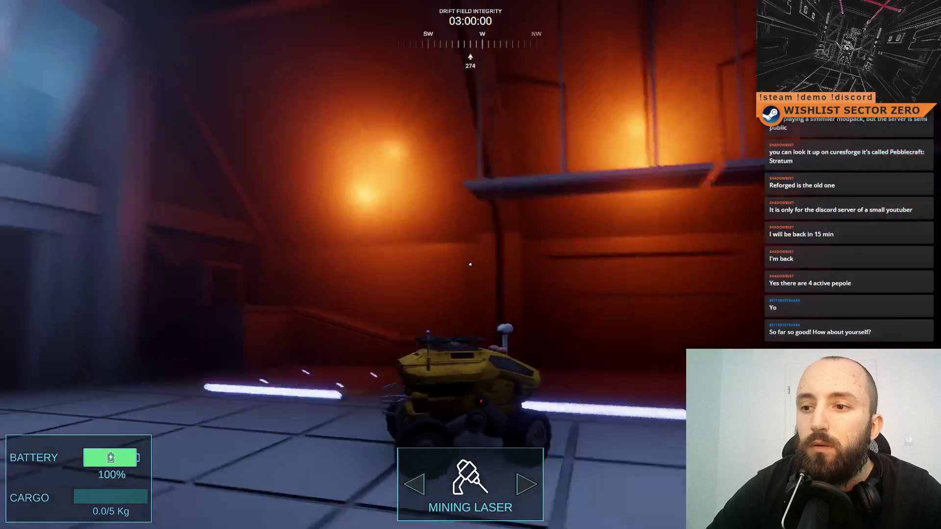
pyautogui.press('s')
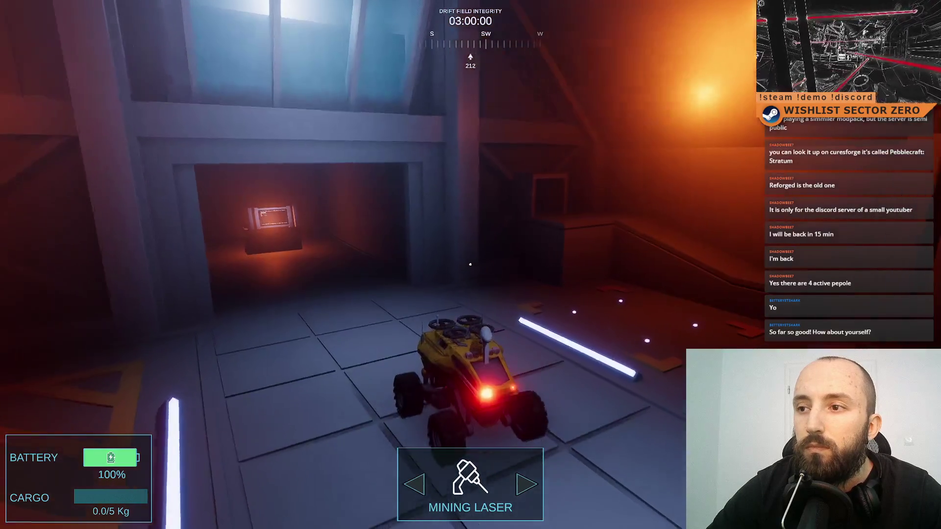
pyautogui.press('d')
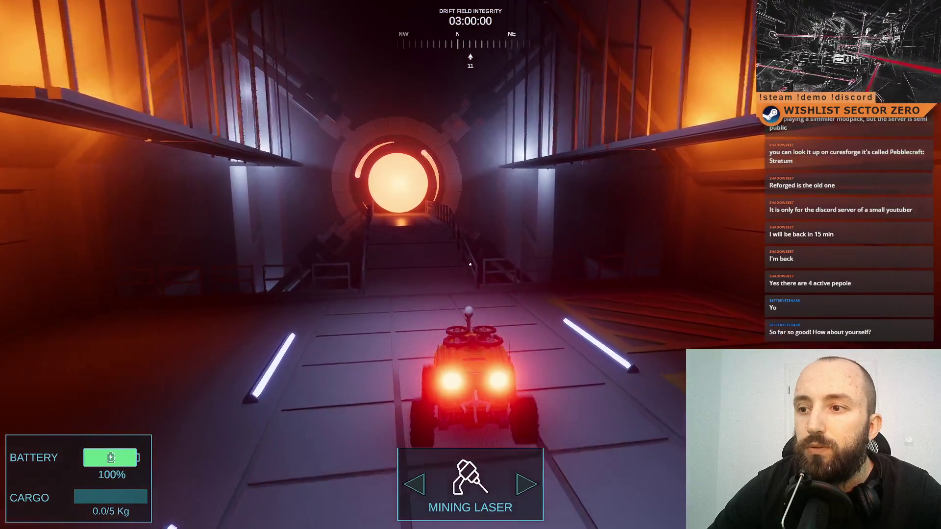
pyautogui.press('d')
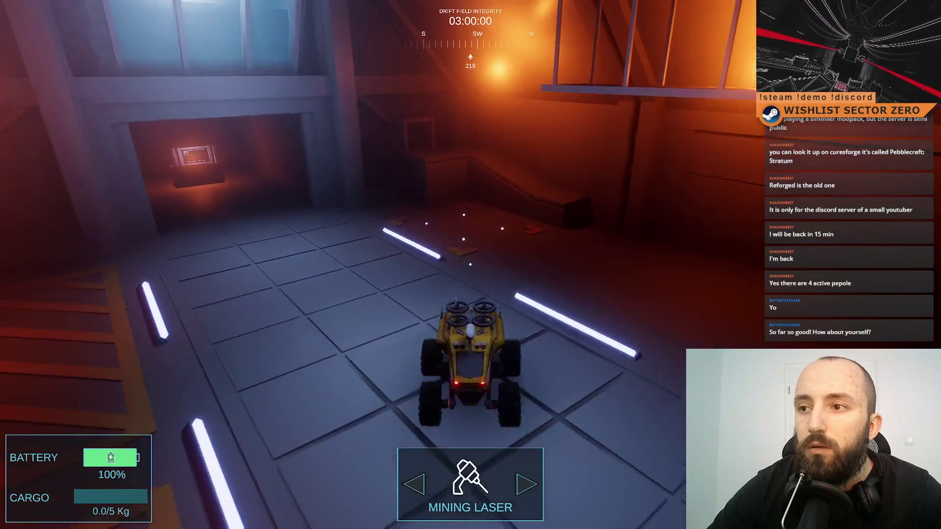
pyautogui.press('a')
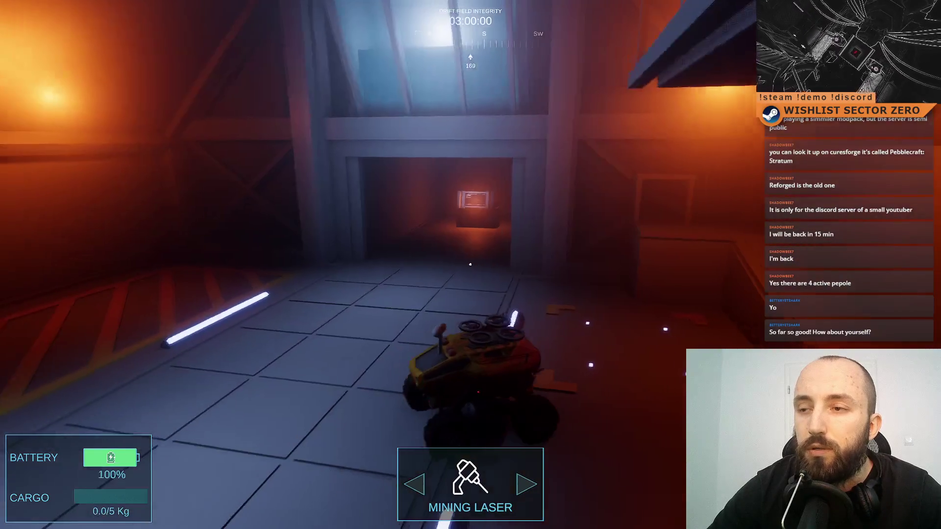
# Drive toward the lit doorway, then swing round and head down the portal corridor.
pyautogui.press('w')
pyautogui.press('d')
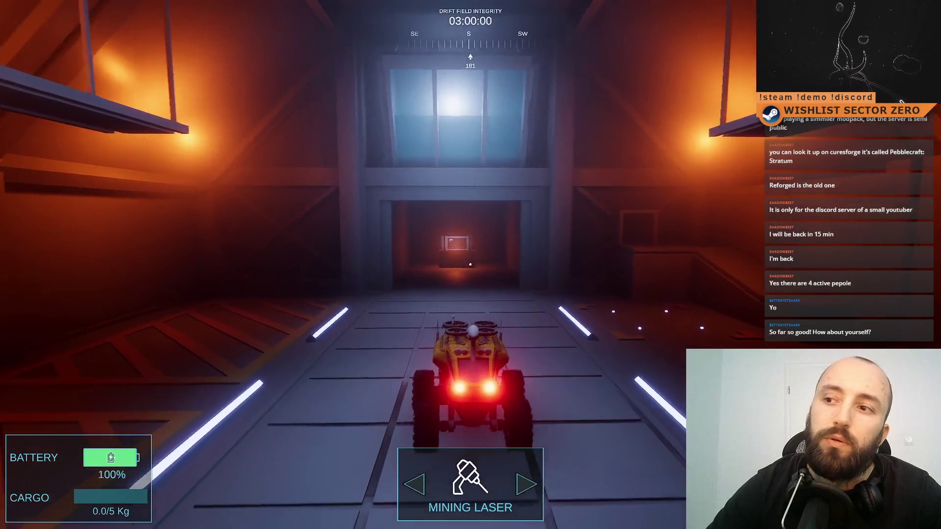
pyautogui.press('d')
pyautogui.press('a')
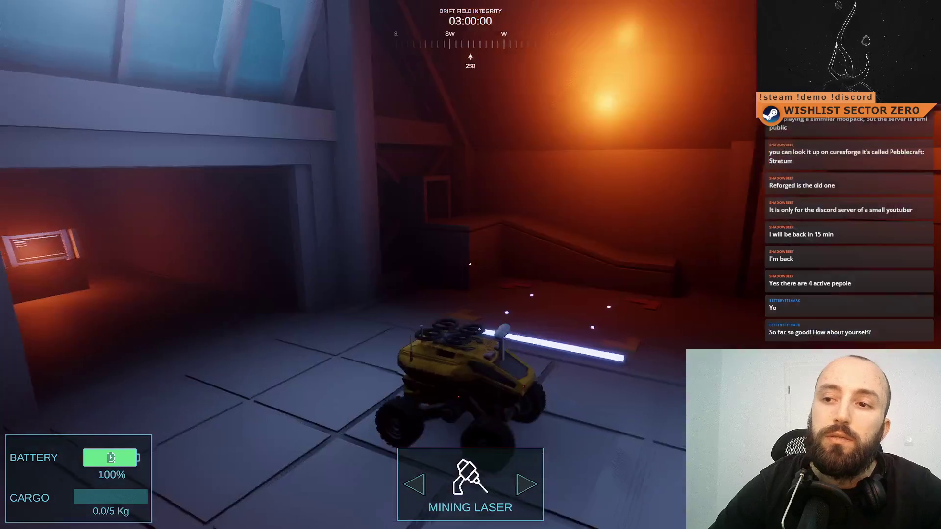
pyautogui.press('d')
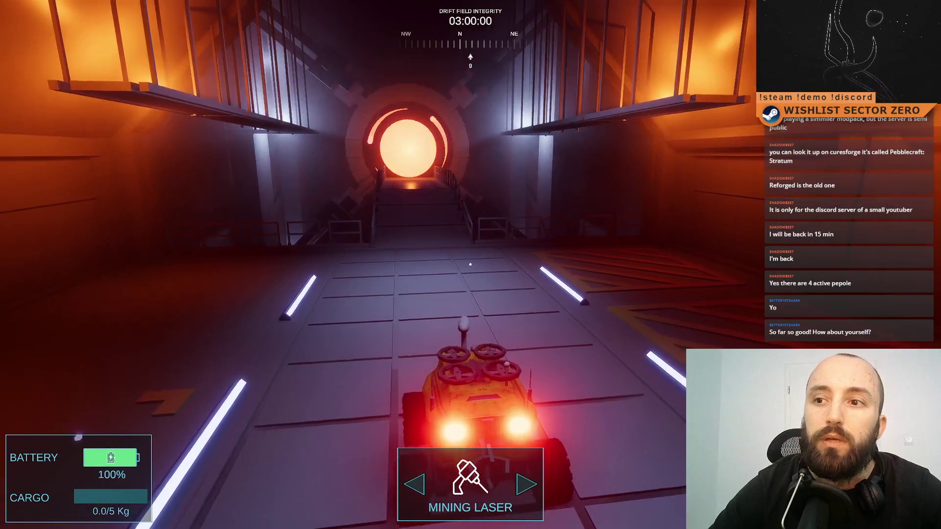
pyautogui.press('w')
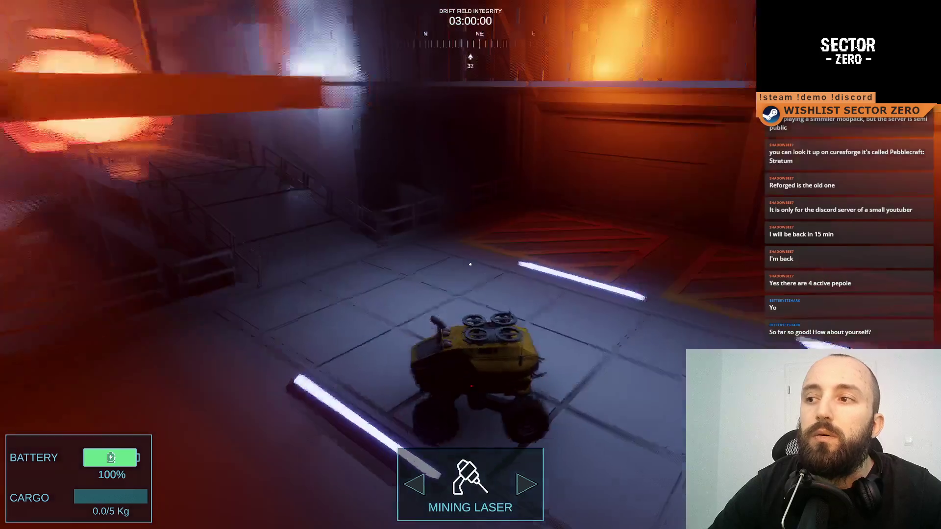
# Check the hallway doorway, drive into the portal corridor, and turn toward the hangar doorway.
pyautogui.press('d')
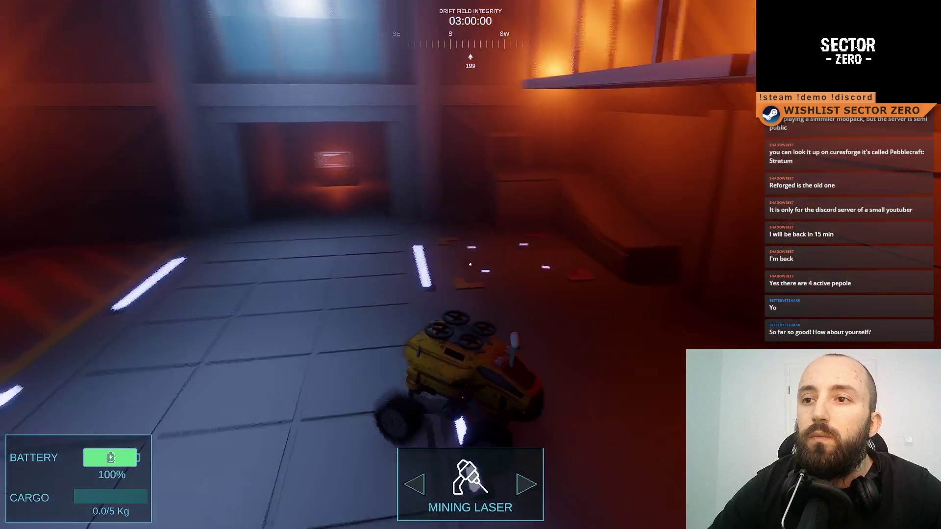
pyautogui.press('a')
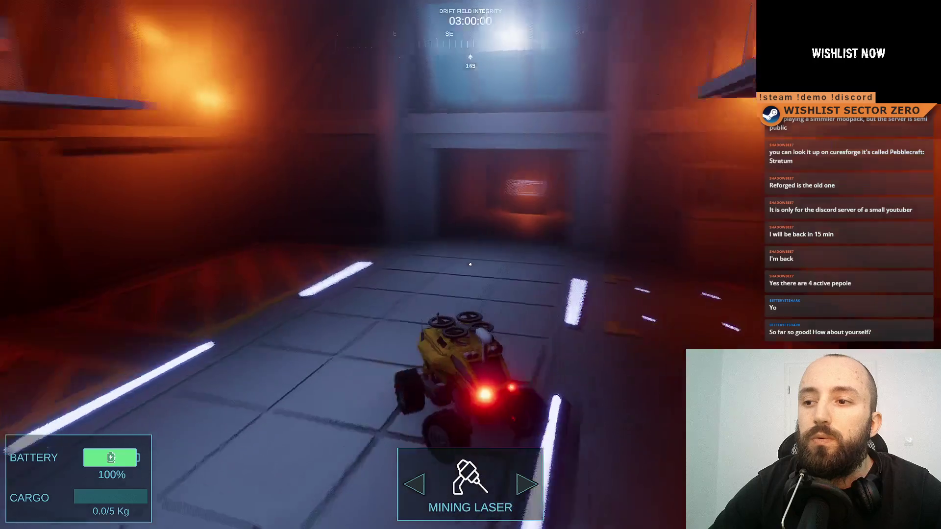
pyautogui.press('d')
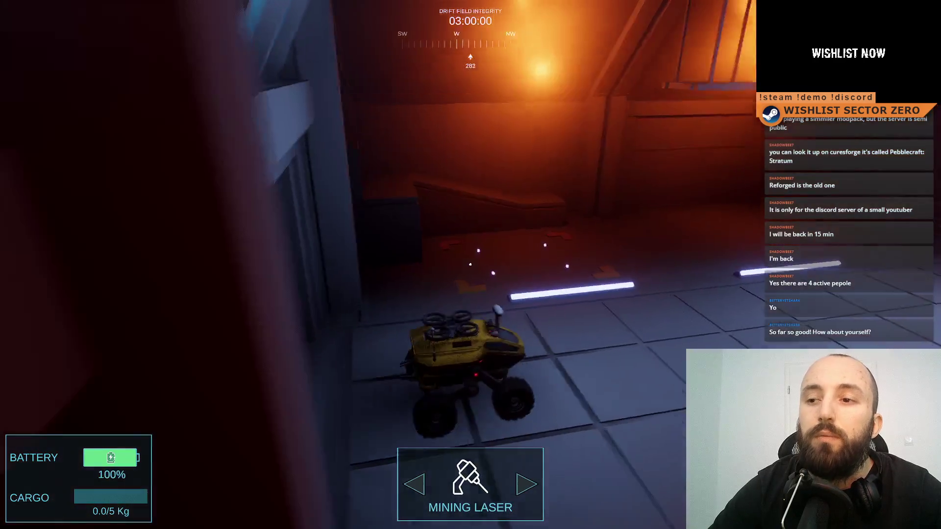
pyautogui.press('w')
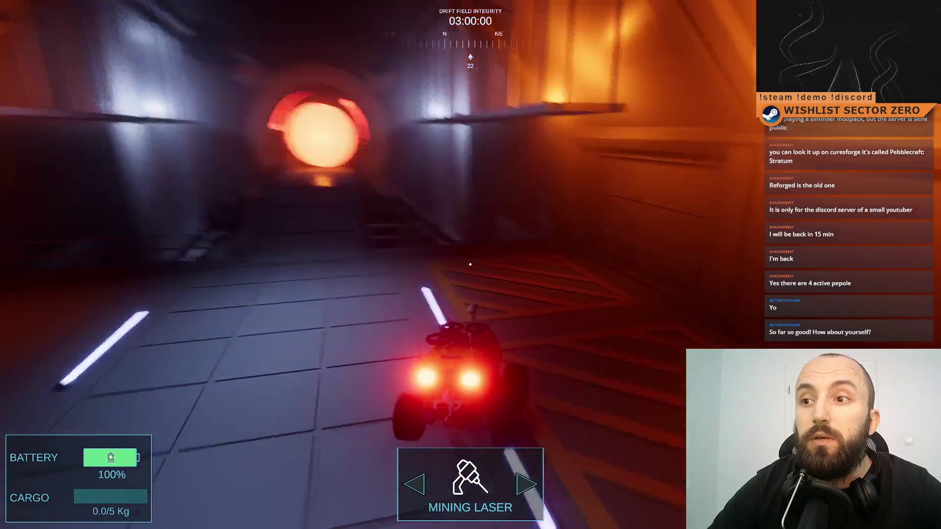
pyautogui.press('a')
pyautogui.press('a')
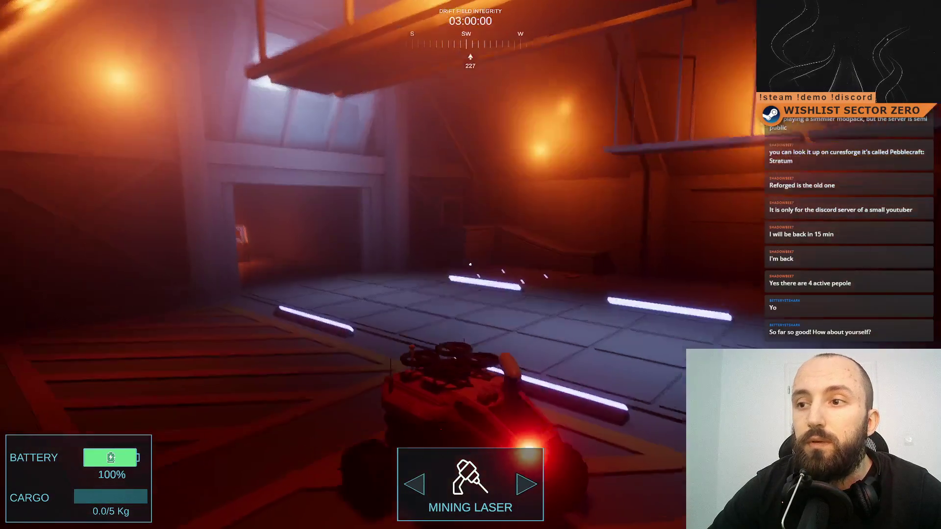
pyautogui.press('a')
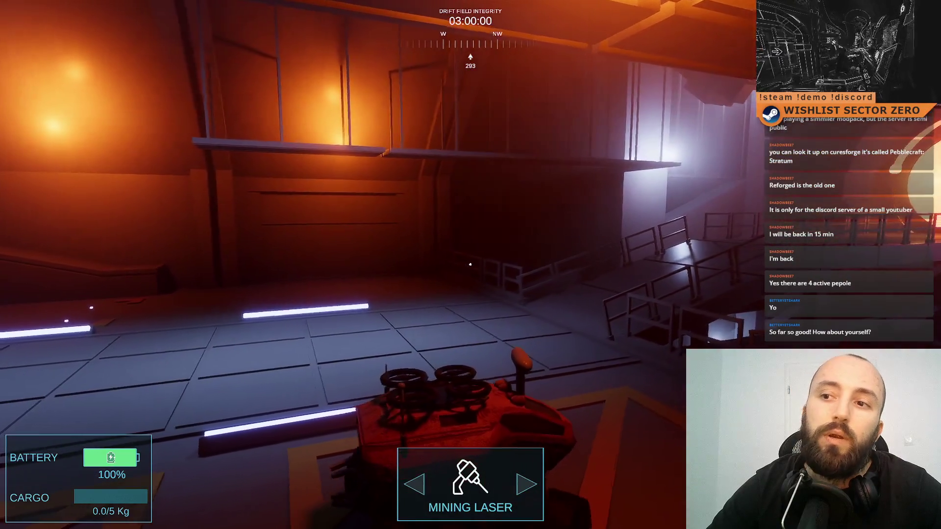
# Drive the rover down the corridor toward the tunnel, then back down the ramp toward the lit doorway.
pyautogui.press('a')
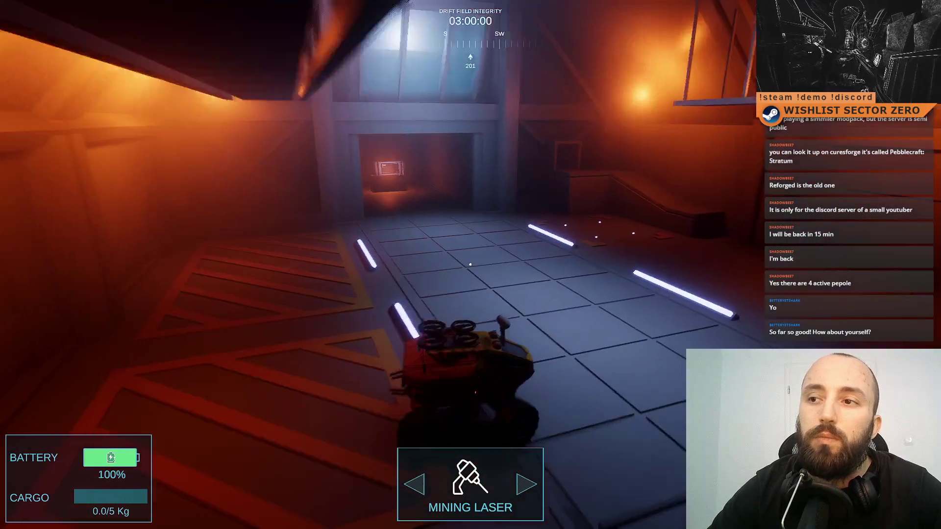
pyautogui.press('d')
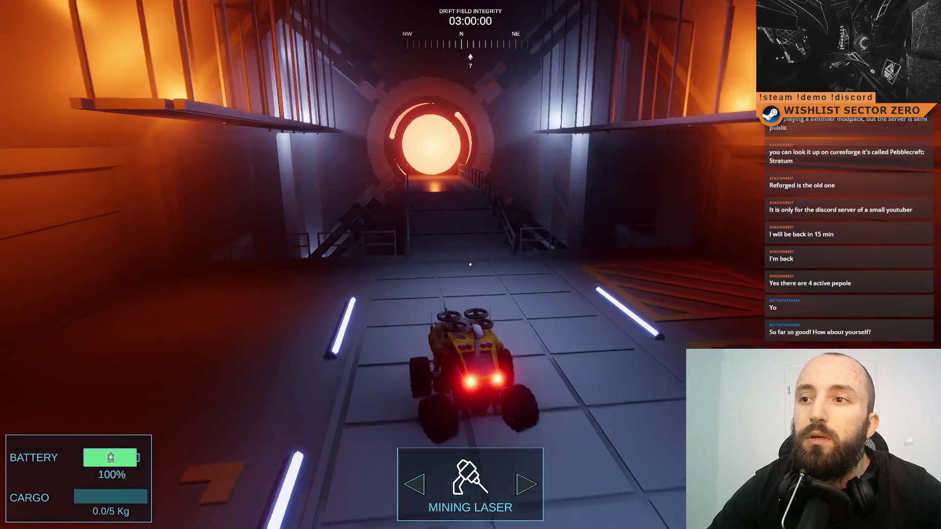
pyautogui.press('w')
pyautogui.press('a')
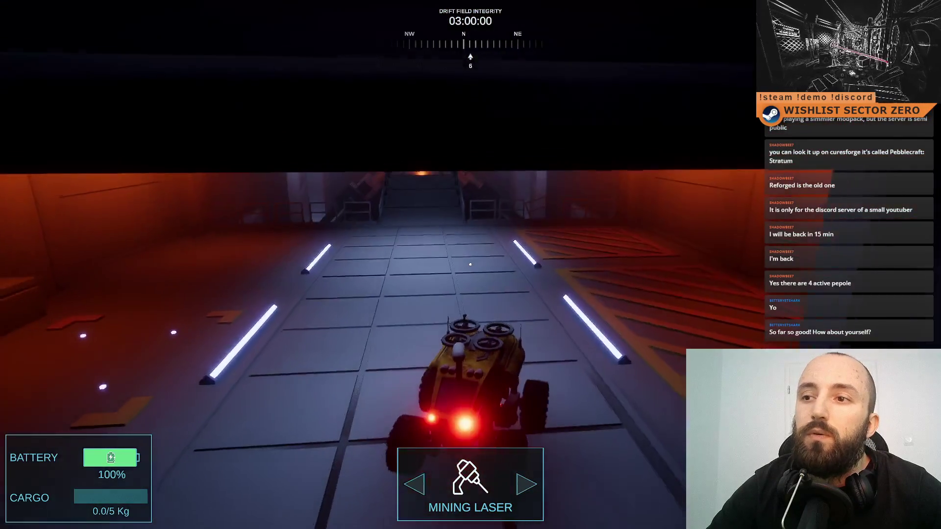
pyautogui.press('w')
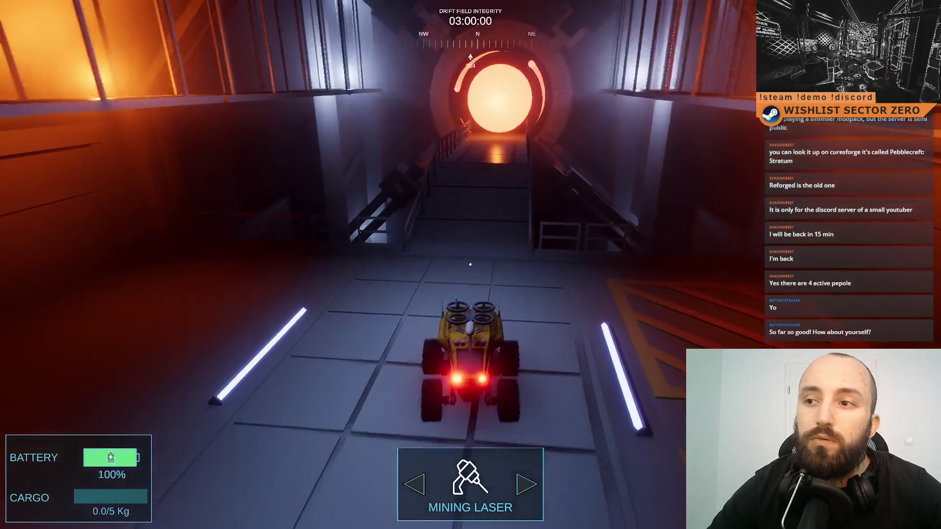
pyautogui.press('a')
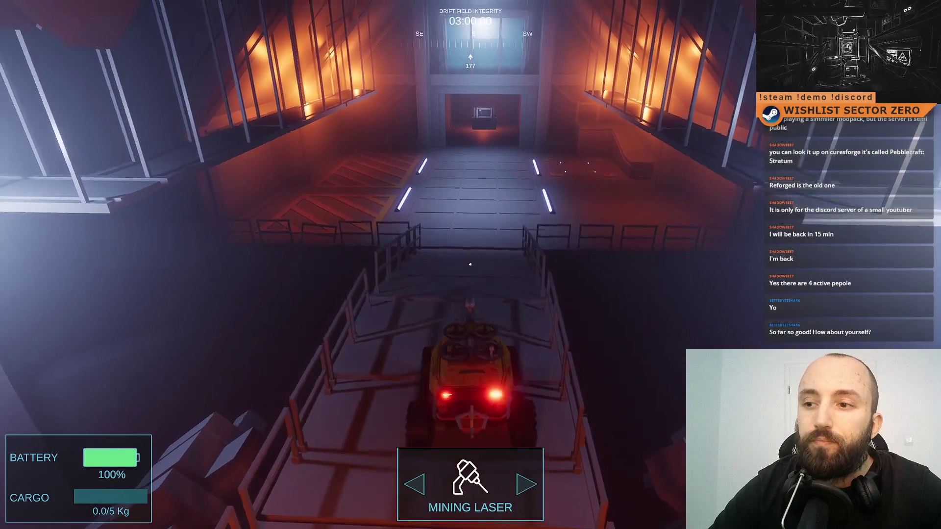
pyautogui.press('w')
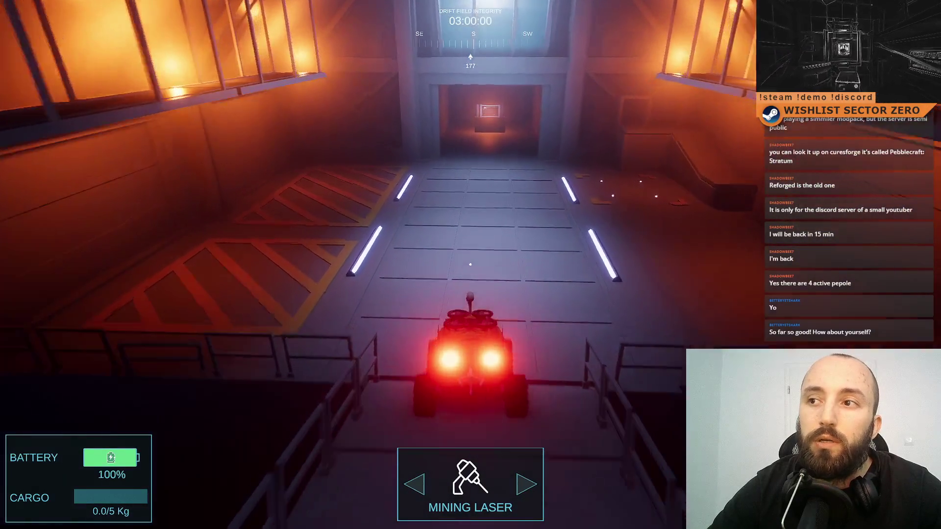
pyautogui.press('d')
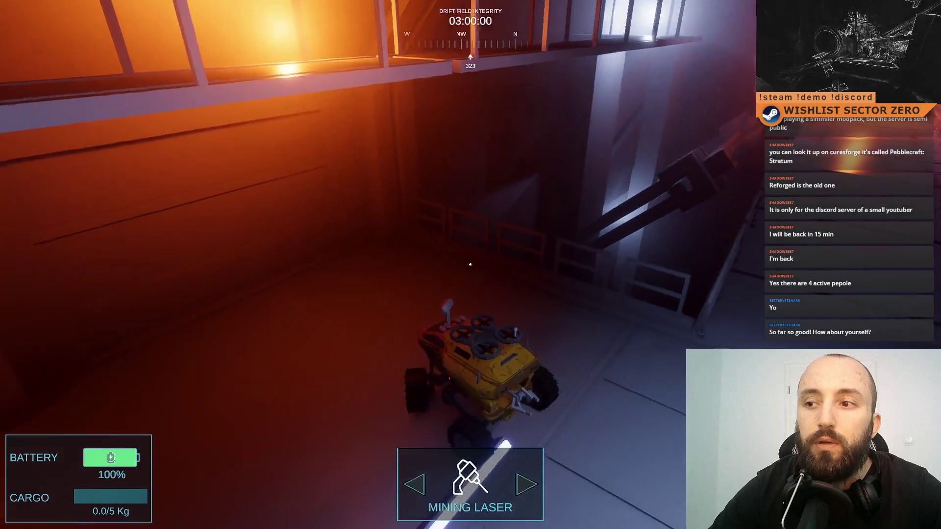
pyautogui.press('d')
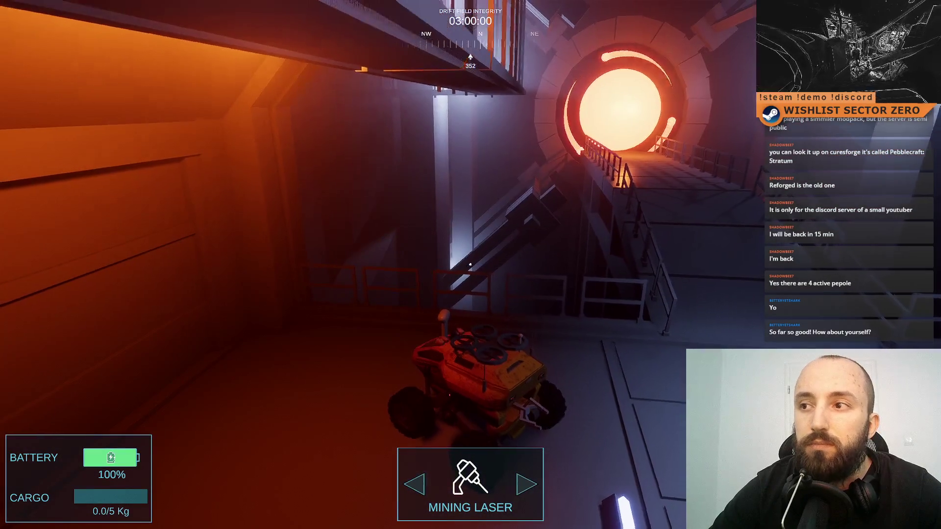
pyautogui.press('a')
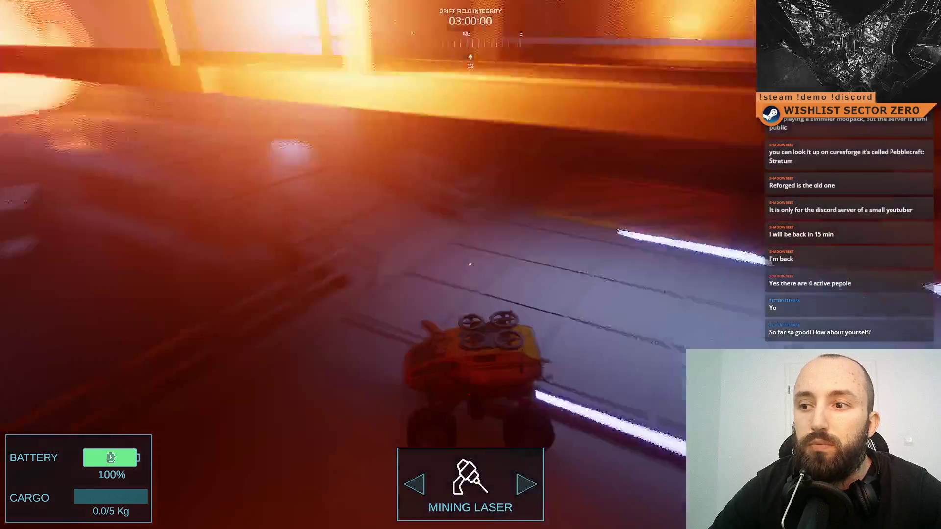
pyautogui.press('w')
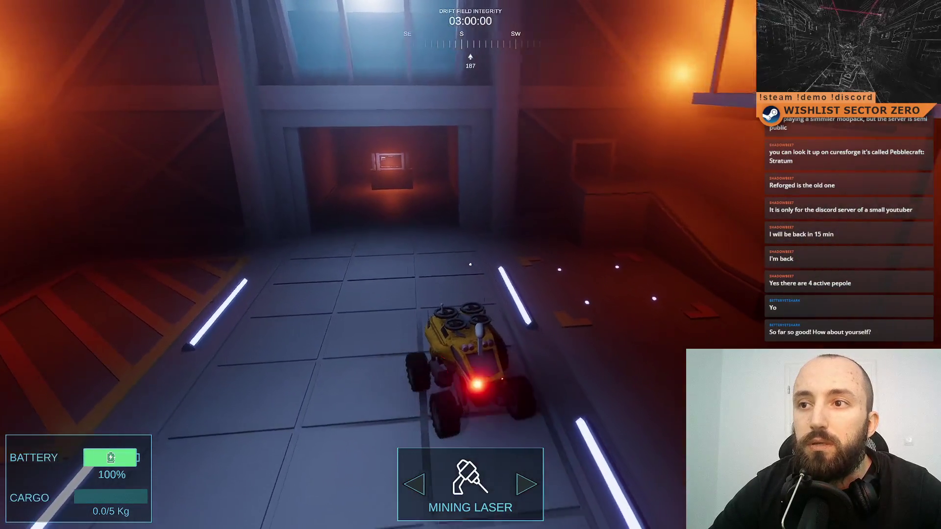
# Steer the rover back and forth to inspect the west wall, stairs and hazard-striped wall.
pyautogui.press('a')
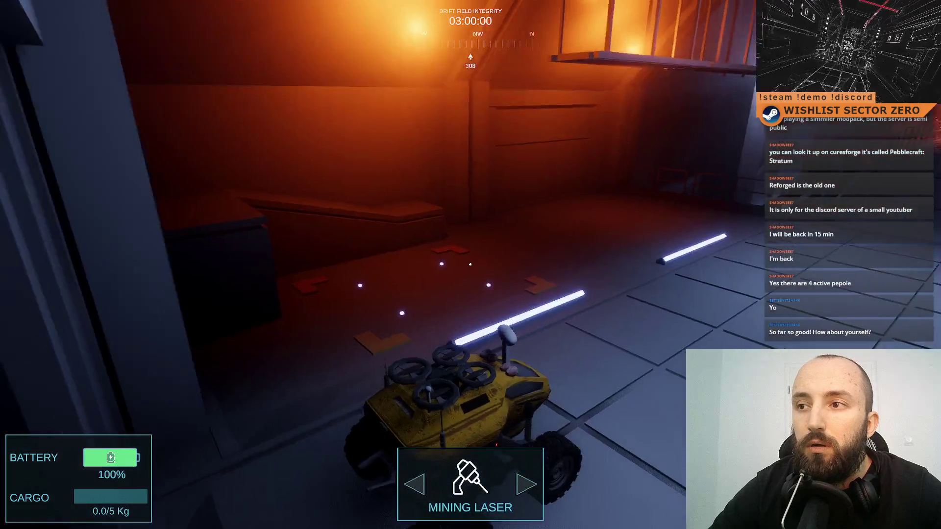
pyautogui.press('a')
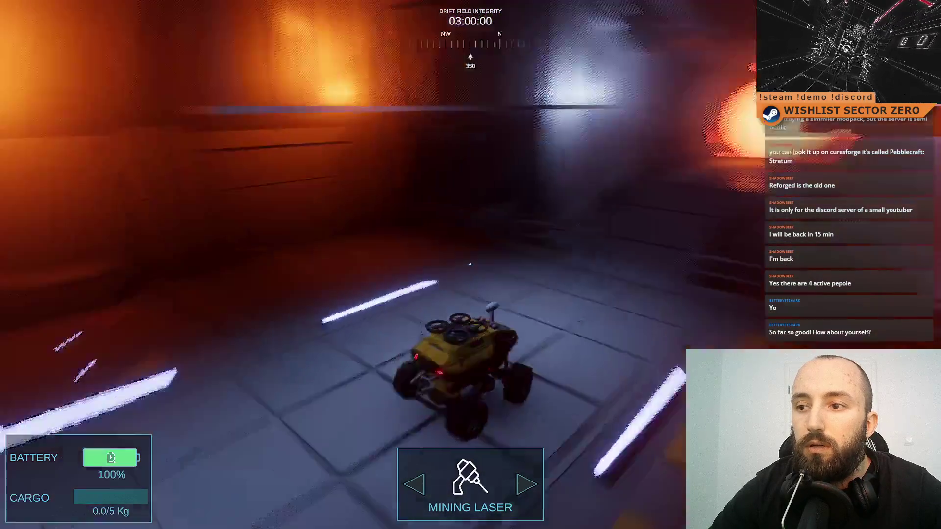
pyautogui.press('d')
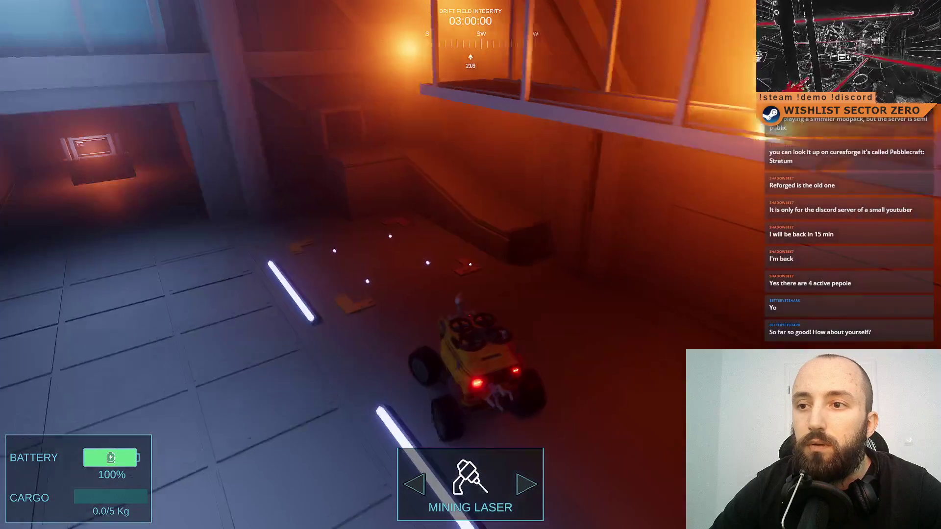
pyautogui.press('a')
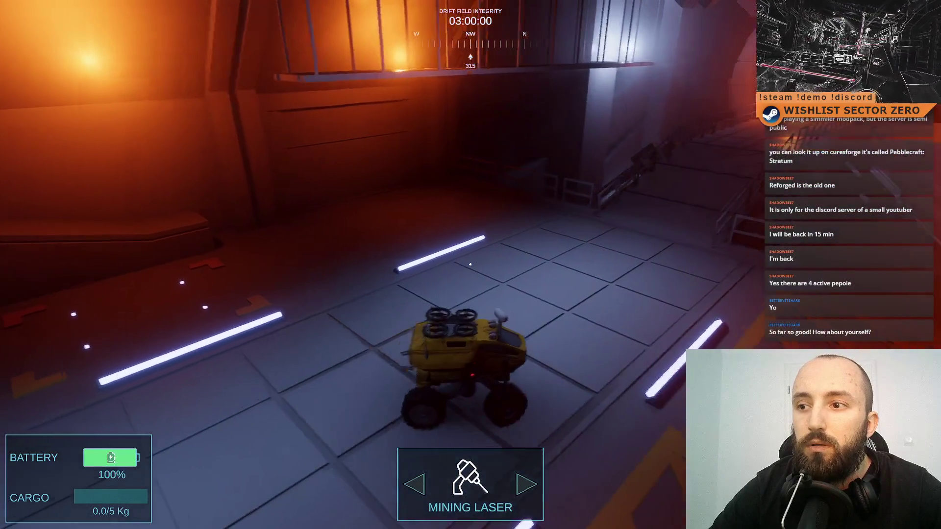
pyautogui.press('a')
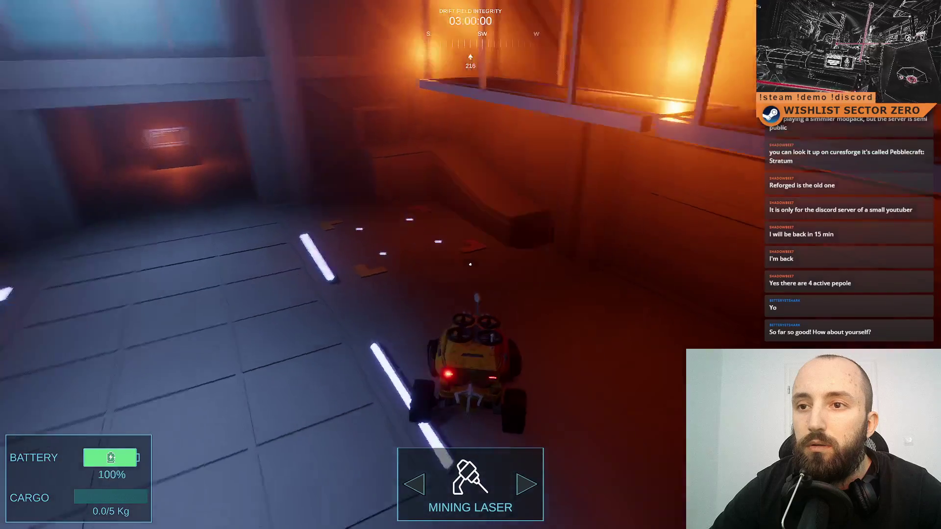
pyautogui.press('d')
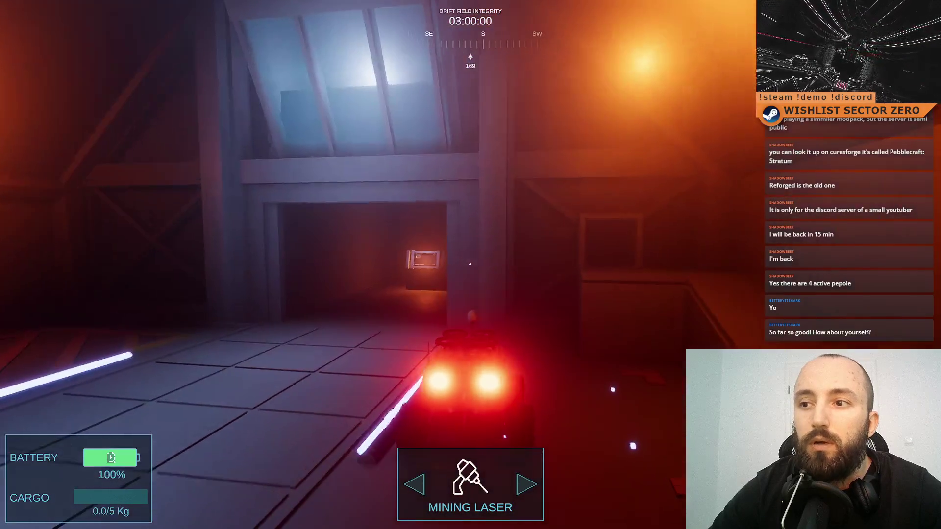
pyautogui.press('a')
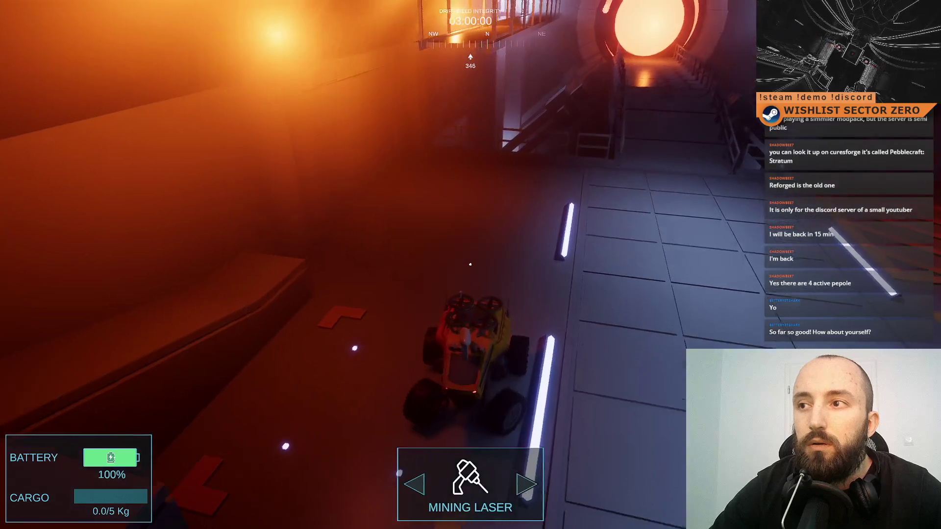
pyautogui.press('d')
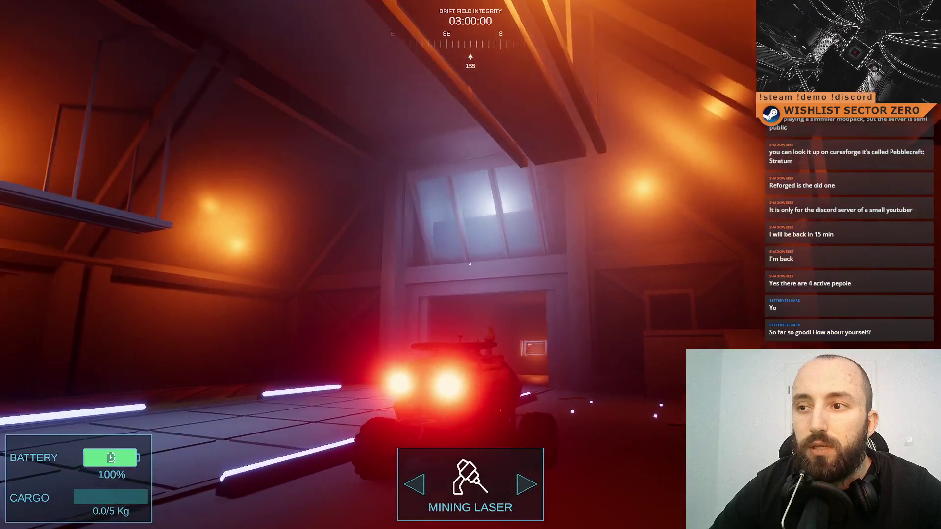
pyautogui.press('d')
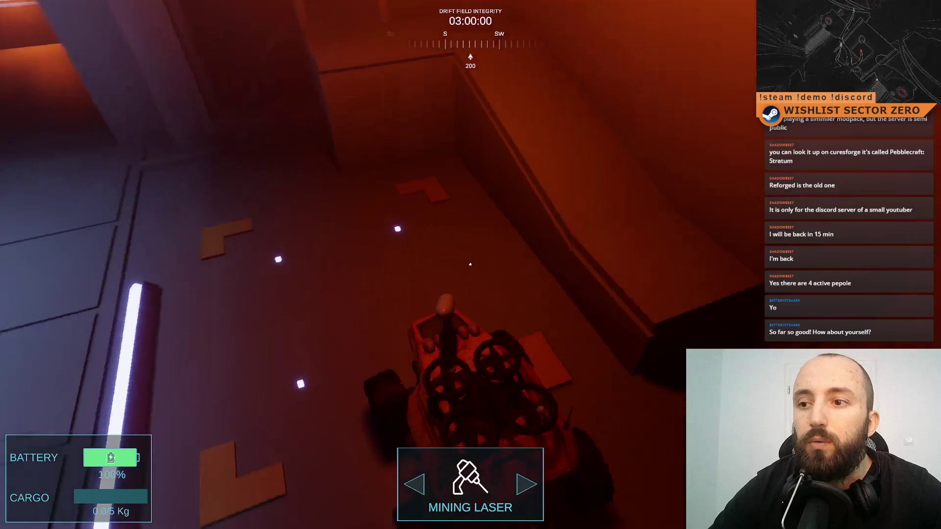
pyautogui.press('a')
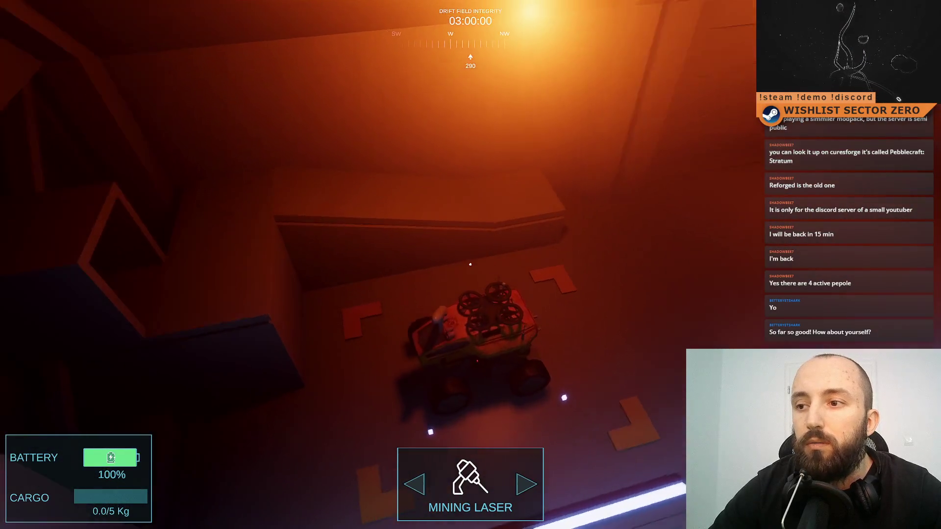
pyautogui.press('a')
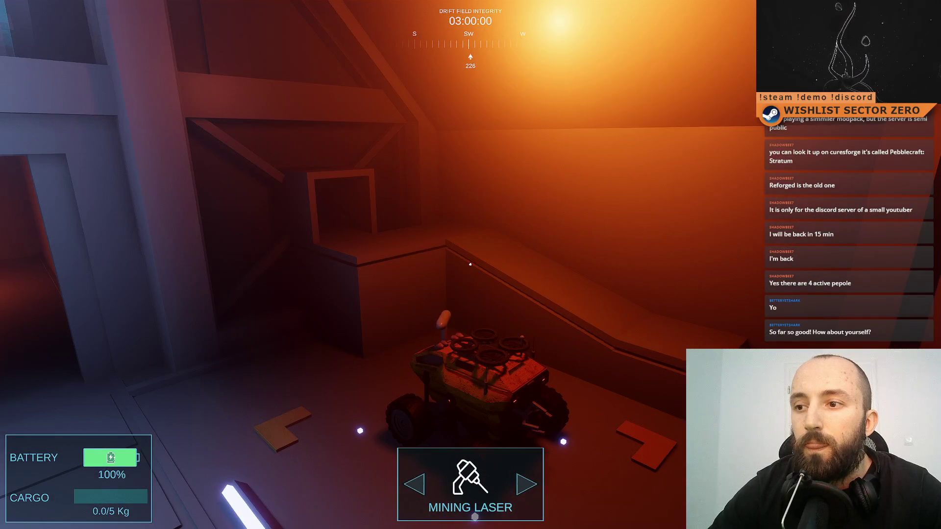
pyautogui.press('d')
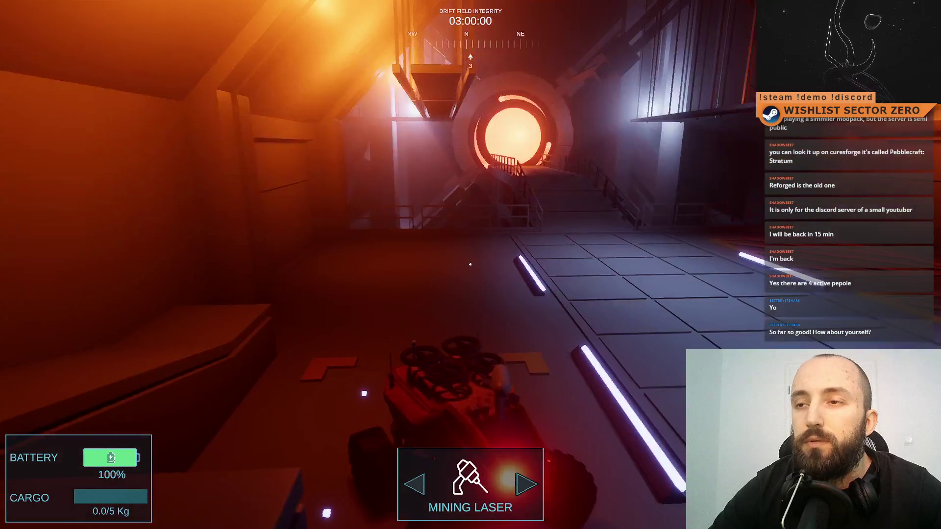
pyautogui.press('d')
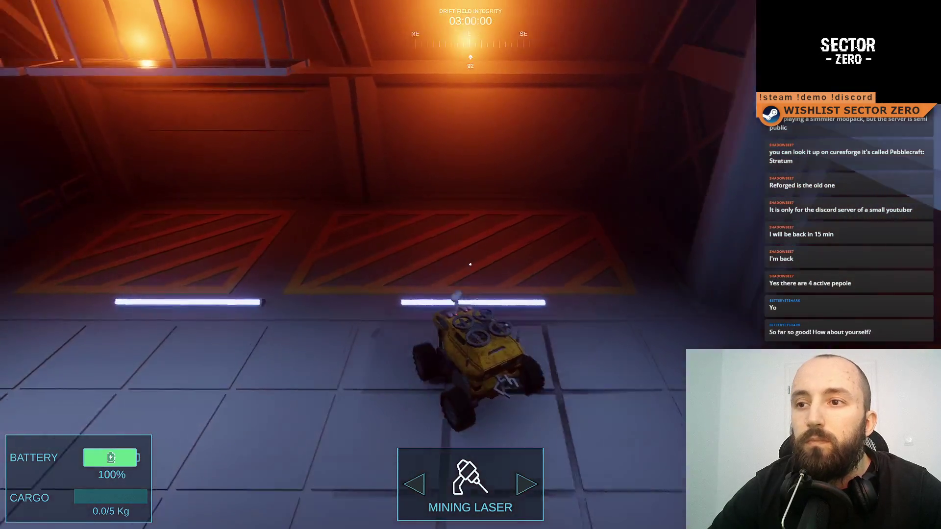
pyautogui.press('a')
pyautogui.press('a')
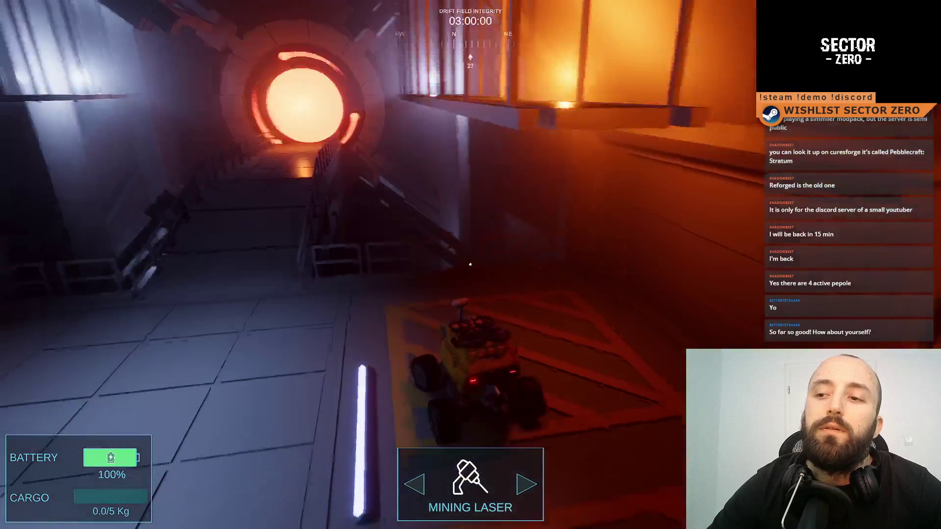
pyautogui.press('d')
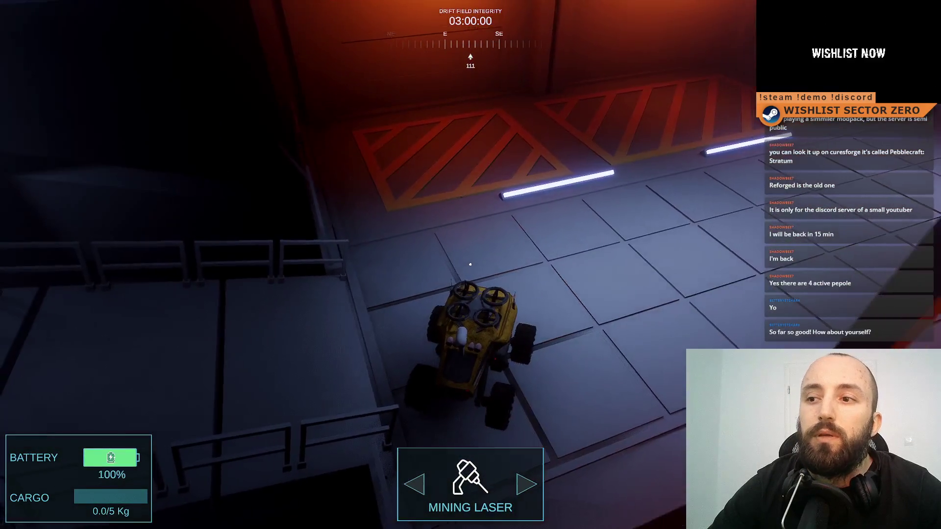
pyautogui.press('a')
pyautogui.press('a')
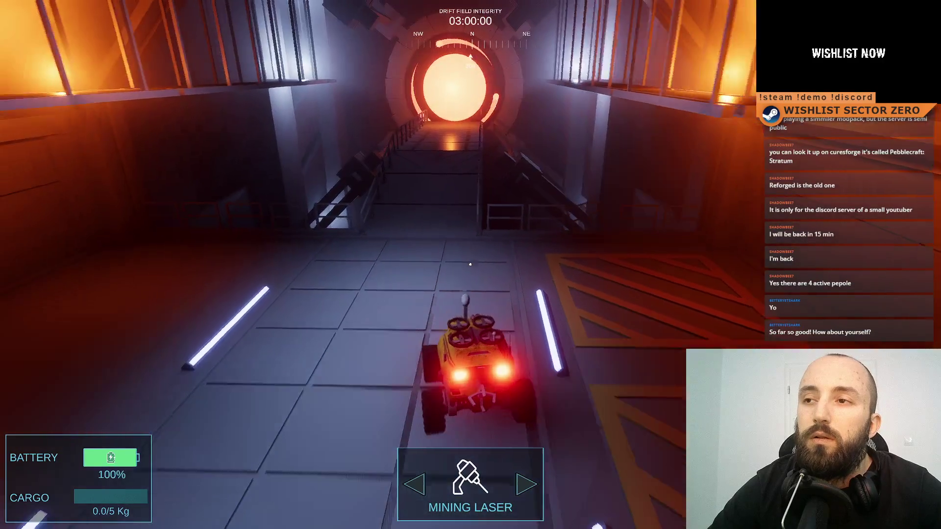
pyautogui.press('d')
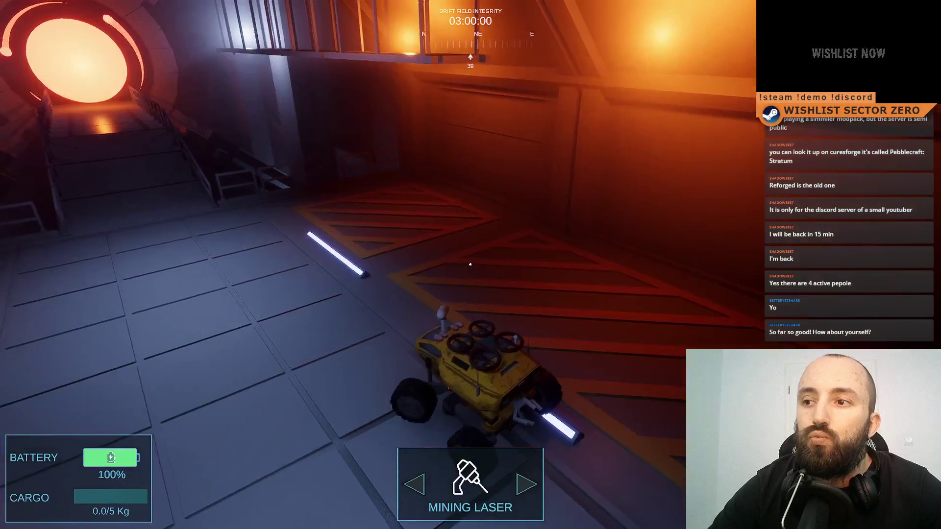
pyautogui.press('a')
# Drive toward the glowing tunnel, across the hangar floor to the doorway, then leave fullscreen with F11.
pyautogui.press('w')
pyautogui.press('a')
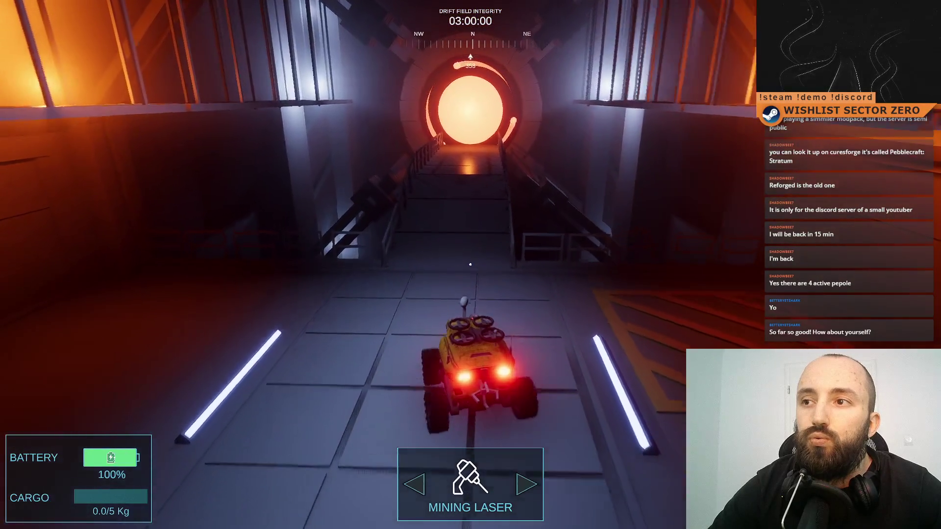
pyautogui.press('d')
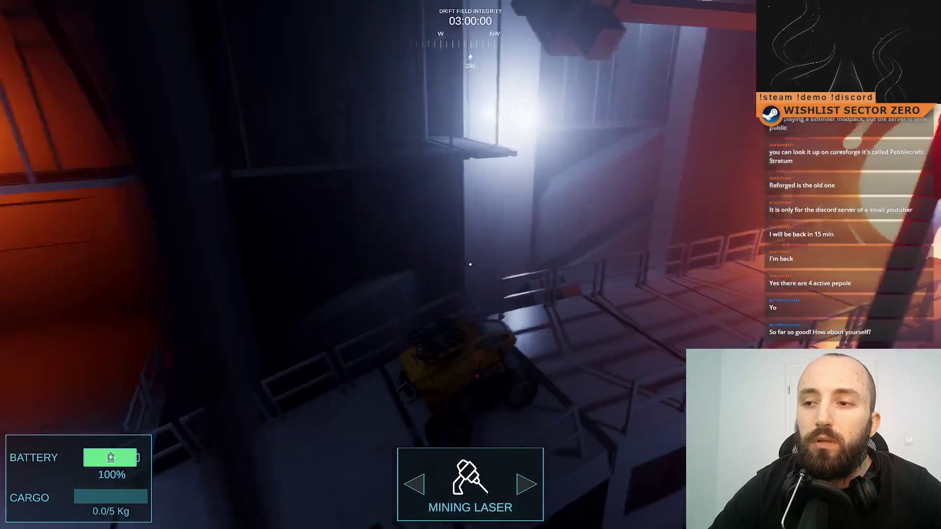
pyautogui.press('w')
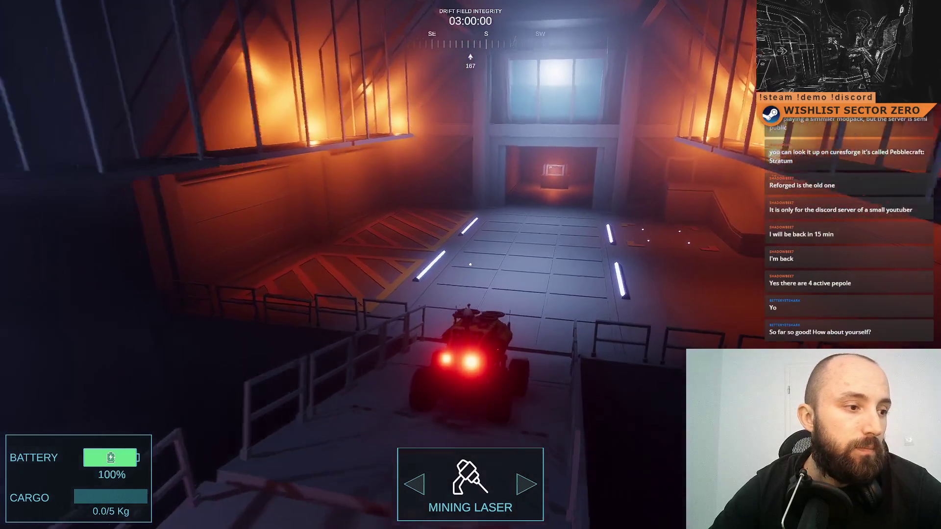
pyautogui.press('w')
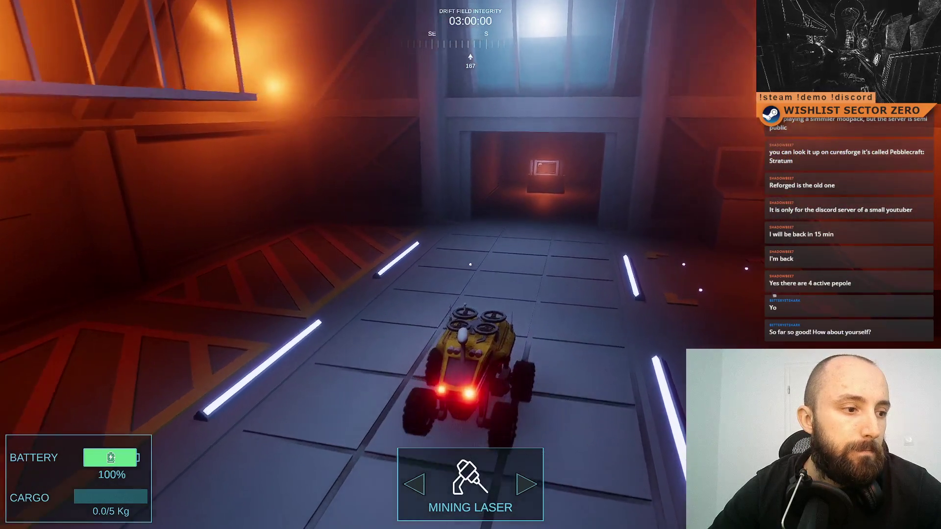
pyautogui.press('w')
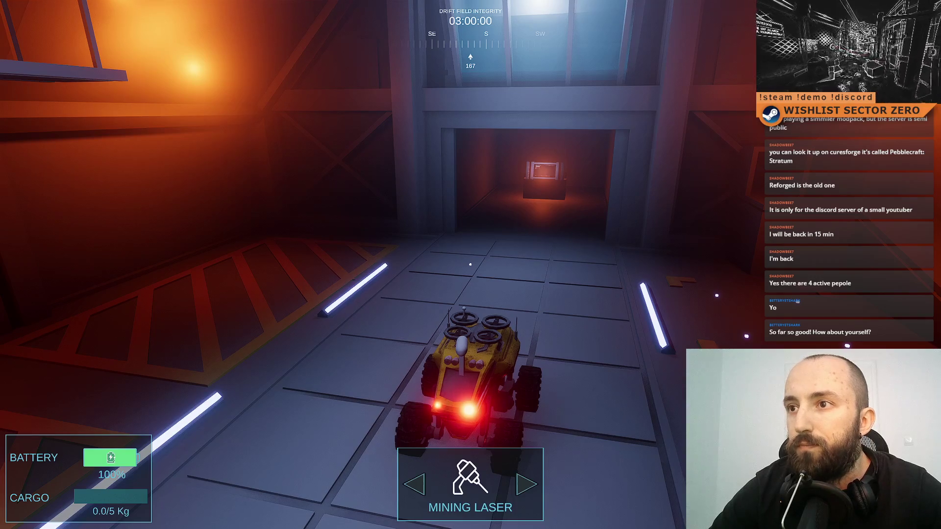
pyautogui.press('d')
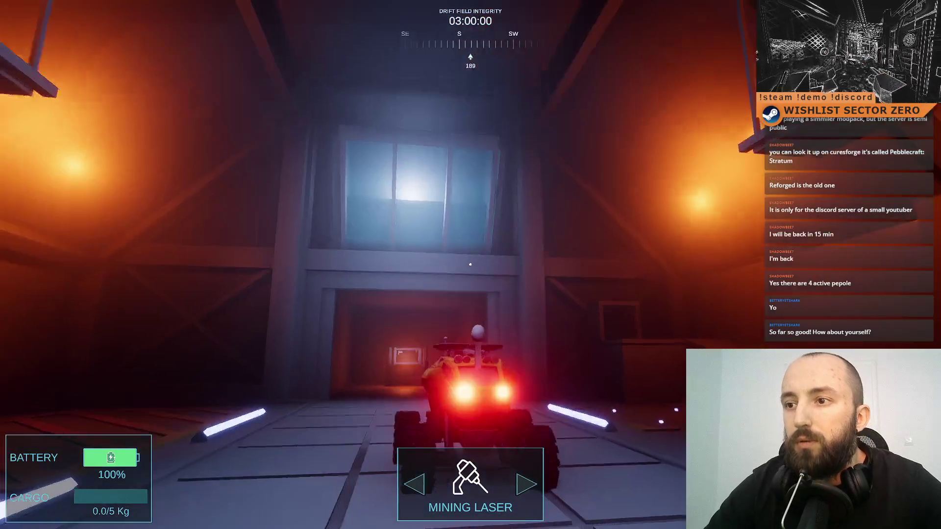
pyautogui.press('F11')
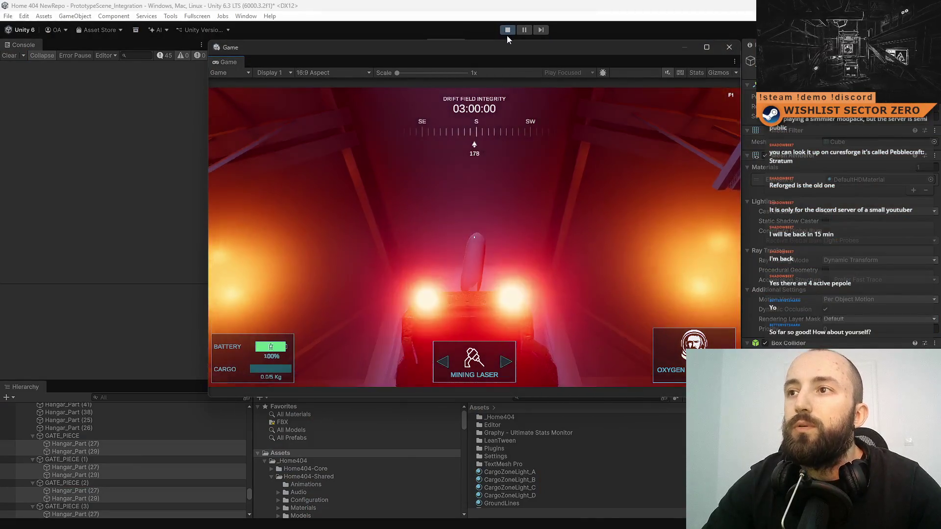
# Stop play mode, restore the editor from maximized, and drag the floating Game view toward the dock.
pyautogui.click(507, 31)
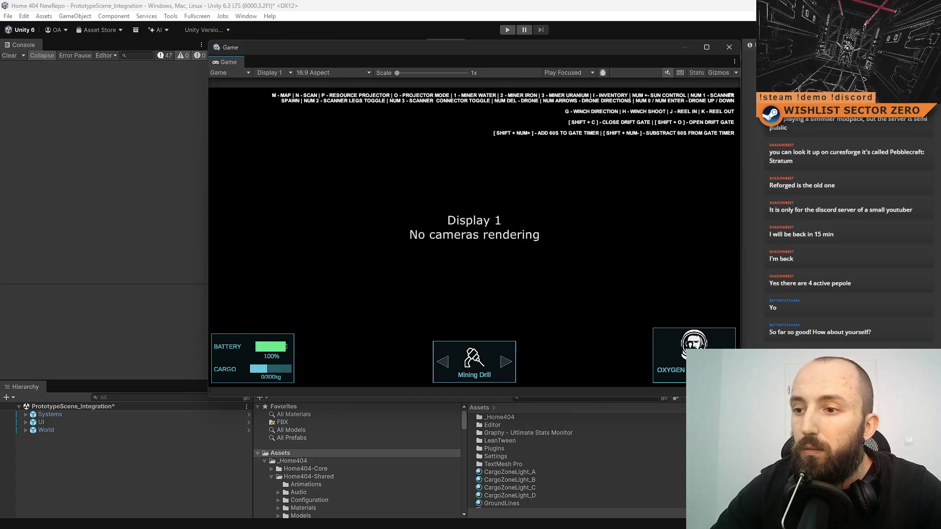
pyautogui.moveTo(443, 6)
pyautogui.mouseDown()
pyautogui.moveTo(443, 66)
pyautogui.moveTo(343, 294)
pyautogui.moveTo(420, 242)
pyautogui.mouseUp()
pyautogui.moveTo(446, 50); pyautogui.dragTo(649, 168)
pyautogui.moveTo(468, 171)
pyautogui.mouseDown()
pyautogui.moveTo(481, 155)
pyautogui.moveTo(419, 280)
pyautogui.mouseUp()
pyautogui.moveTo(447, 240)
pyautogui.mouseDown()
pyautogui.moveTo(471, 95)
pyautogui.moveTo(492, 169)
pyautogui.moveTo(424, 138)
pyautogui.mouseUp()
# Close Unity Hub, dock the Game view beside the Scene view, and maximize the editor.
pyautogui.click(412, 124)
pyautogui.click(582, 117)
pyautogui.moveTo(359, 175); pyautogui.dragTo(176, 22)
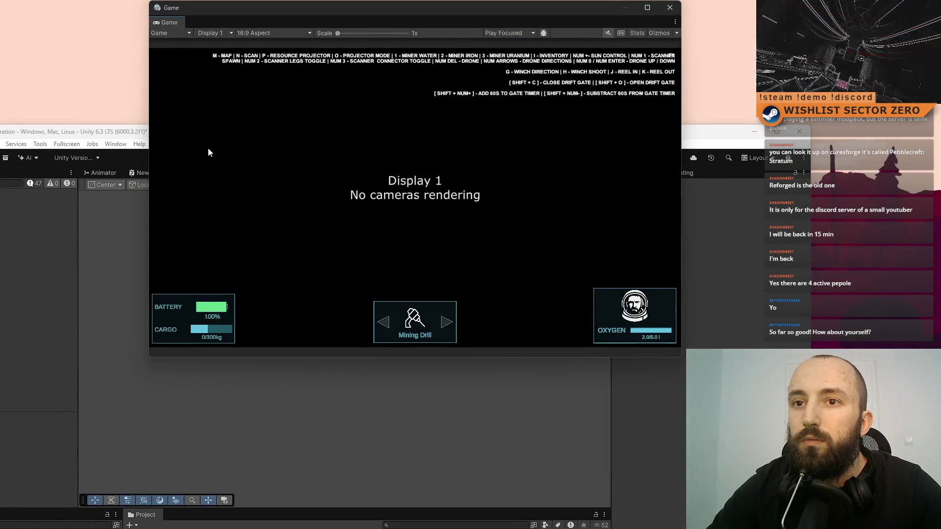
pyautogui.moveTo(307, 9); pyautogui.dragTo(591, 96)
pyautogui.moveTo(454, 108)
pyautogui.mouseDown()
pyautogui.moveTo(382, 196)
pyautogui.moveTo(376, 170)
pyautogui.mouseUp()
pyautogui.doubleClick(386, 137)
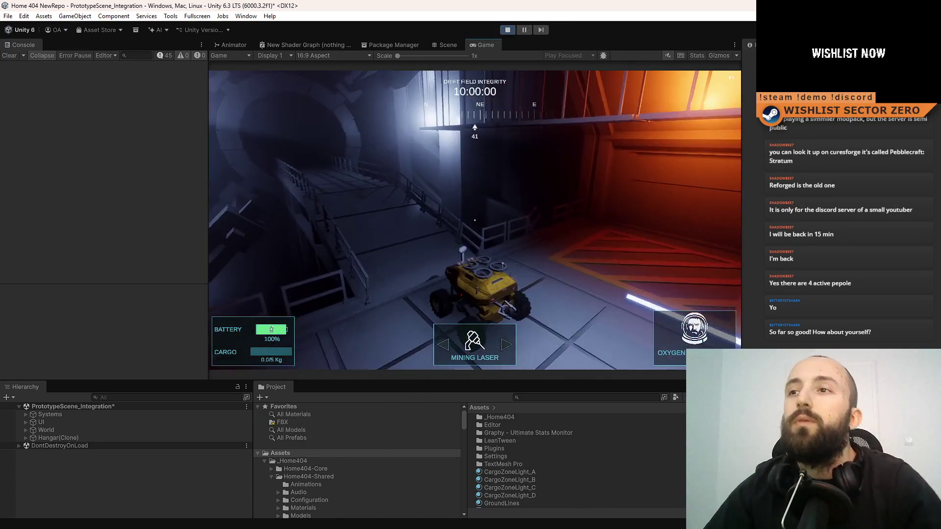
# Switch to the Scene view, select the shutter door's top slat, and stop play mode.
pyautogui.moveTo(492, 45)
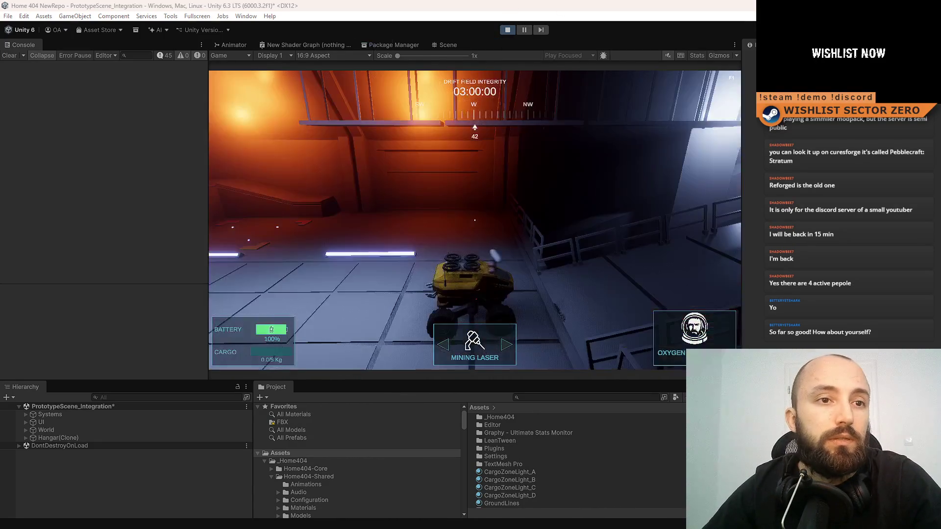
pyautogui.hotkey('ctrl', '1')
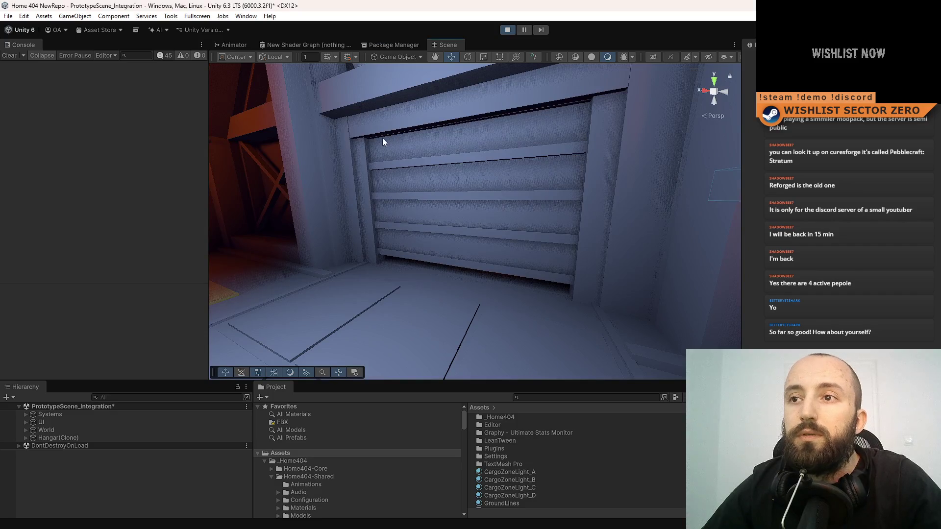
pyautogui.click(387, 144)
pyautogui.click(507, 30)
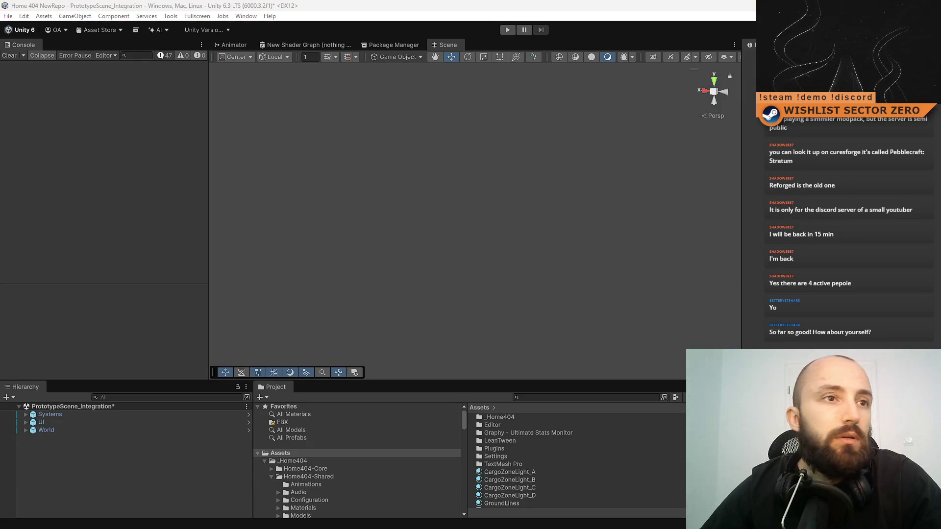
# Restart play mode in the Game view, toggle fullscreen with F10 and back, then stop playing.
pyautogui.hotkey('ctrl', 'p')
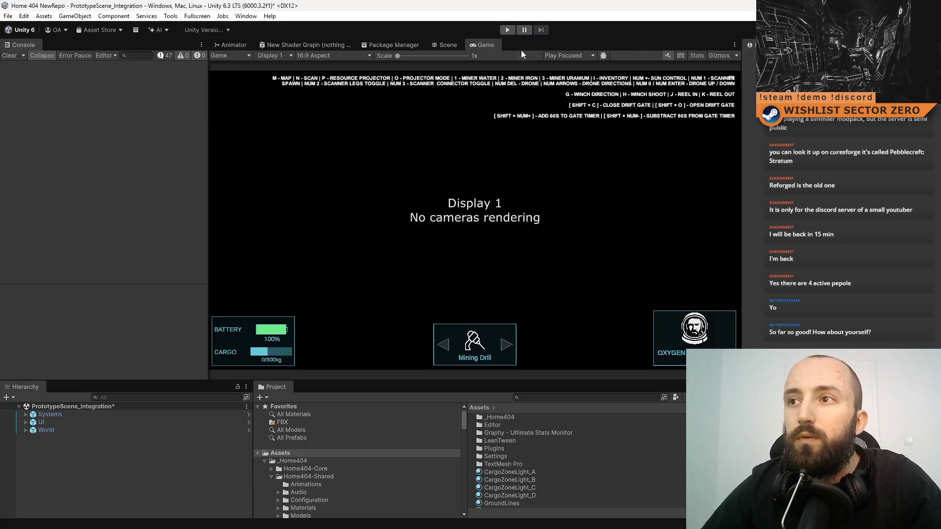
pyautogui.click(510, 32)
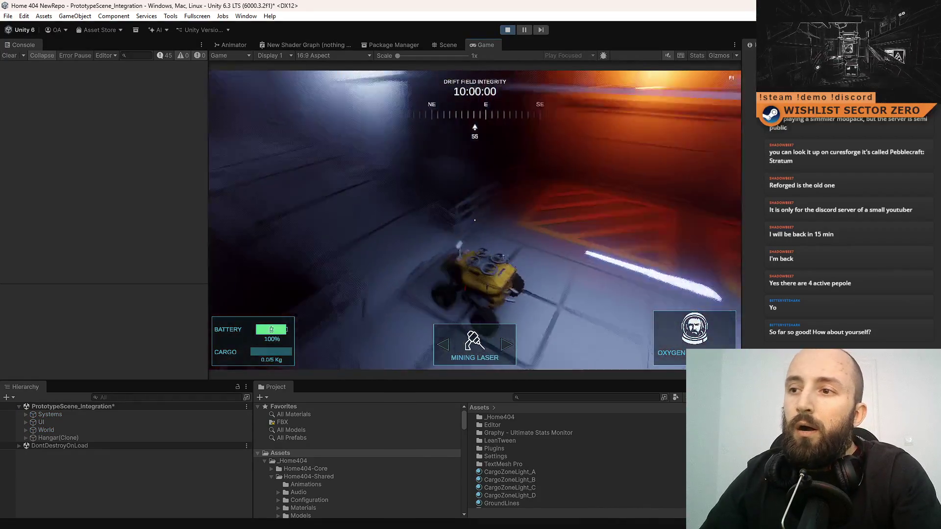
pyautogui.press('F10')
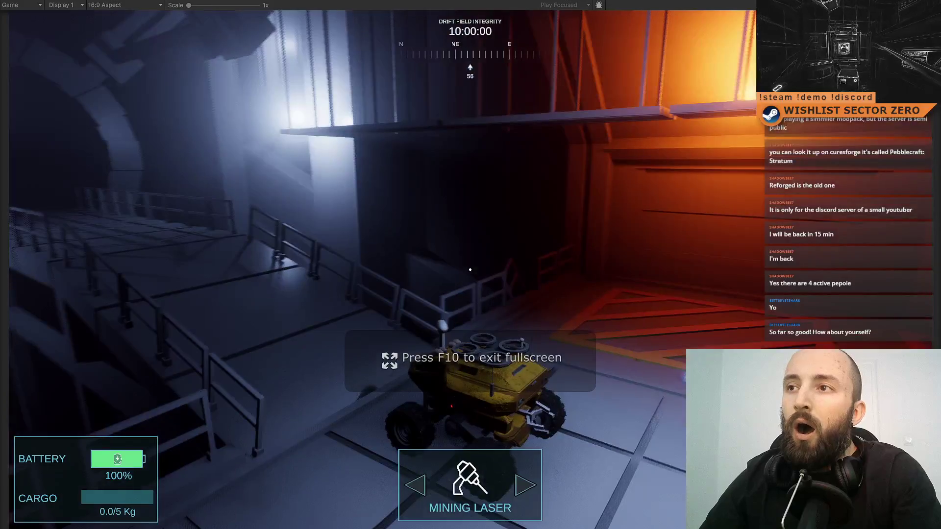
pyautogui.press('F10')
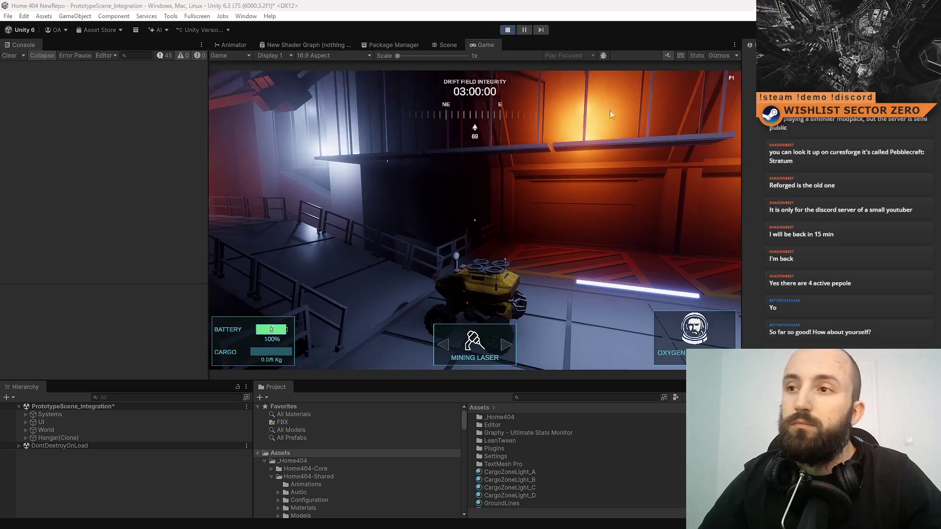
pyautogui.click(508, 30)
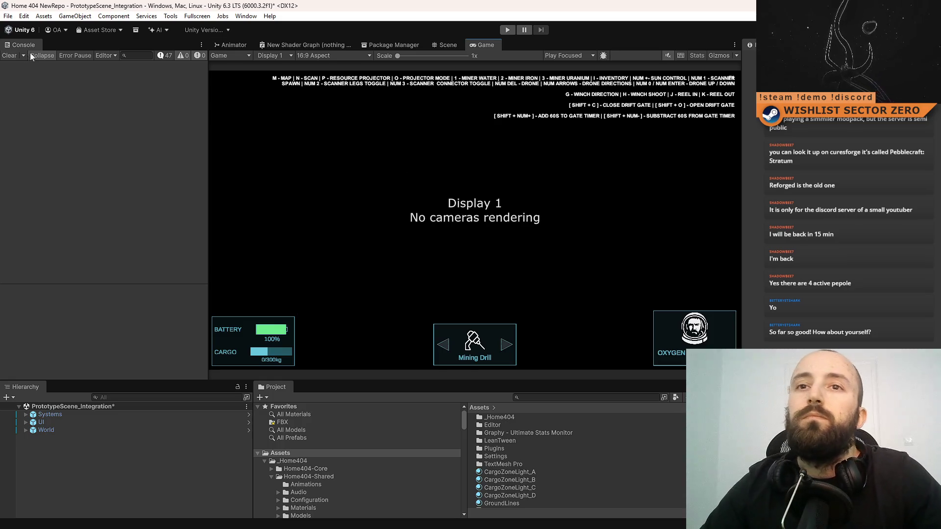
# Return to the Scene view, search for the Hangar prefab, and open it in Prefab Mode.
pyautogui.click(442, 43)
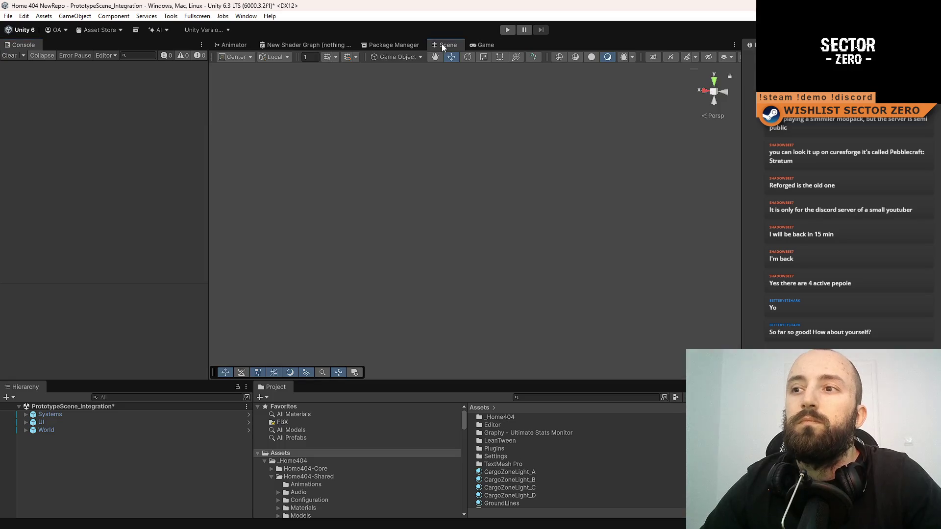
pyautogui.click(484, 45)
pyautogui.click(448, 47)
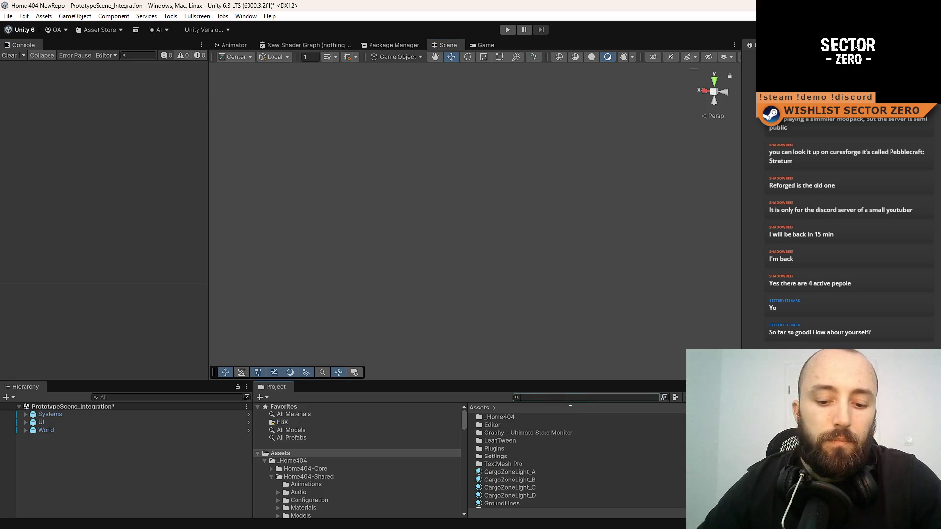
pyautogui.write('hangar')
pyautogui.click(520, 459)
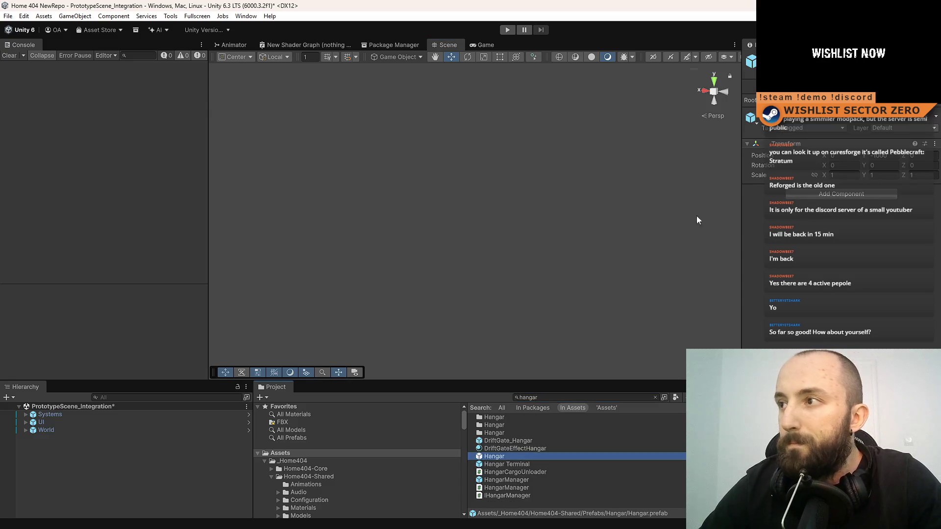
pyautogui.doubleClick(520, 456)
# Orbit around the hangar interior and select a horizontal gate plank.
pyautogui.moveTo(353, 230)
pyautogui.mouseDown()
pyautogui.moveTo(335, 233)
pyautogui.moveTo(564, 84)
pyautogui.moveTo(549, 122)
pyautogui.moveTo(303, 225)
pyautogui.moveTo(325, 163)
pyautogui.moveTo(421, 186)
pyautogui.moveTo(445, 271)
pyautogui.moveTo(431, 273)
pyautogui.moveTo(635, 329)
pyautogui.moveTo(657, 237)
pyautogui.moveTo(744, 346)
pyautogui.moveTo(645, 274)
pyautogui.moveTo(475, 264)
pyautogui.mouseUp()
pyautogui.click(421, 187)
pyautogui.click(475, 264)
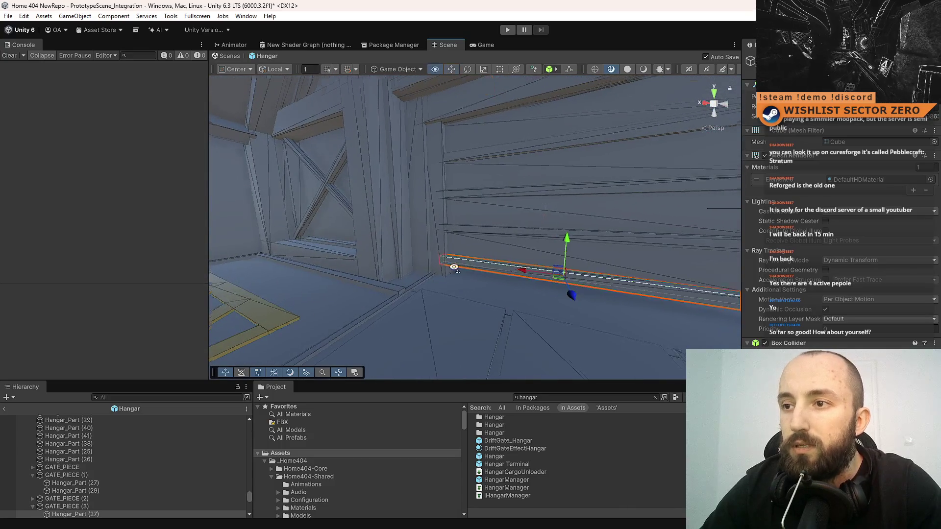
# Frame and multi-select the gate planks, then spread them apart vertically and raise them.
pyautogui.press('f')
pyautogui.keyDown('shift'); pyautogui.click(425, 243); pyautogui.keyUp('shift')
pyautogui.keyDown('shift'); pyautogui.click(425, 203); pyautogui.keyUp('shift')
pyautogui.keyDown('shift'); pyautogui.click(425, 183); pyautogui.keyUp('shift')
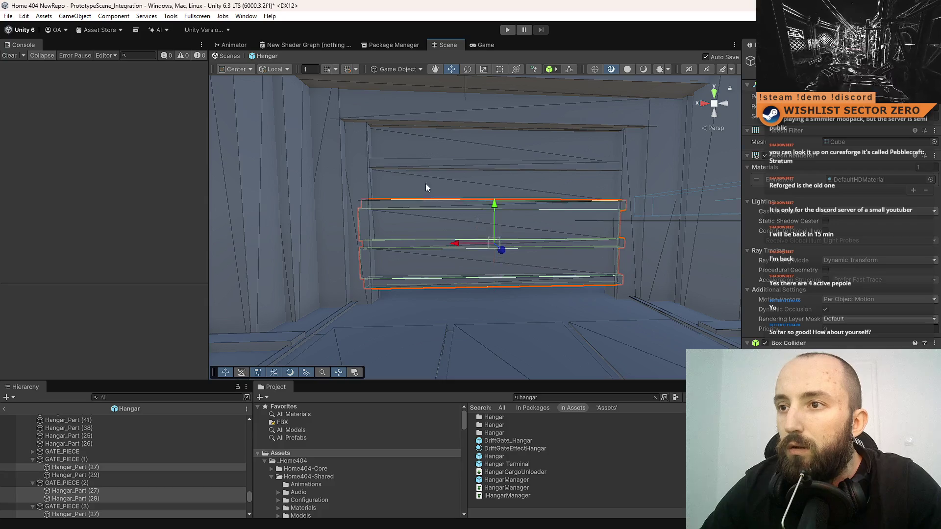
pyautogui.keyDown('shift'); pyautogui.click(430, 167); pyautogui.keyUp('shift')
pyautogui.keyDown('shift'); pyautogui.click(431, 155); pyautogui.keyUp('shift')
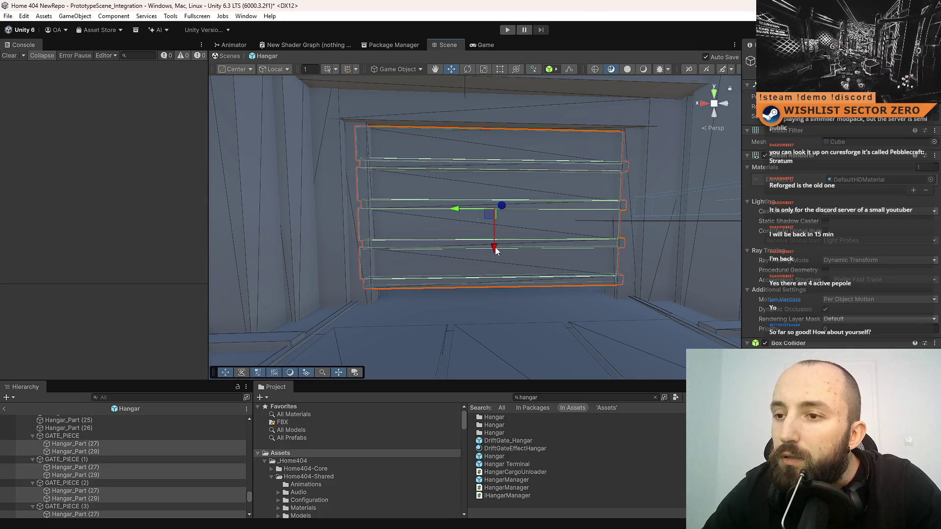
pyautogui.moveTo(498, 249)
pyautogui.mouseDown()
pyautogui.moveTo(496, 257)
pyautogui.moveTo(510, 230)
pyautogui.mouseUp()
pyautogui.moveTo(491, 180); pyautogui.dragTo(487, 168)
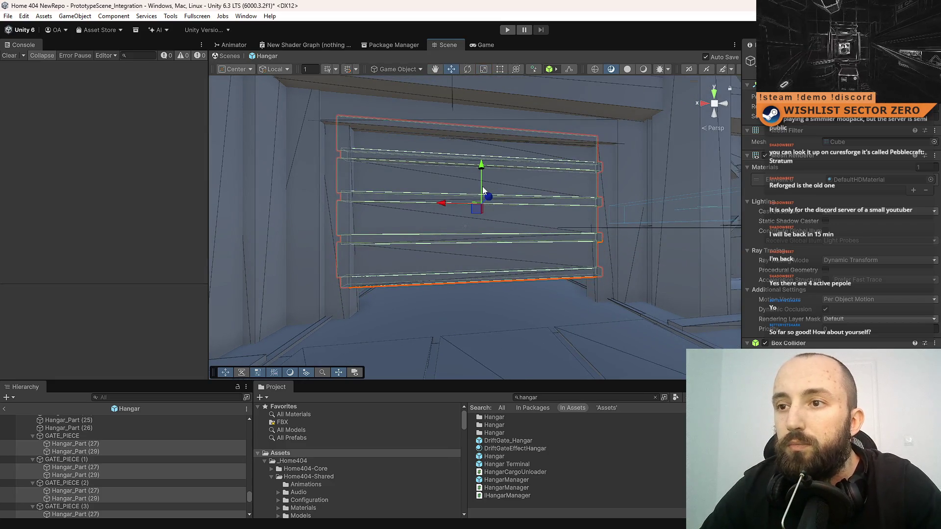
# Select the lower gate planks individually, lowering one and nudging them slightly upward.
pyautogui.scroll(5, 454, 197)
pyautogui.click(417, 229)
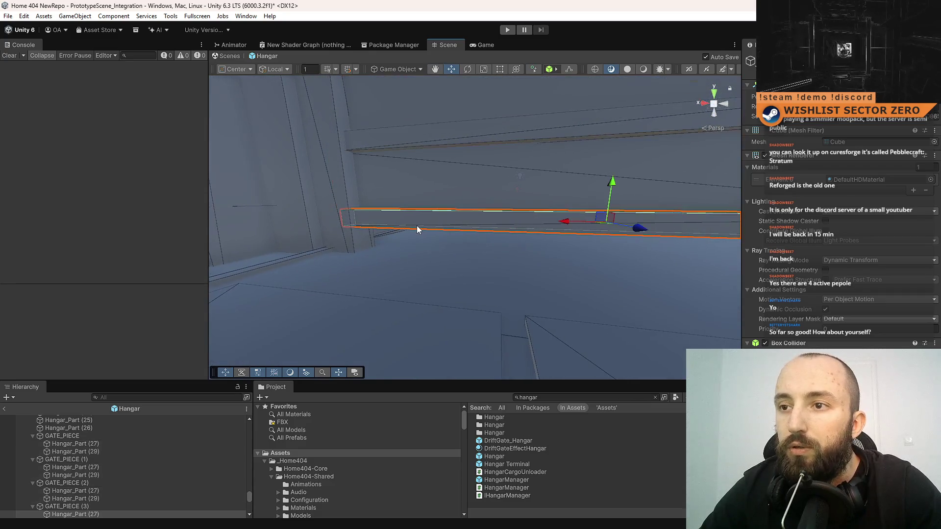
pyautogui.scroll(4, 435, 180)
pyautogui.click(501, 238)
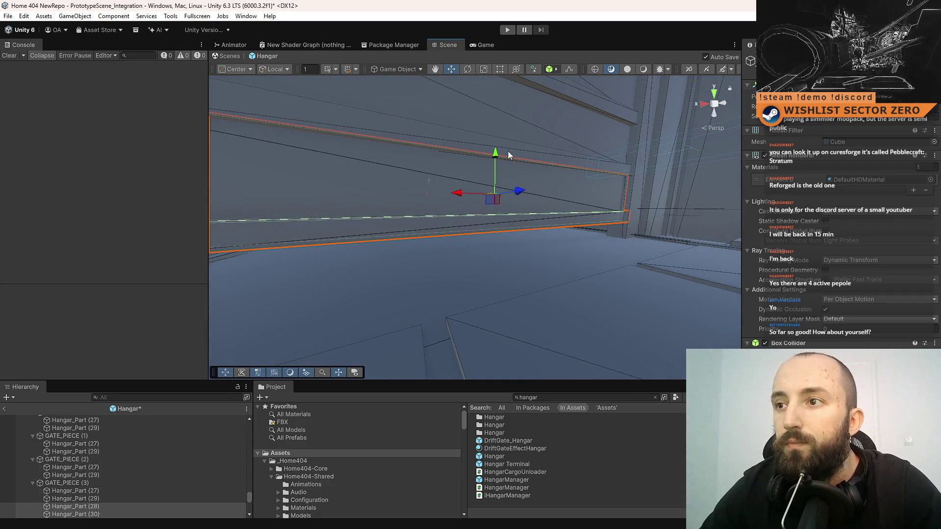
pyautogui.moveTo(496, 154); pyautogui.dragTo(495, 267)
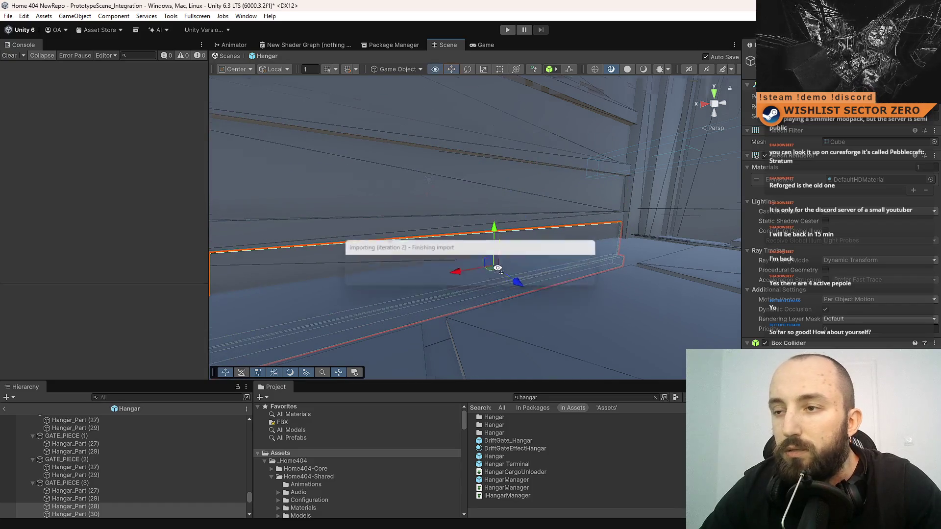
pyautogui.press('f')
pyautogui.moveTo(442, 217); pyautogui.dragTo(445, 217)
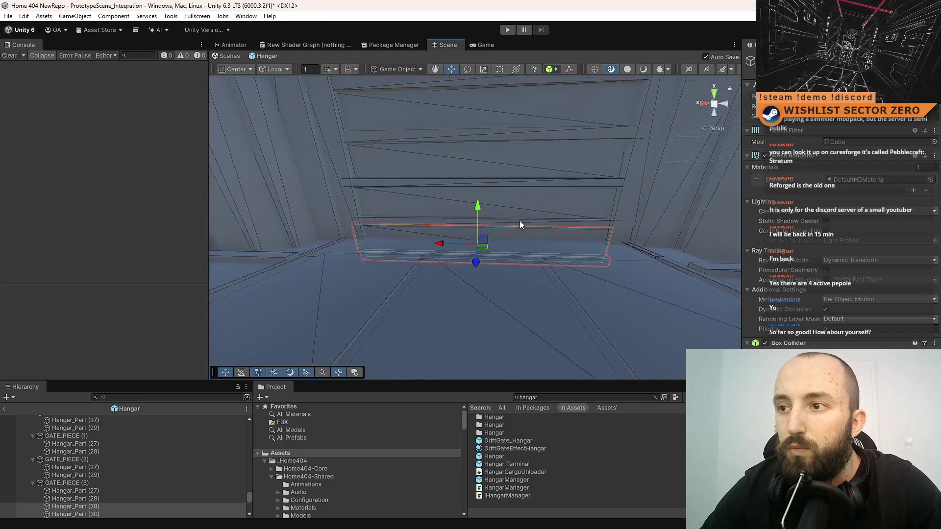
# Box-select four gate planks, frame them, and raise them higher within the doorway.
pyautogui.moveTo(533, 184); pyautogui.dragTo(518, 114)
pyautogui.press('f')
pyautogui.moveTo(488, 145)
pyautogui.mouseDown()
pyautogui.moveTo(472, 231)
pyautogui.moveTo(477, 204)
pyautogui.moveTo(483, 250)
pyautogui.moveTo(477, 238)
pyautogui.mouseUp()
pyautogui.press('r')
pyautogui.press('w')
pyautogui.moveTo(476, 167)
pyautogui.mouseDown()
pyautogui.moveTo(479, 144)
pyautogui.moveTo(475, 258)
pyautogui.moveTo(524, 246)
pyautogui.moveTo(615, 248)
pyautogui.moveTo(414, 248)
pyautogui.moveTo(439, 208)
pyautogui.moveTo(878, 206)
pyautogui.moveTo(376, 206)
pyautogui.moveTo(444, 244)
pyautogui.moveTo(437, 210)
pyautogui.moveTo(443, 257)
pyautogui.moveTo(588, 235)
pyautogui.moveTo(914, 223)
pyautogui.moveTo(312, 203)
pyautogui.moveTo(760, 290)
pyautogui.moveTo(490, 252)
pyautogui.moveTo(793, 251)
pyautogui.mouseUp()
pyautogui.click(494, 253)
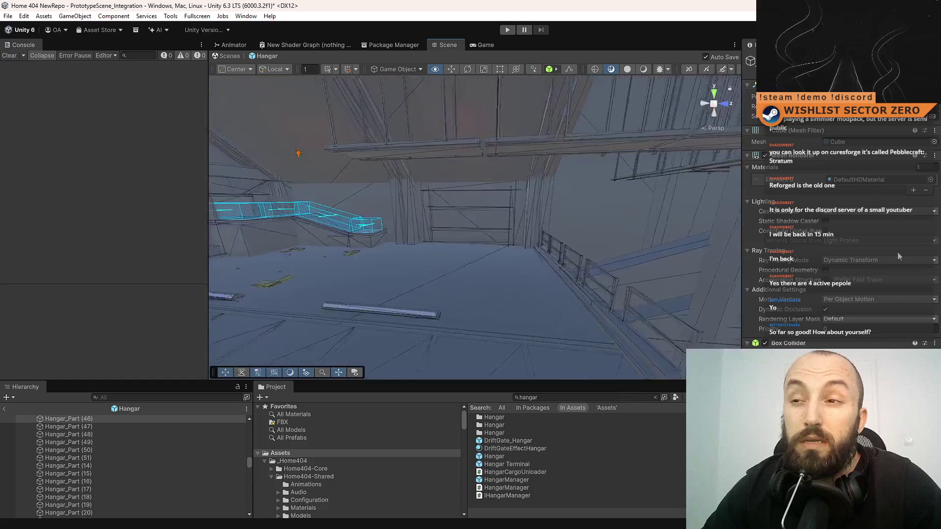
pyautogui.moveTo(905, 251)
pyautogui.mouseDown()
pyautogui.moveTo(892, 243)
pyautogui.moveTo(290, 252)
pyautogui.moveTo(661, 235)
pyautogui.moveTo(247, 235)
pyautogui.mouseUp()
pyautogui.moveTo(787, 221)
pyautogui.mouseDown()
pyautogui.moveTo(66, 229)
pyautogui.moveTo(926, 219)
pyautogui.moveTo(895, 220)
pyautogui.moveTo(918, 220)
pyautogui.mouseUp()
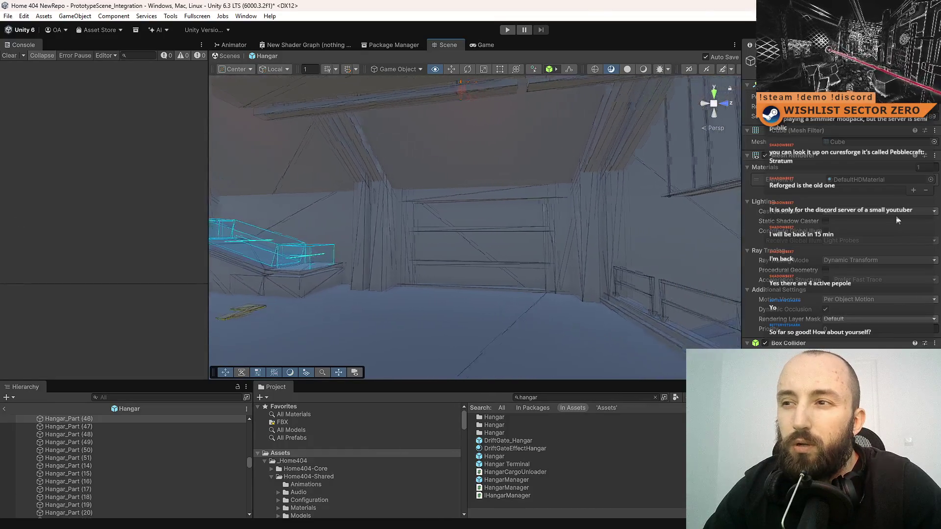
pyautogui.moveTo(898, 220)
pyautogui.mouseDown()
pyautogui.moveTo(674, 219)
pyautogui.moveTo(685, 222)
pyautogui.moveTo(661, 259)
pyautogui.moveTo(669, 241)
pyautogui.moveTo(637, 238)
pyautogui.moveTo(22, 224)
pyautogui.moveTo(733, 230)
pyautogui.moveTo(724, 254)
pyautogui.moveTo(368, 240)
pyautogui.moveTo(147, 252)
pyautogui.moveTo(292, 215)
pyautogui.moveTo(168, 172)
pyautogui.moveTo(52, 158)
pyautogui.moveTo(754, 196)
pyautogui.moveTo(649, 222)
pyautogui.mouseUp()
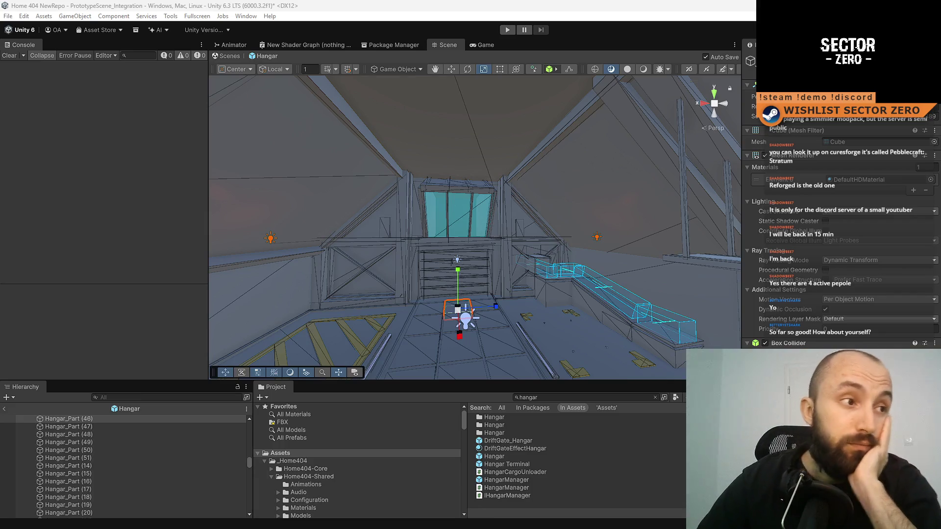
pyautogui.keyDown('alt'); pyautogui.moveTo(468, 278); pyautogui.dragTo(524, 415); pyautogui.keyUp('alt')
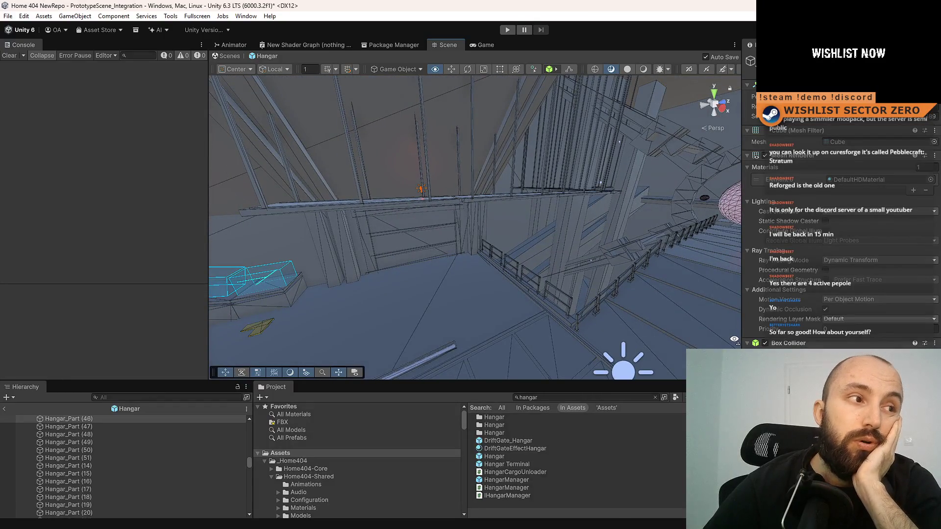
pyautogui.moveTo(485, 238)
pyautogui.mouseDown()
pyautogui.moveTo(301, 358)
pyautogui.moveTo(700, 324)
pyautogui.moveTo(415, 323)
pyautogui.moveTo(371, 289)
pyautogui.moveTo(198, 224)
pyautogui.mouseUp()
pyautogui.moveTo(436, 224); pyautogui.dragTo(472, 227)
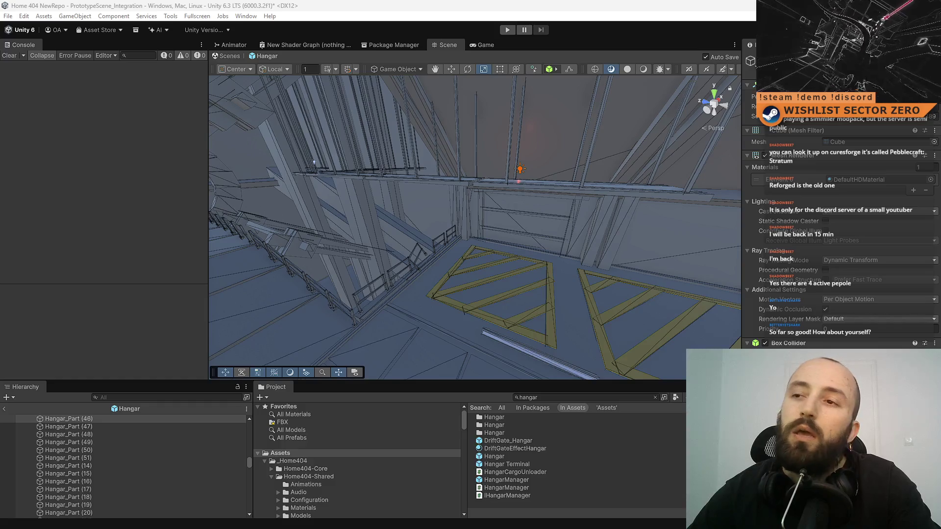
pyautogui.press('f')
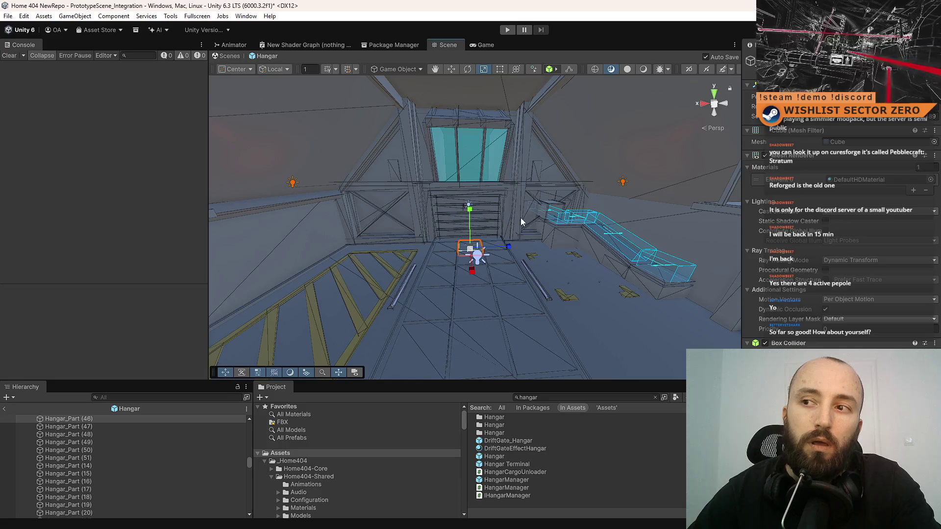
pyautogui.moveTo(521, 219); pyautogui.dragTo(446, 227)
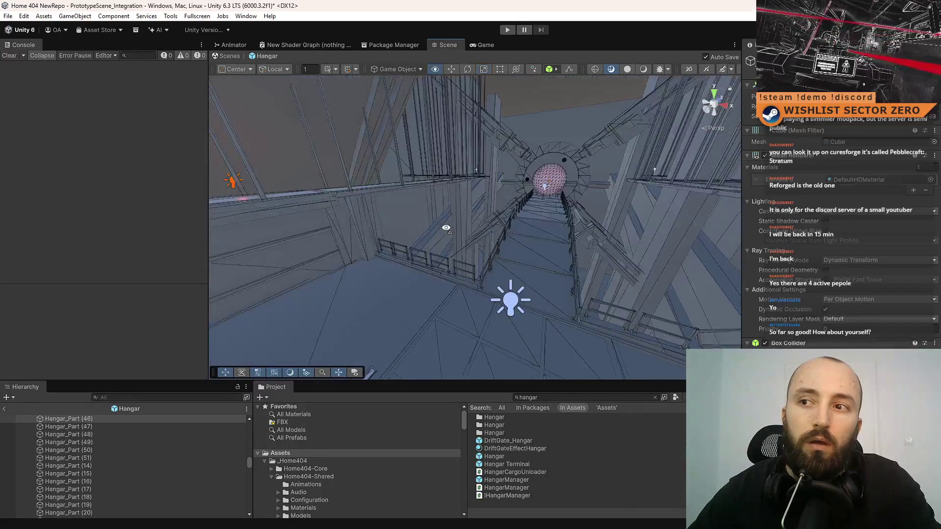
pyautogui.press('f')
pyautogui.moveTo(270, 188); pyautogui.dragTo(319, 193)
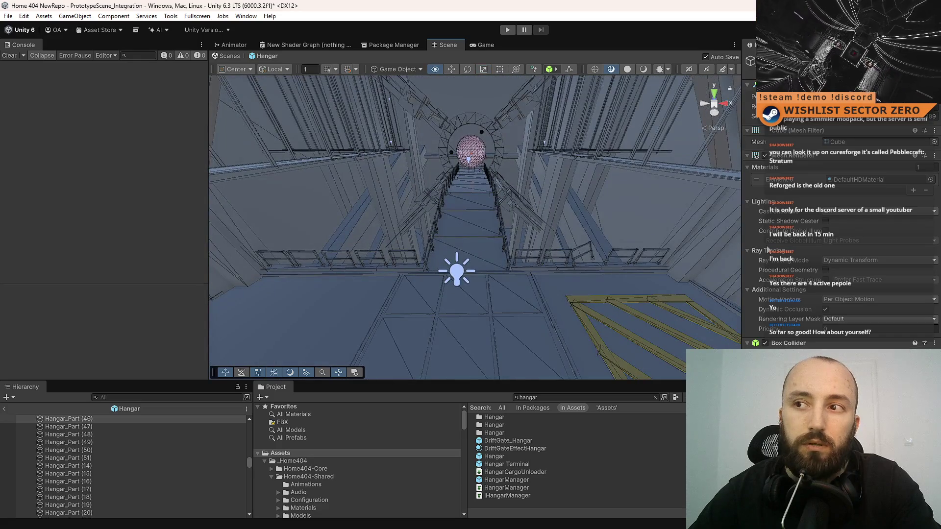
pyautogui.press('f')
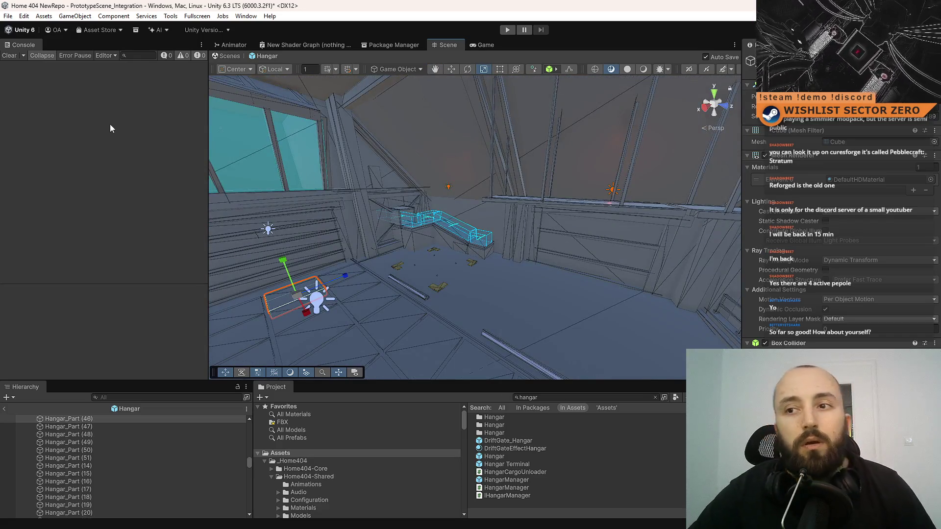